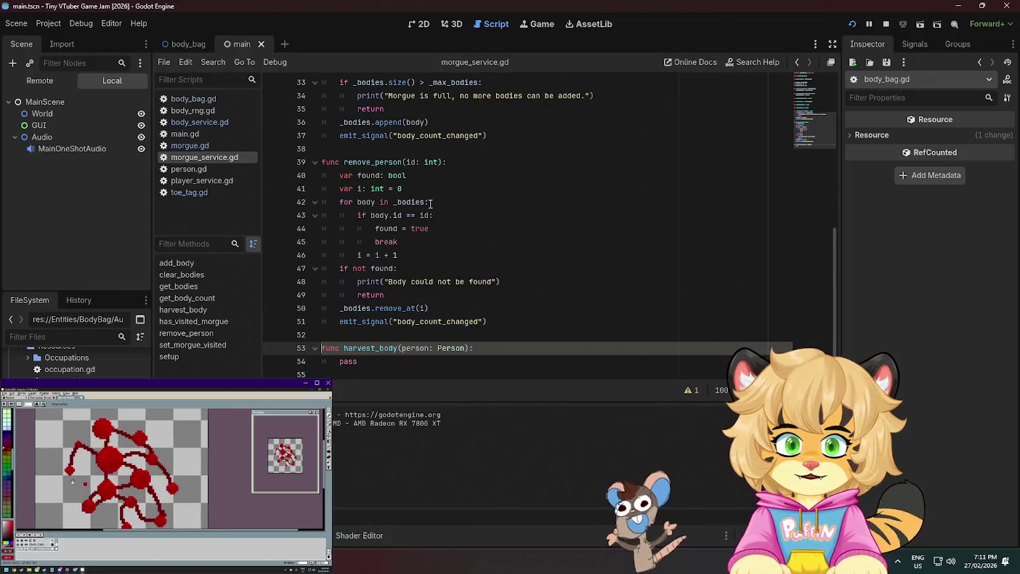
Add blank lines after the harvest_body stub in morgue_service.gd
mouse_move(398, 204)
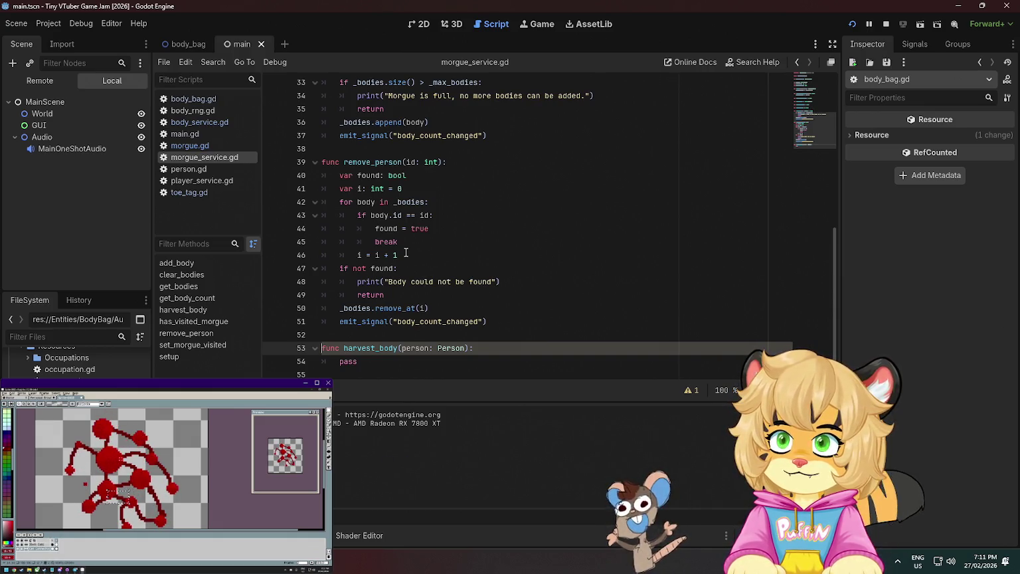
click(544, 238)
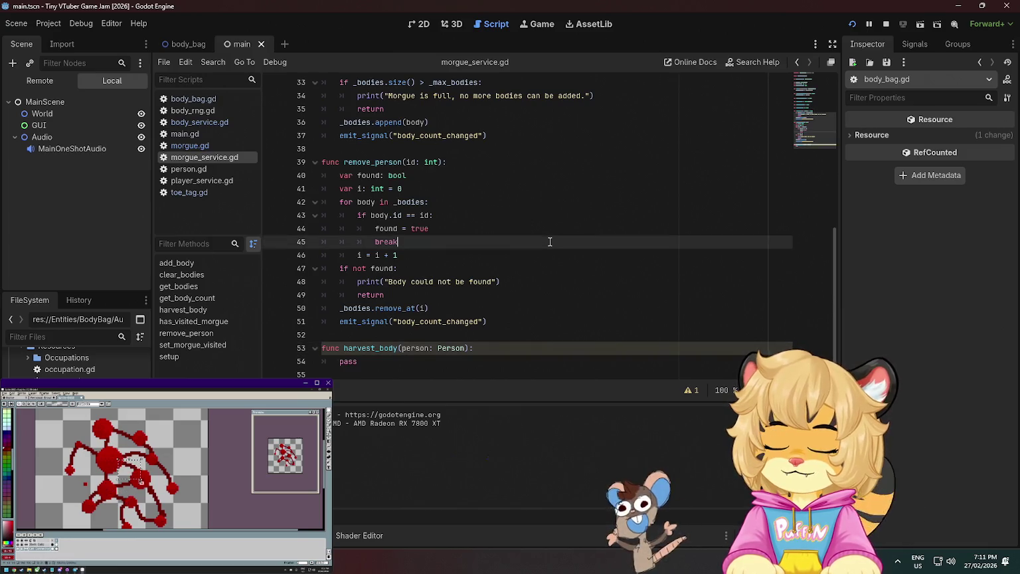
click(501, 364)
key(Return)
key(Return)
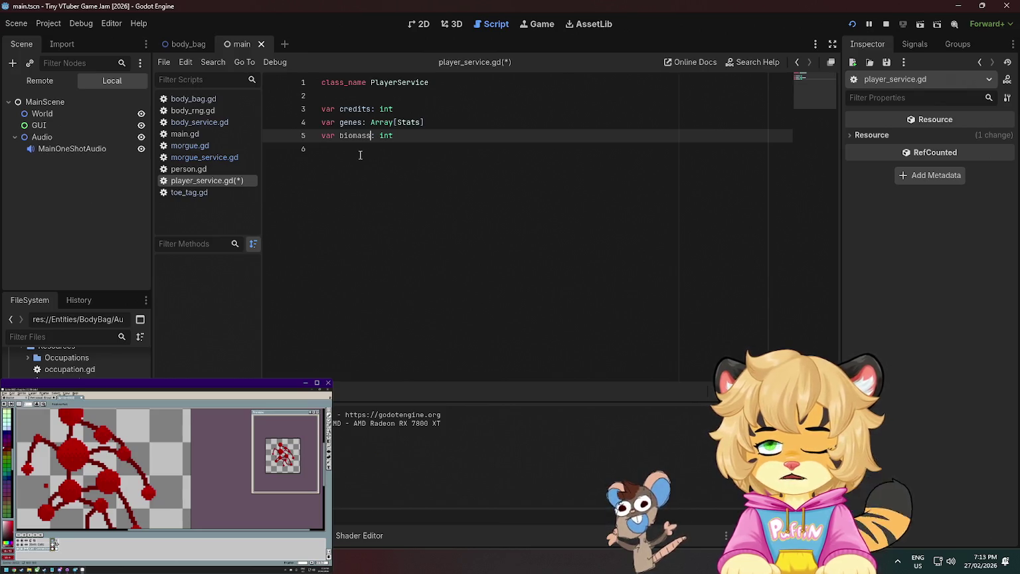
Start a 'func add_' line and prefix credits, genes and biomass with underscores
key(Down)
key(Return)
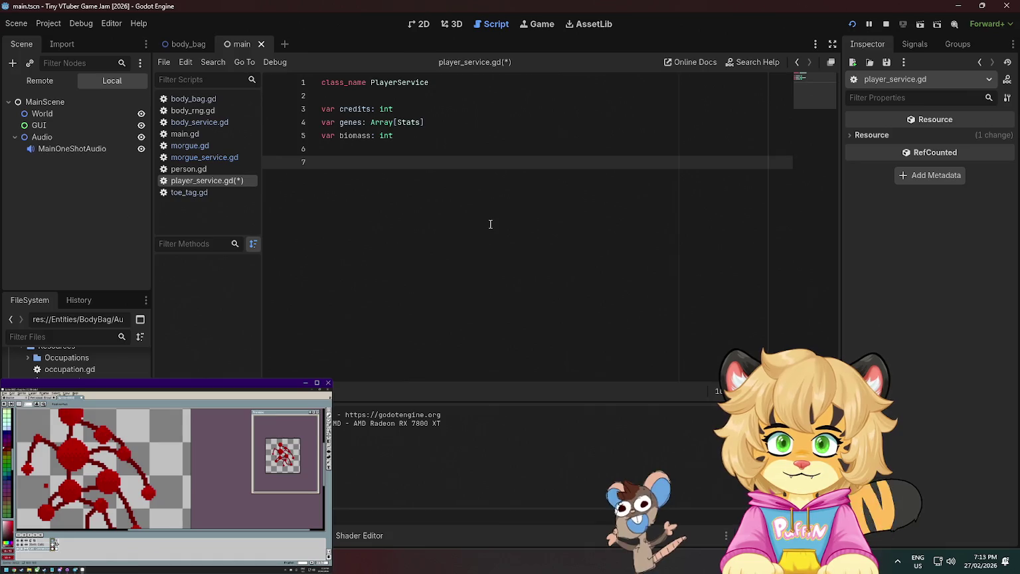
text(func )
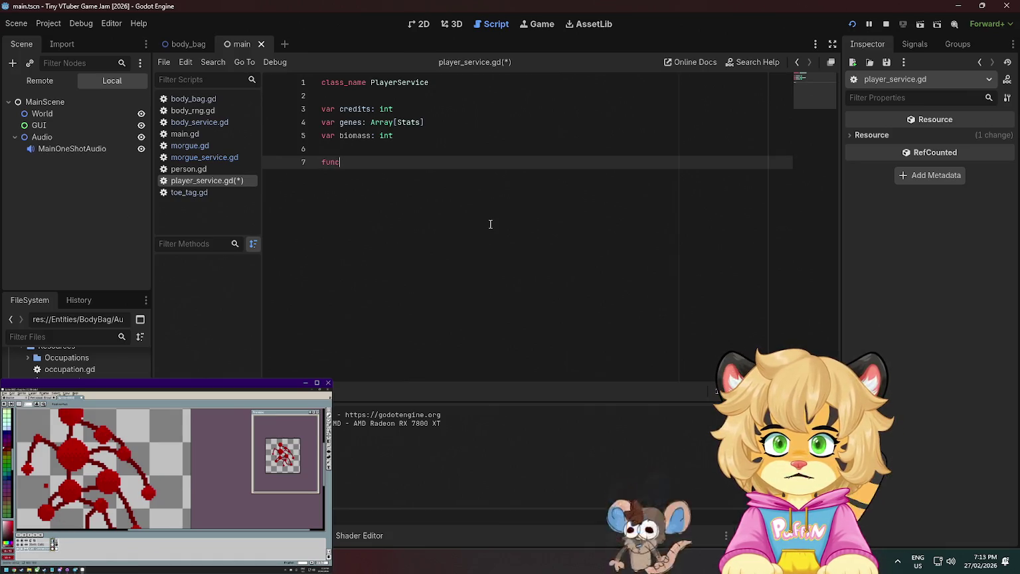
text(add_)
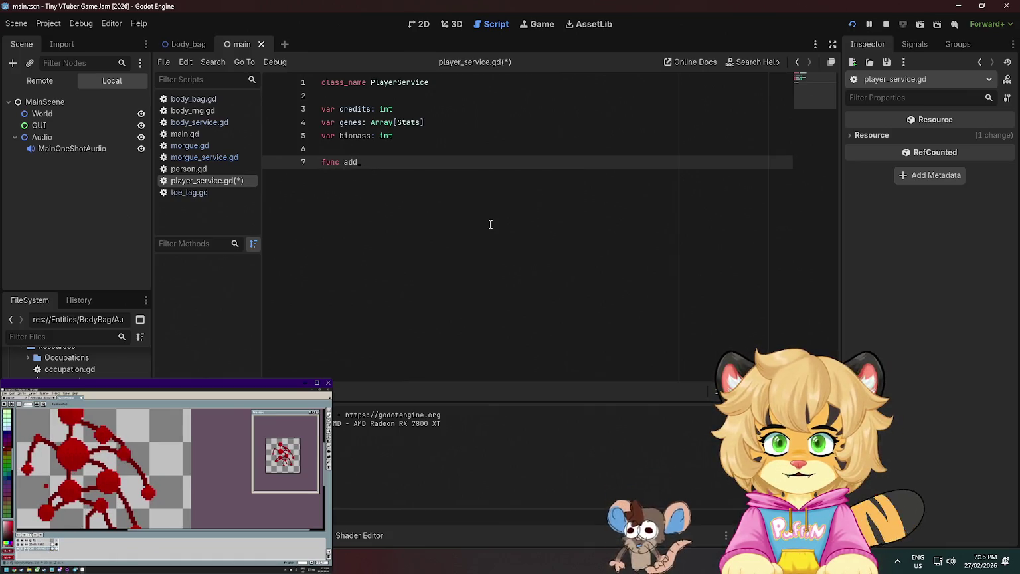
key(Up)
key(Up)
key(Up)
text(_)
key(Down)
text(_)
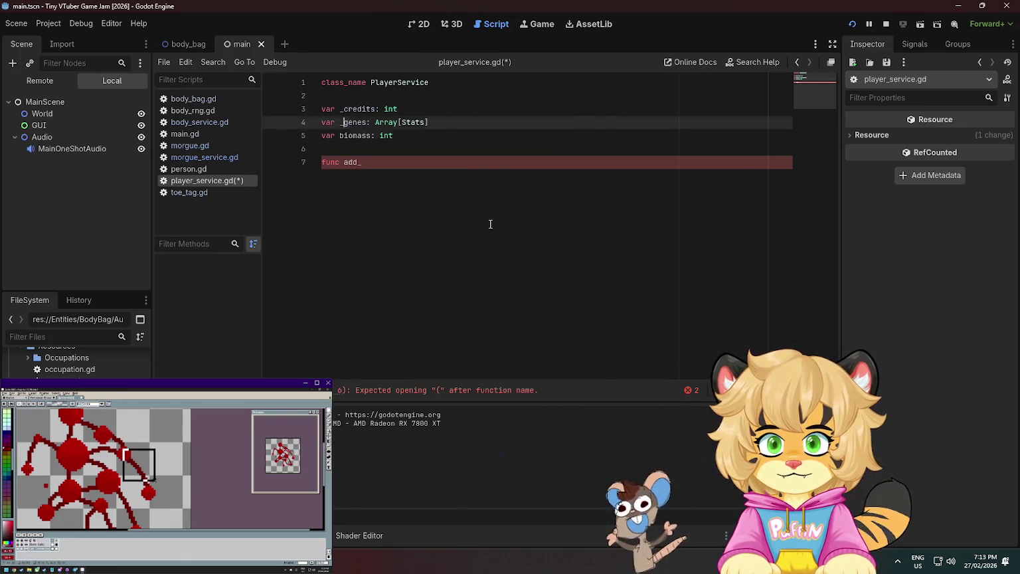
key(Down)
text(_)
Complete add_credts(amount: int) so its body adds amount to _credits
key(Down)
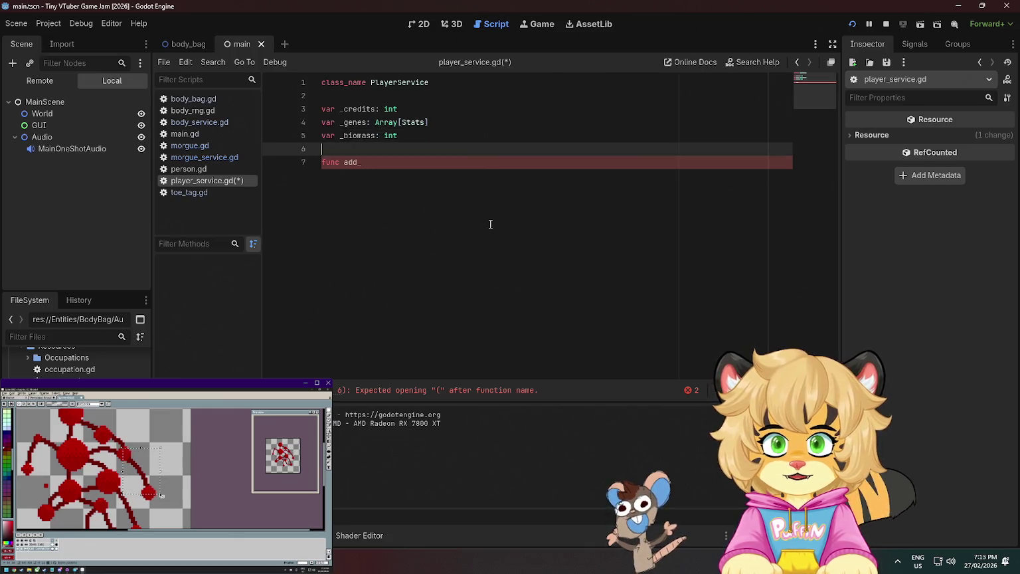
key(Down)
key(End)
text(credts(int))
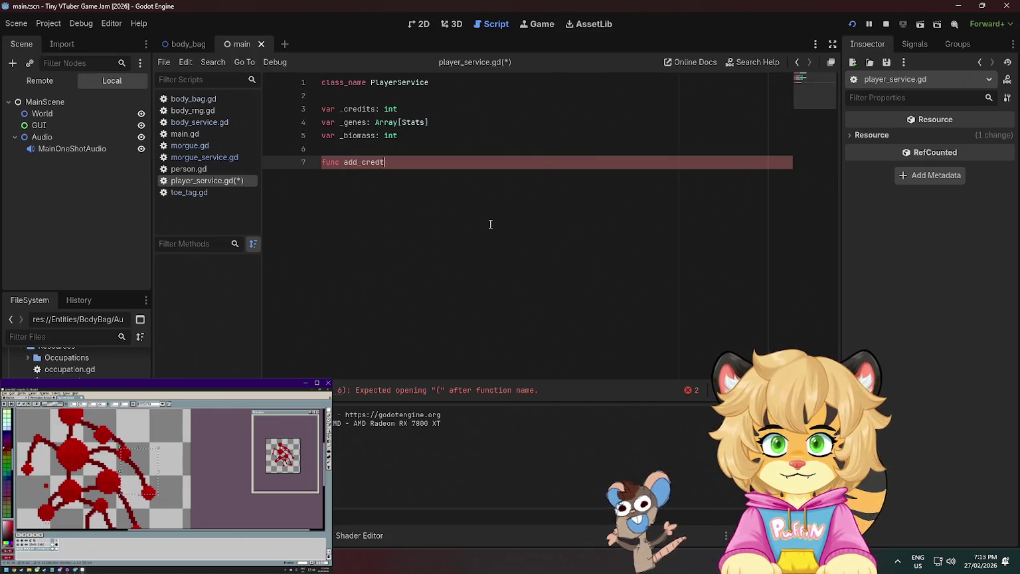
key(BackSpace)
key(BackSpace)
key(BackSpace)
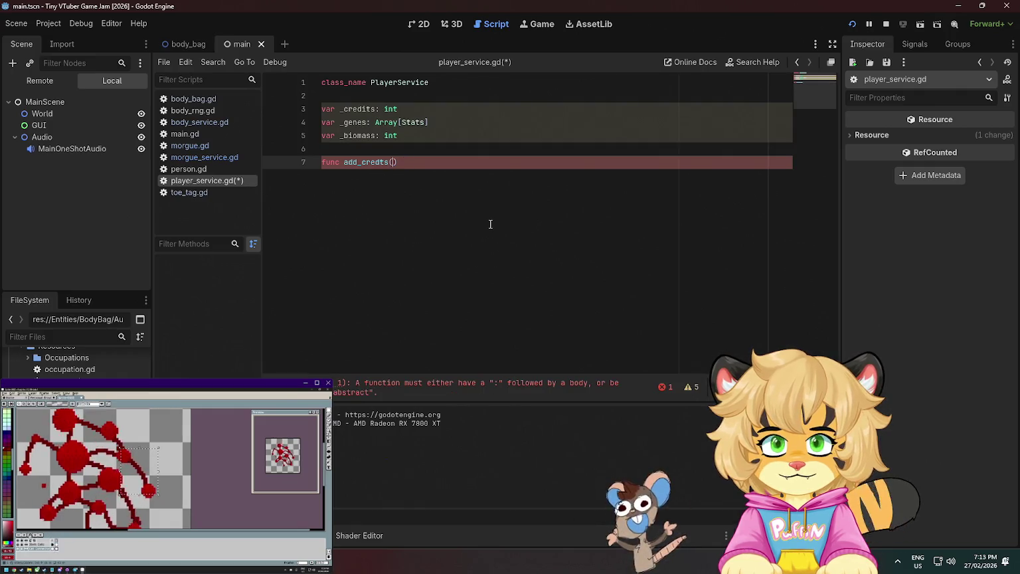
text(amou)
text(nt: int)
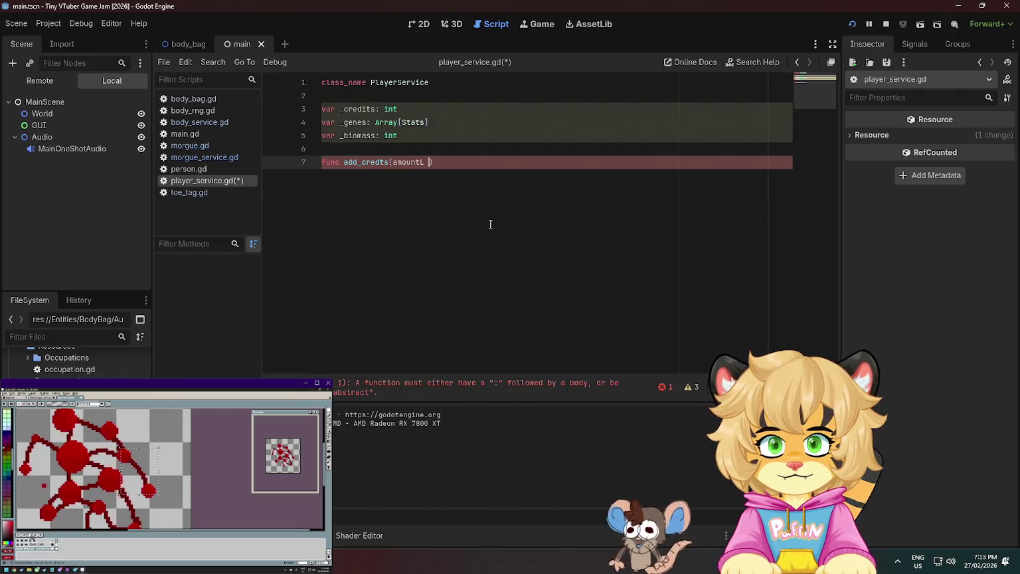
text():)
key(Return)
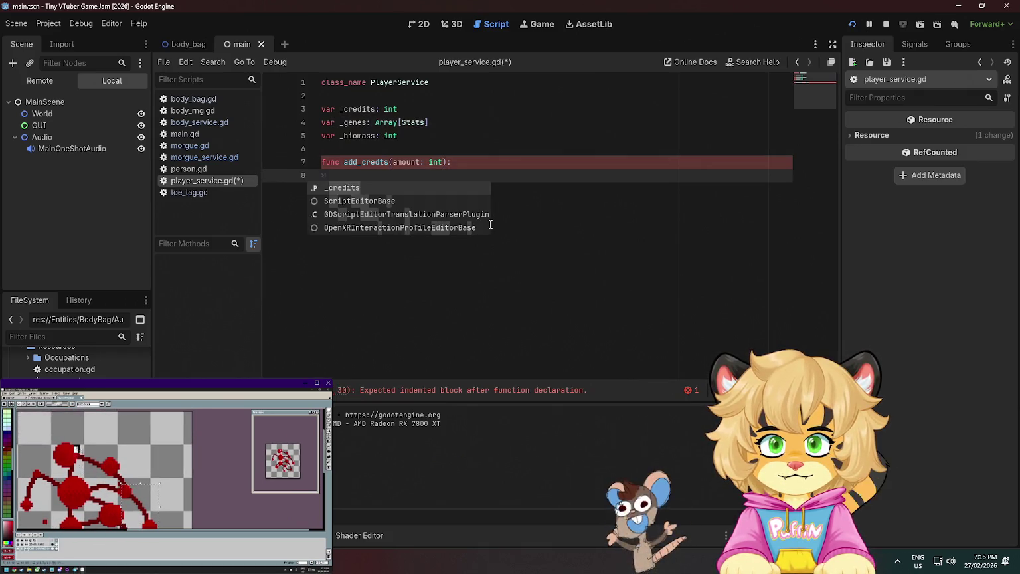
key(Return)
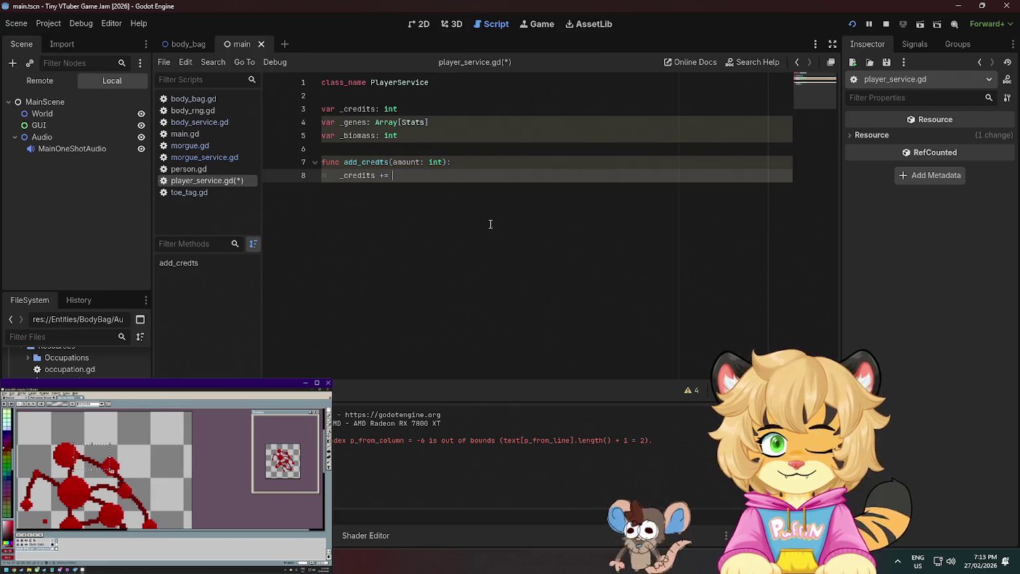
text(a)
key(Return)
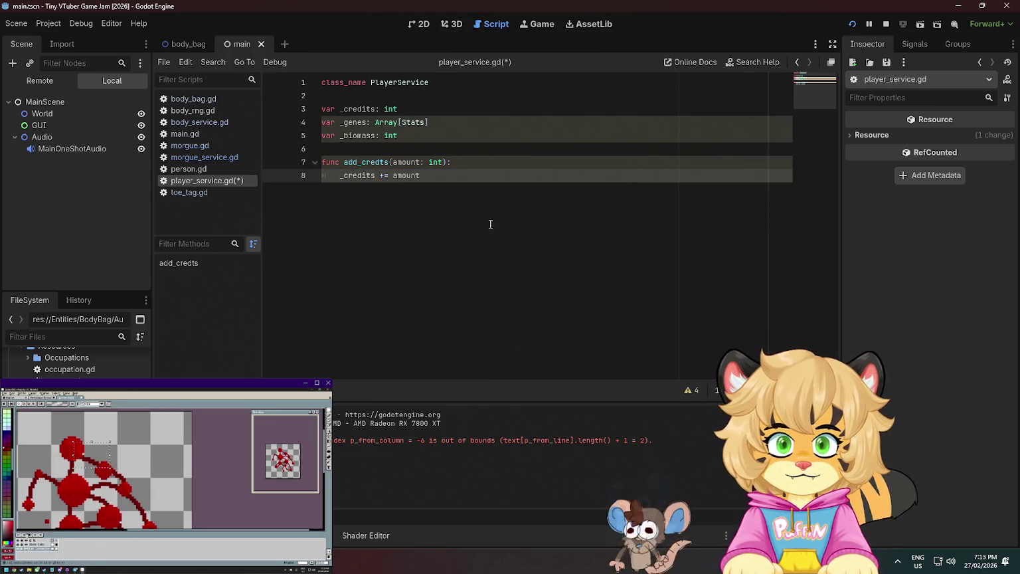
Initialise _credits and _biomass to 0, save, and add a line after add_credts
key(Up)
key(Up)
key(Up)
text(= 0)
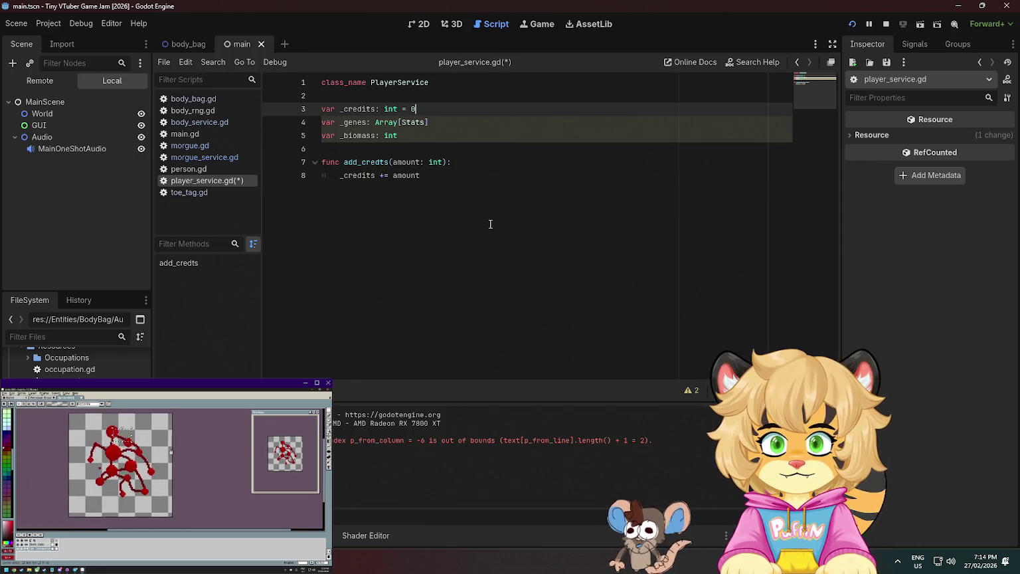
key(Down)
key(Down)
text(= 0)
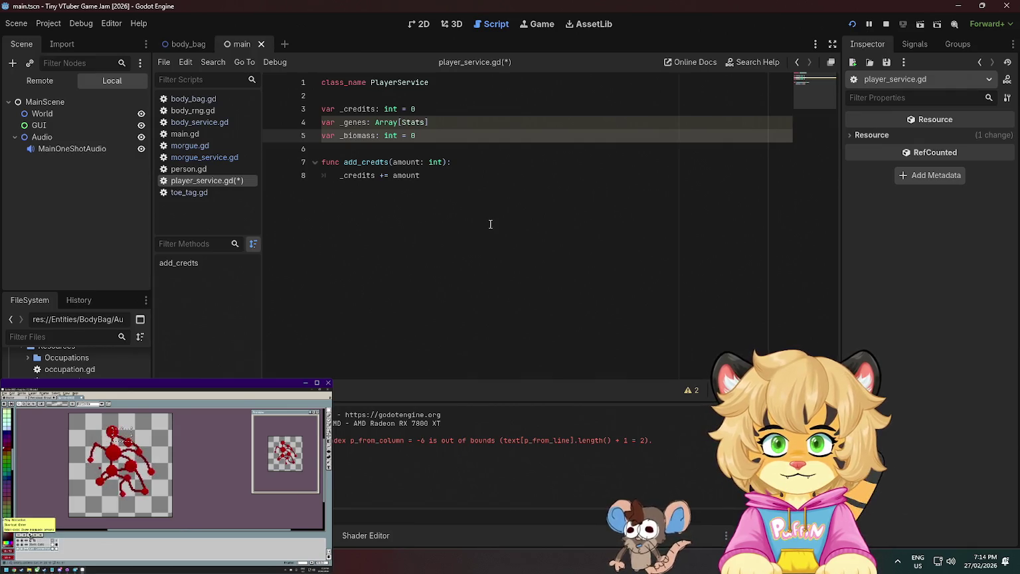
key(ctrl+s)
key(Down)
key(Down)
key(Down)
key(Down)
key(Left)
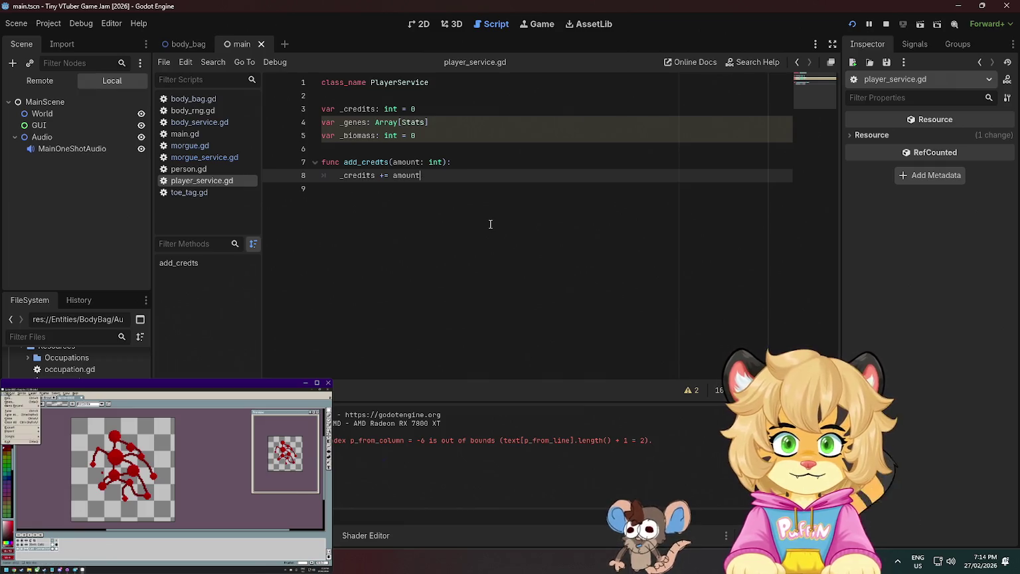
key(Return)
key(BackSpace)
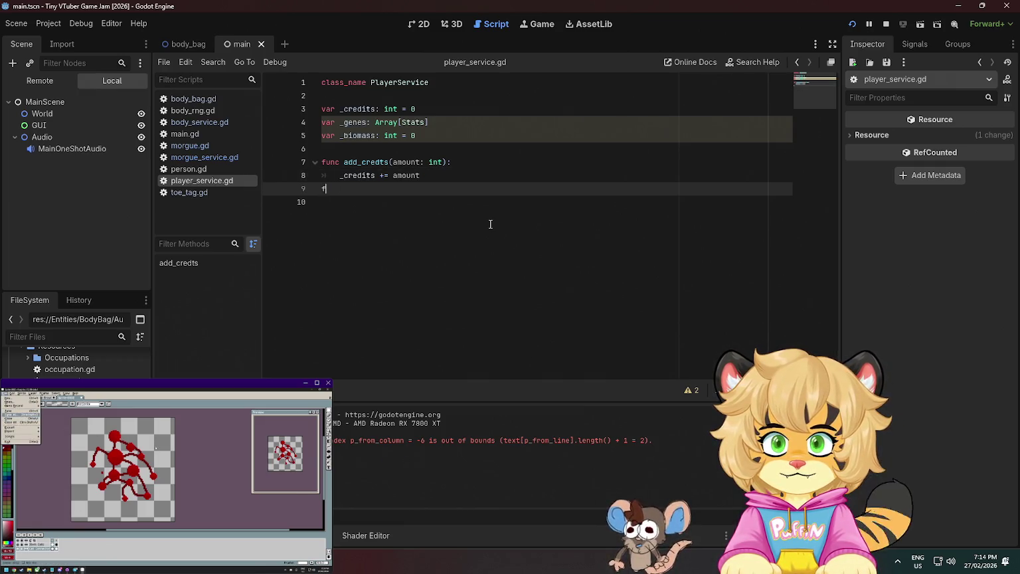
Write 'func spend_credits(amount: int):' with an unfinished 'if' in its body
key(Return)
text(func spend)
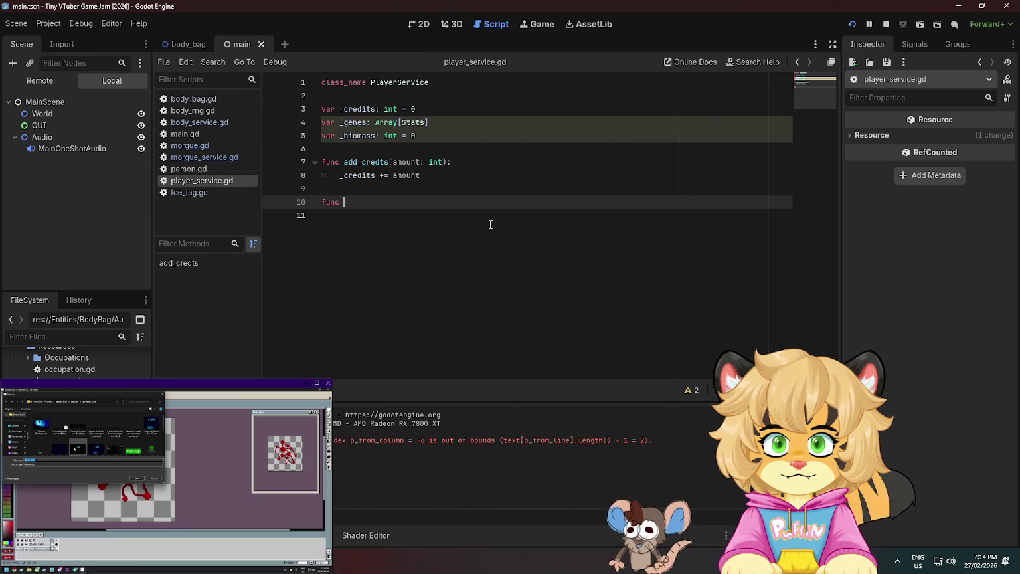
text(_c)
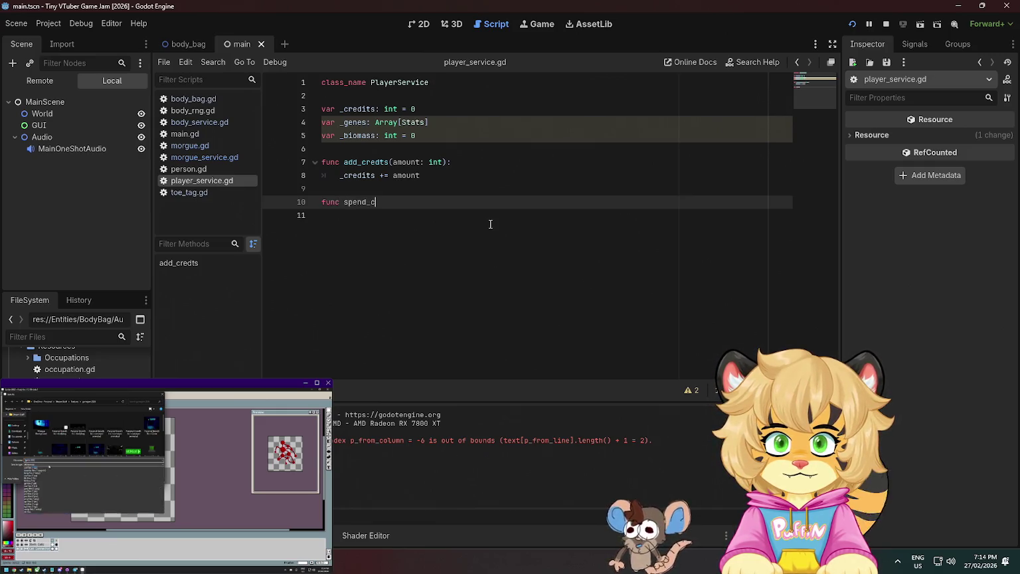
text(redits(amount: int)
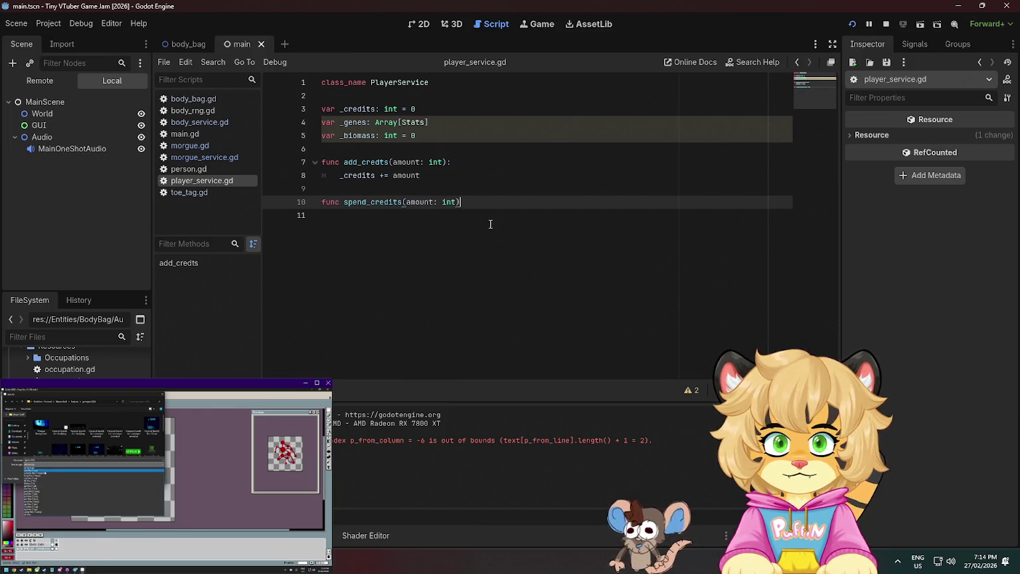
text():)
key(Return)
text(if)
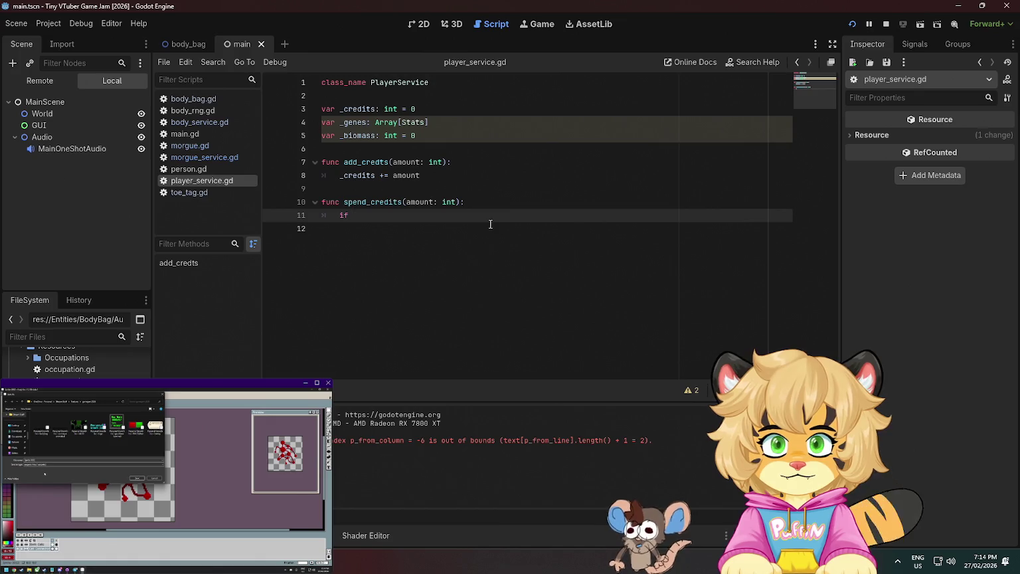
Add a '-> bool' return type to spend_credits and switch to the game jam planning document
key(Up)
key(ctrl+Right)
key(ctrl+Right)
key(ctrl+Right)
key(Right)
text(-> bool)
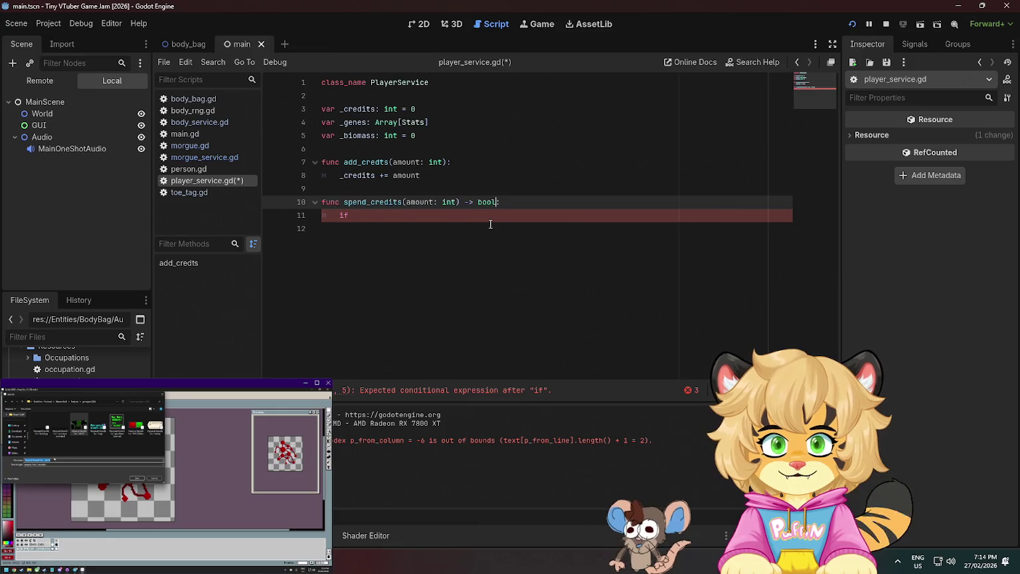
key(Up)
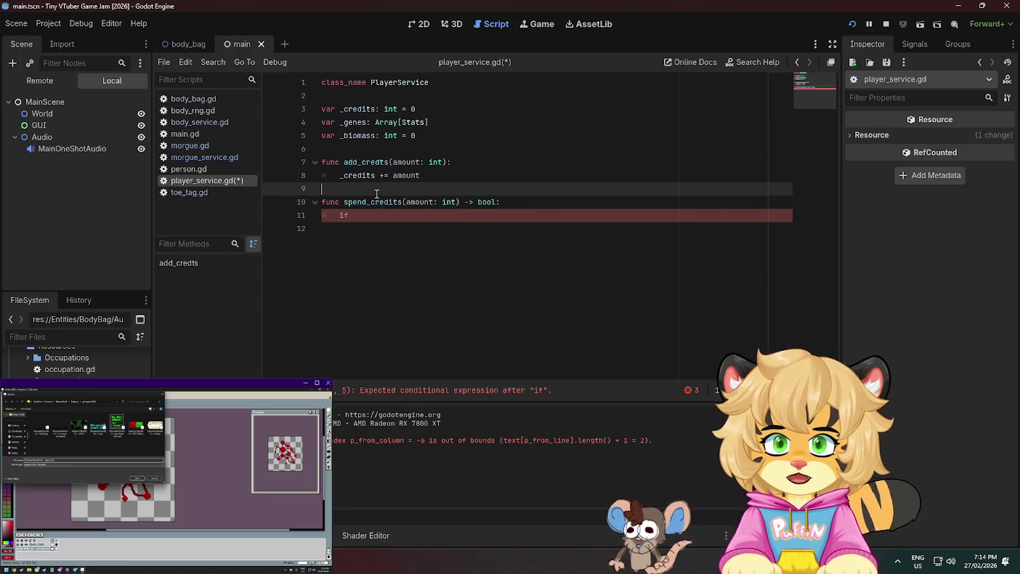
key(alt+Tab)
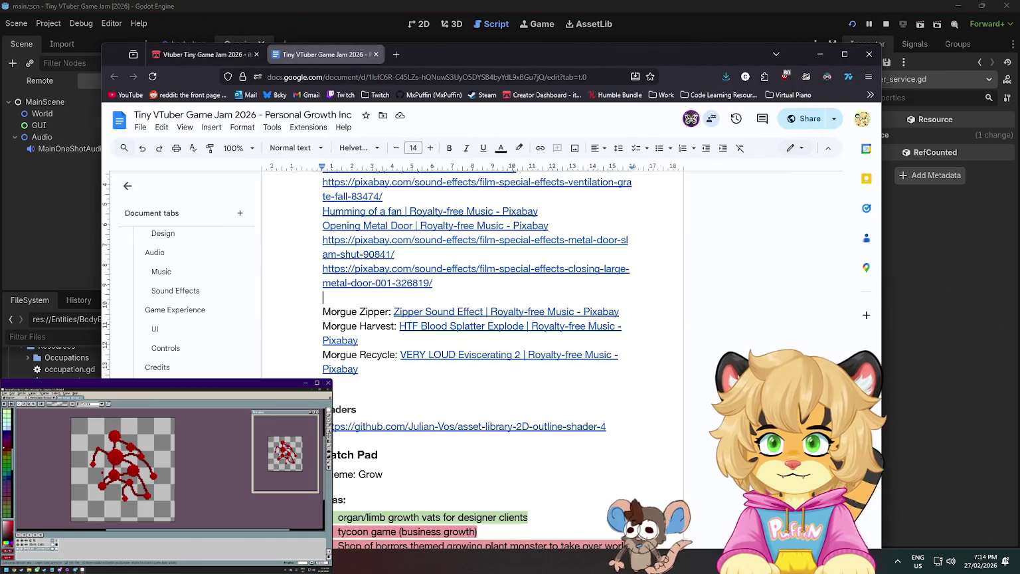
Leave the planning document and refocus the Godot editor on player_service.gd
key(alt+Tab)
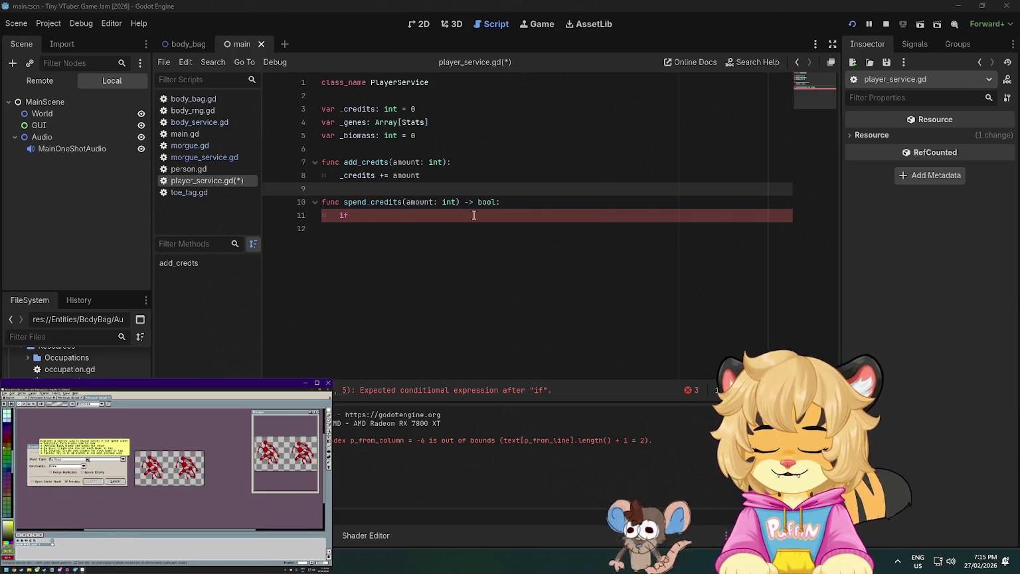
click(353, 190)
Start a ## doc comment above spend_credits reading 'Spends specified credits'
key(Return)
text(##)
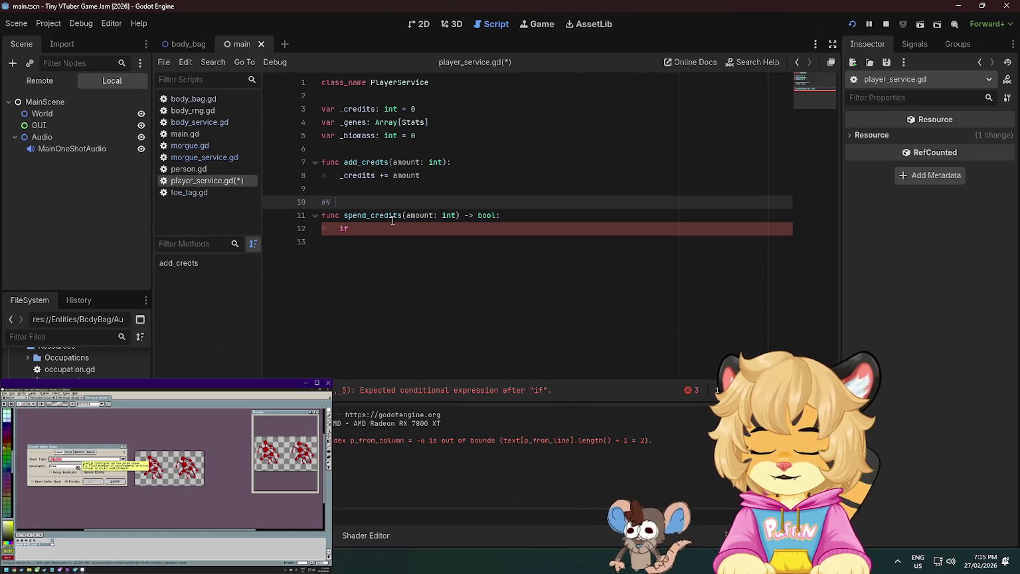
text(Spends)
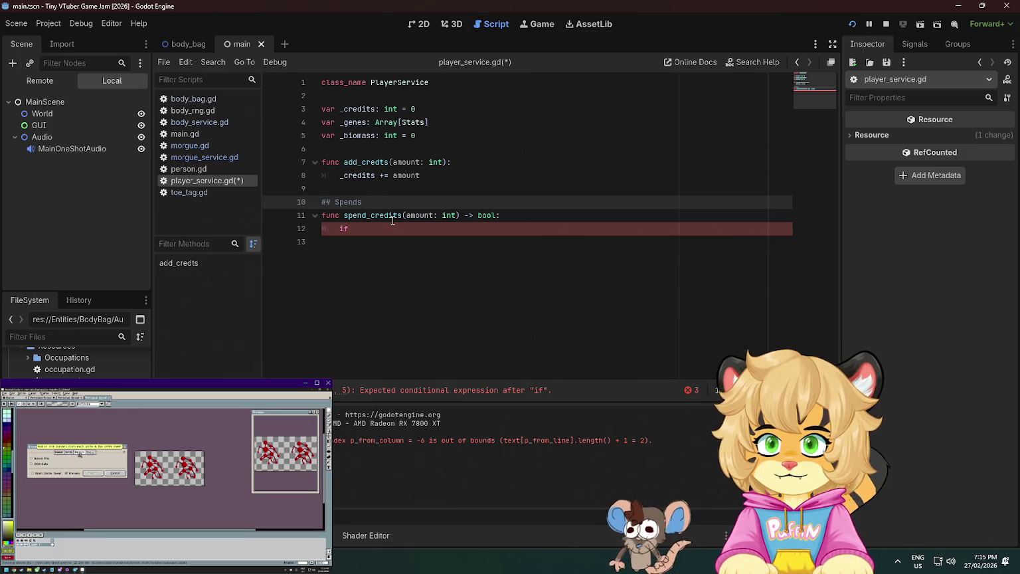
text( spec i)
key(BackSpace)
key(BackSpace)
text(ified credits)
key(Return)
text(##)
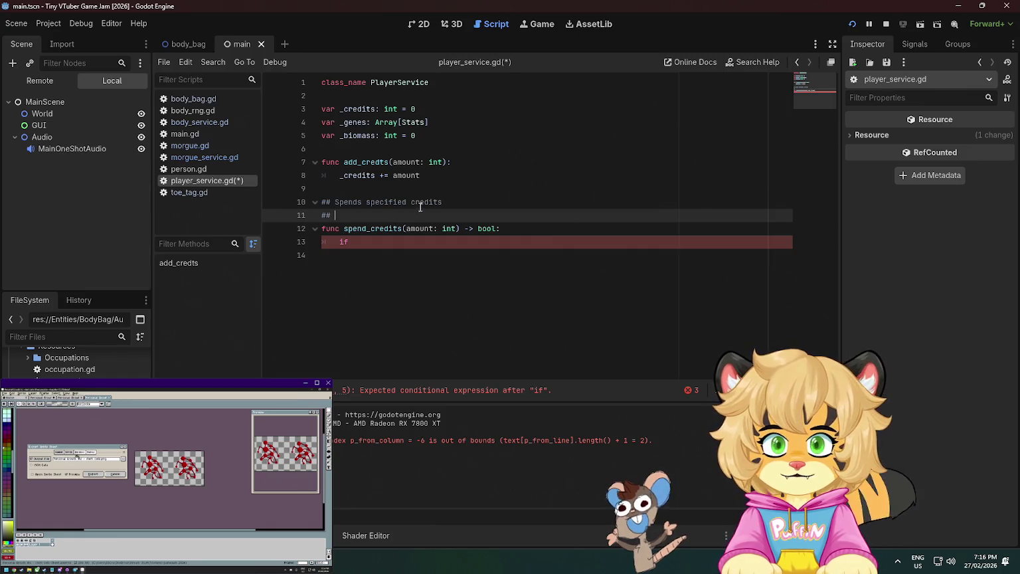
Finish the comment as 'Spends specified amount of credits' / 'returns true/false if transaction was successful' and save
click(407, 202)
text(amo)
text(unt of)
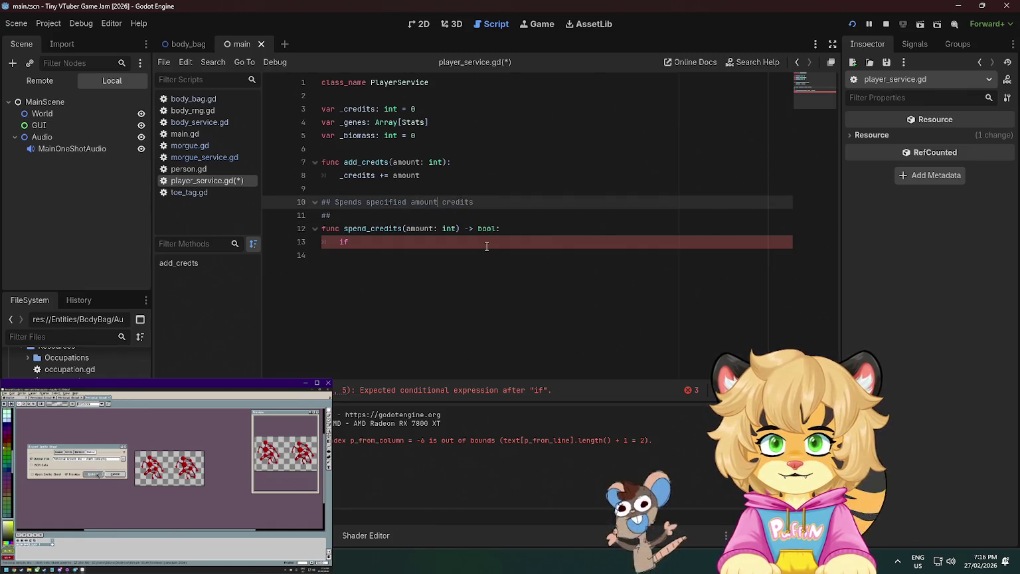
key(Down)
text(rret)
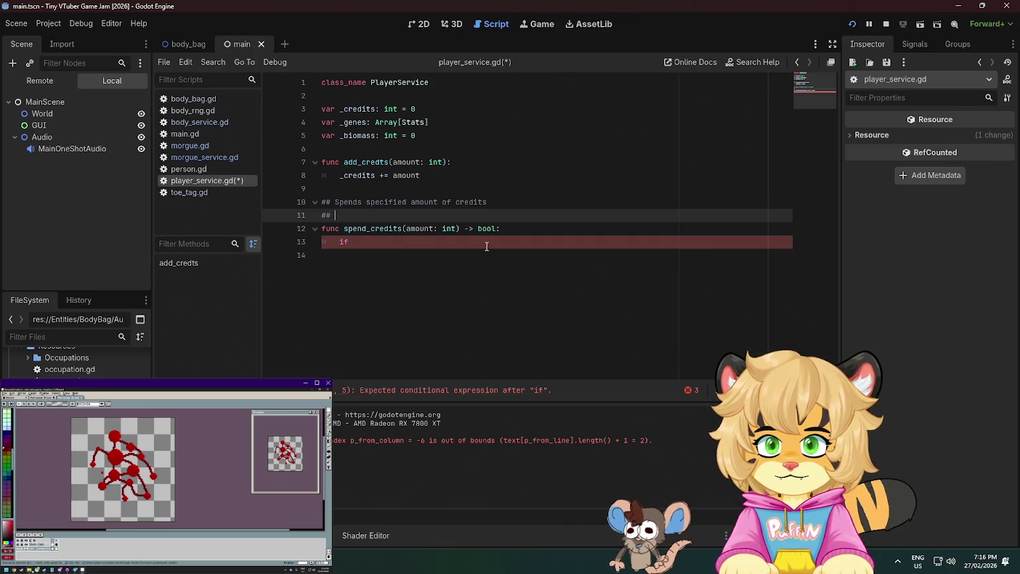
key(BackSpace)
key(BackSpace)
key(BackSpace)
text(eturns true/false if )
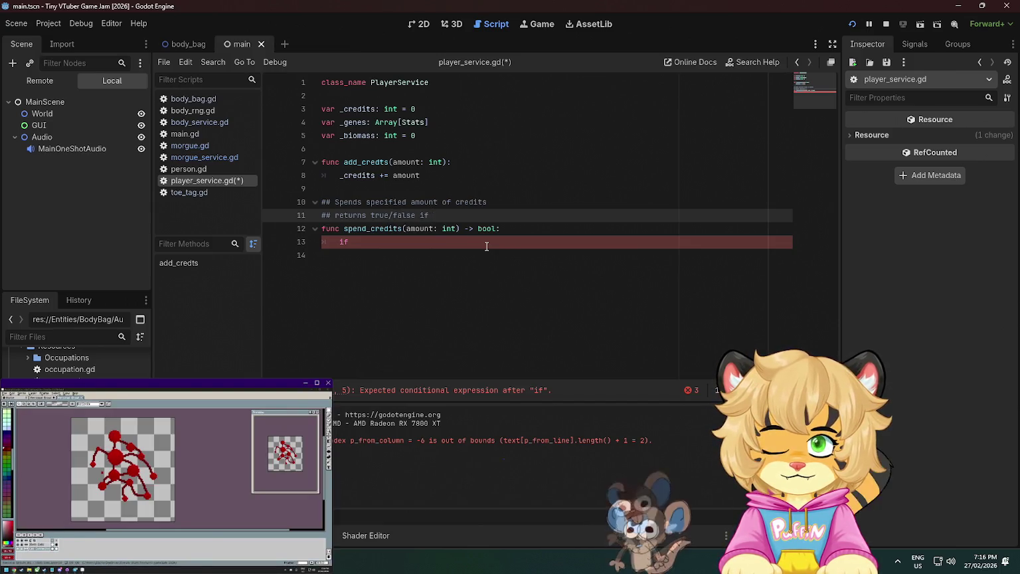
text(transaction was successful)
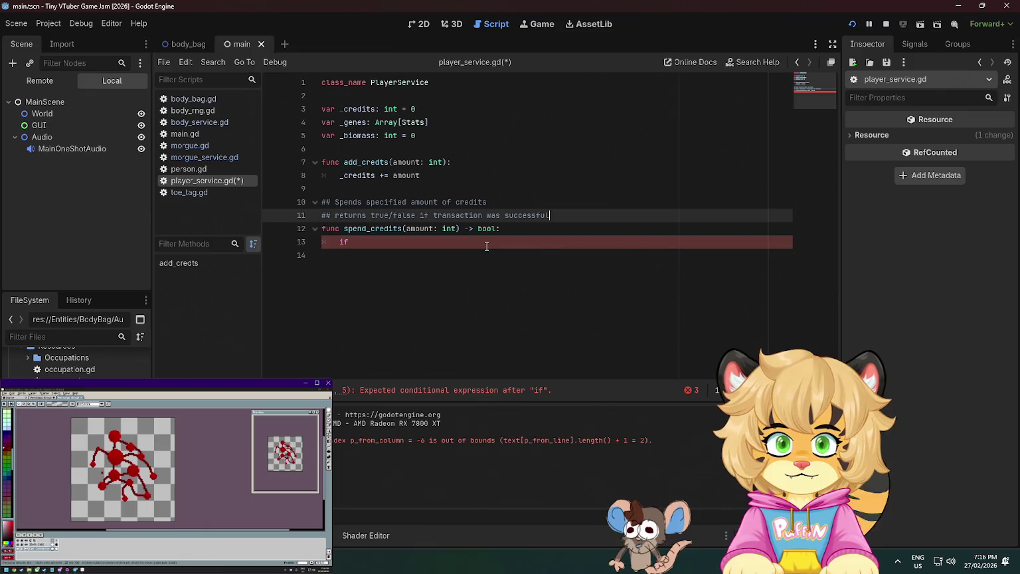
click(599, 293)
key(ctrl+s)
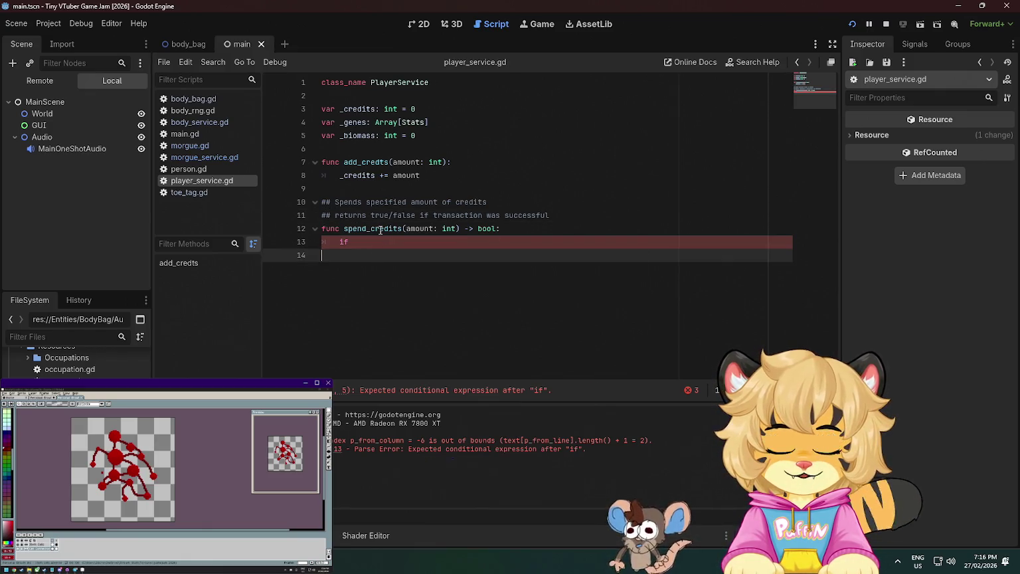
Replace the unfinished if with a pass placeholder, then clear that placeholder
click(381, 241)
key(BackSpace)
key(BackSpace)
text(pass)
click(468, 164)
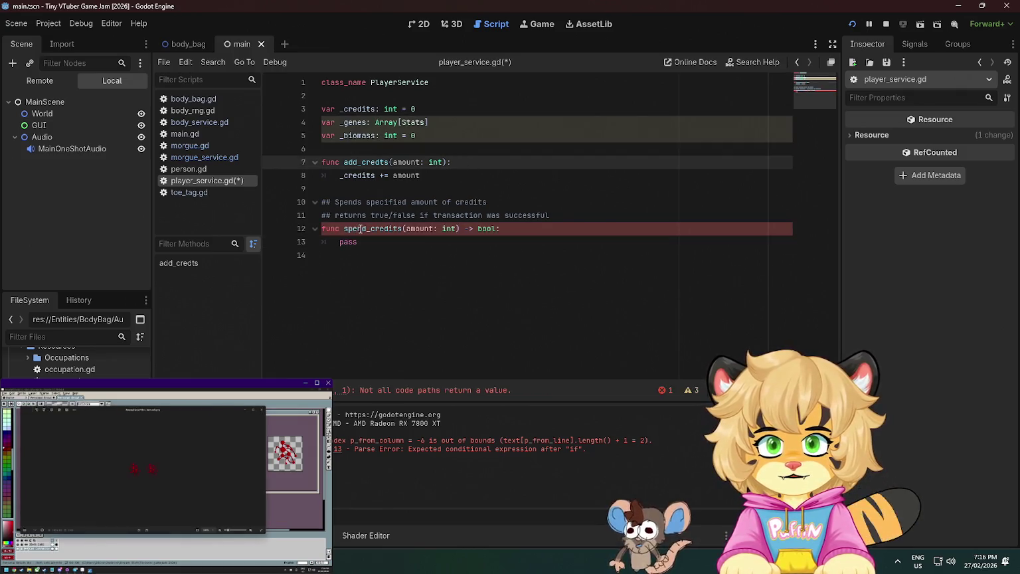
click(374, 259)
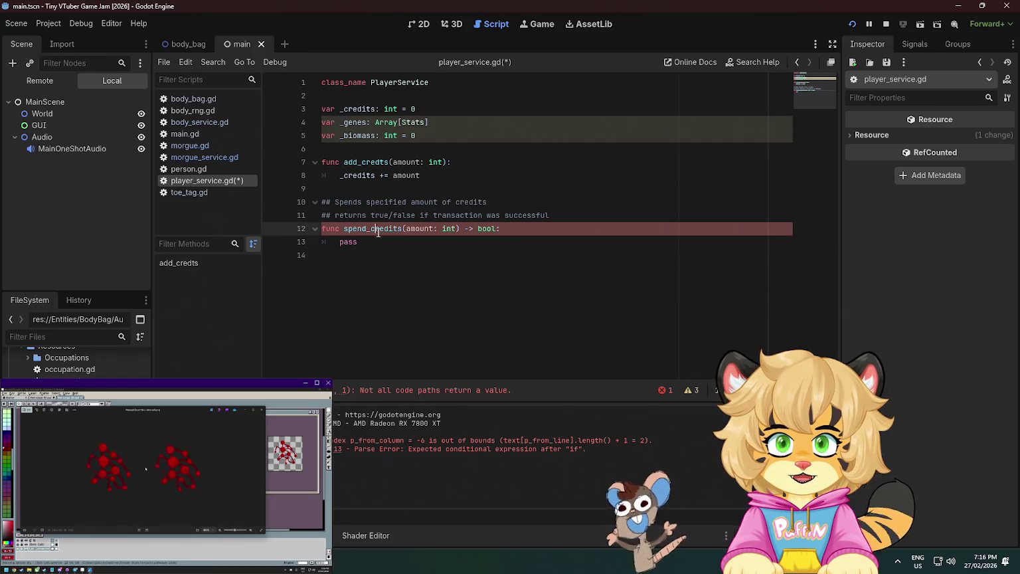
double_click(348, 242)
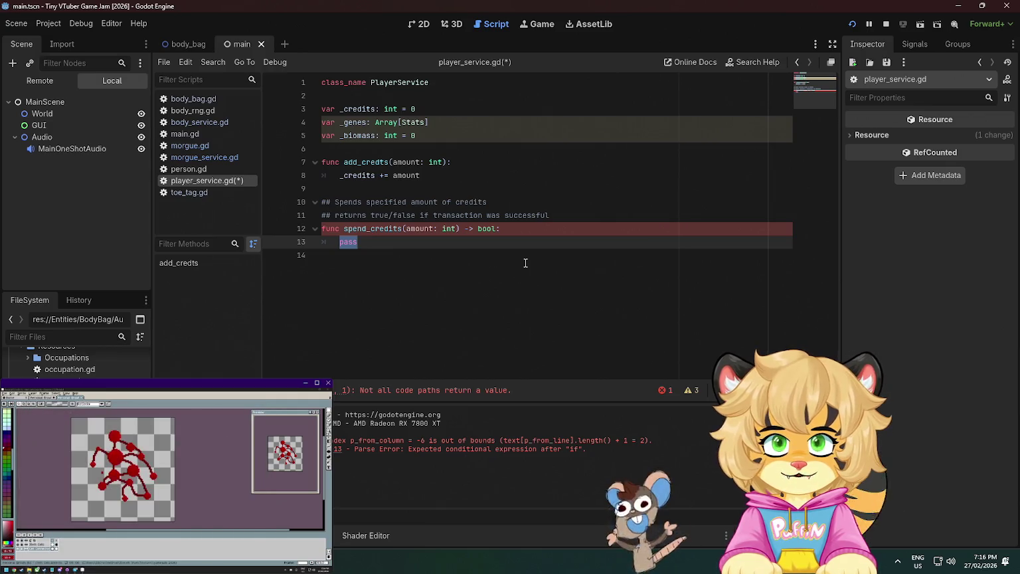
click(499, 246)
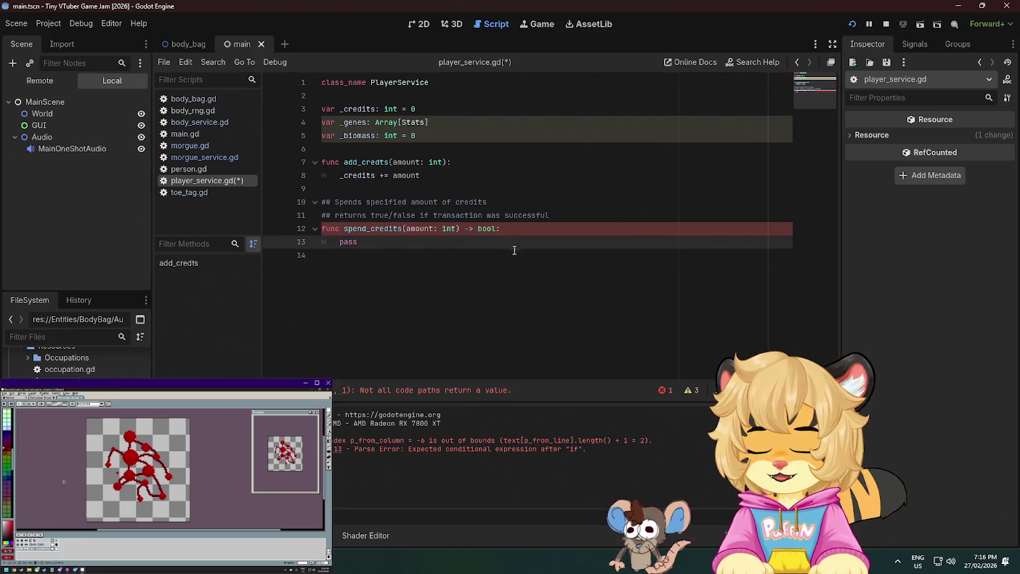
key(ctrl+BackSpace)
Write the guard 'if amount > _credits: return false' followed by 'return true'
text(if)
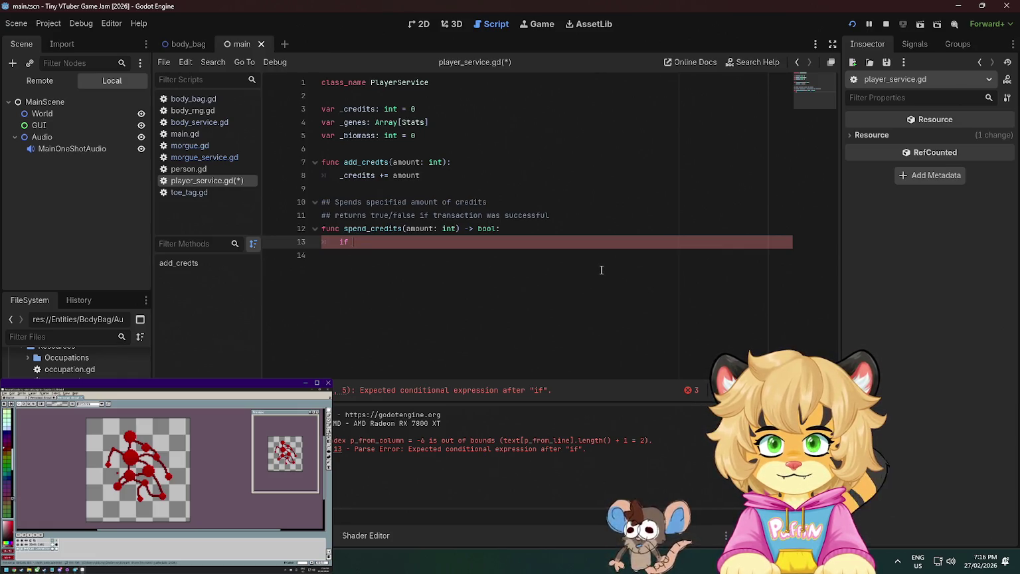
text(amou)
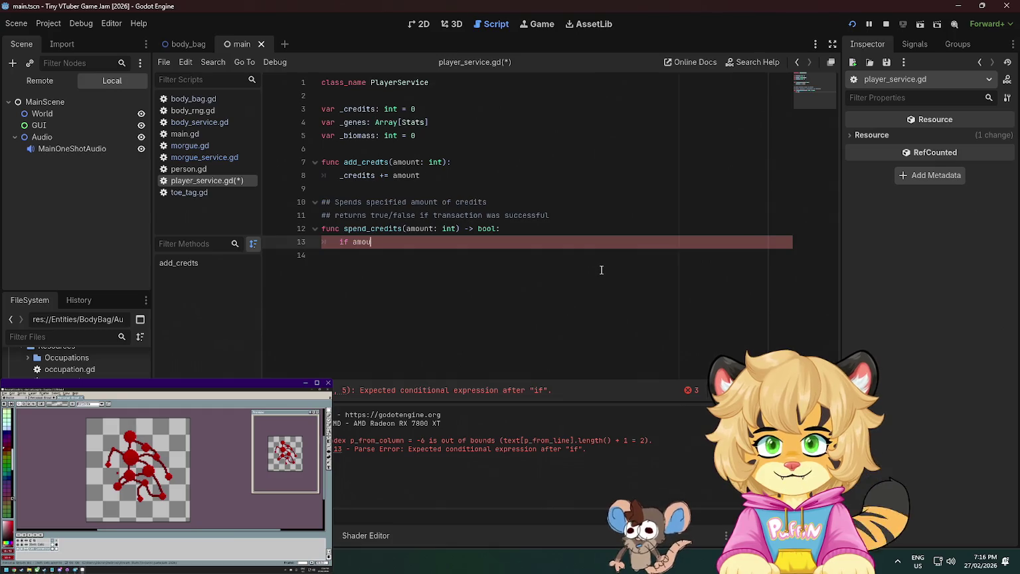
text(nt > _cre)
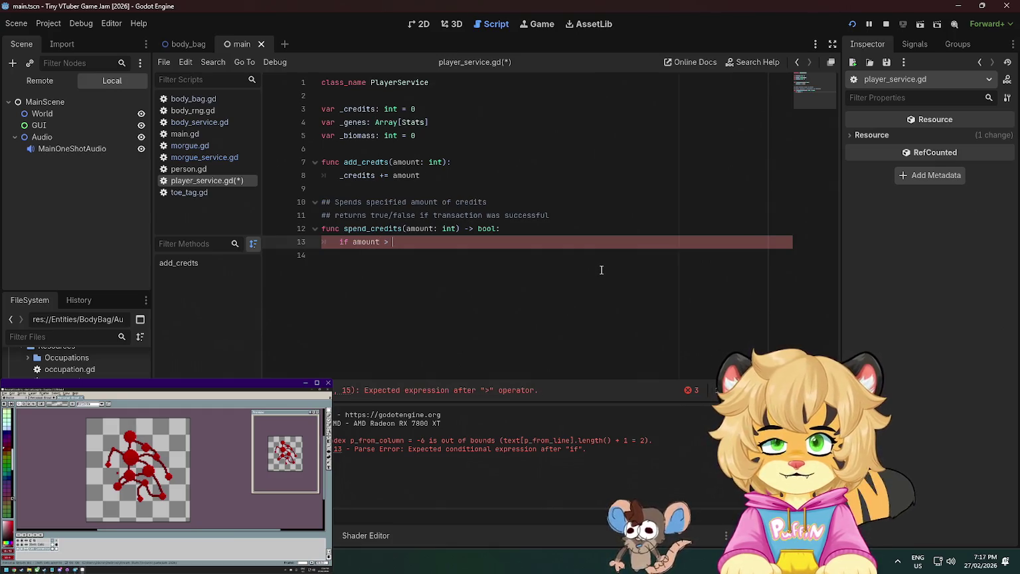
key(Return)
text(: )
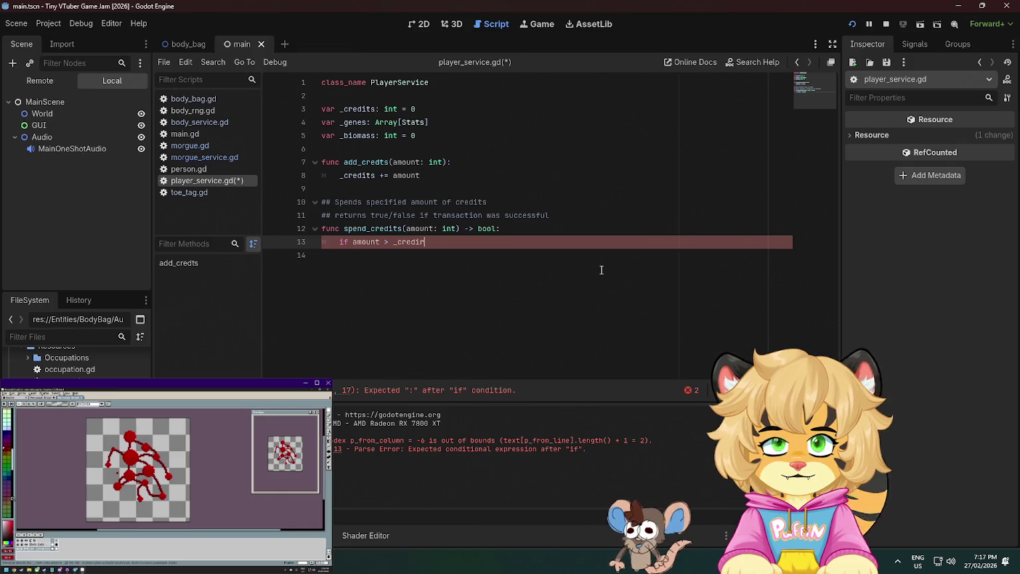
text(return false)
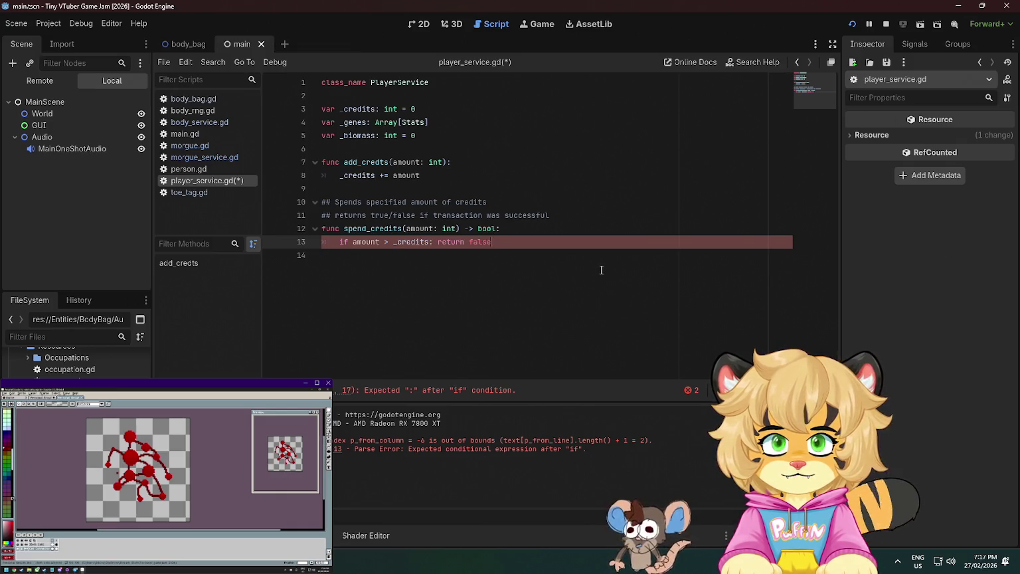
key(Return)
text(return true)
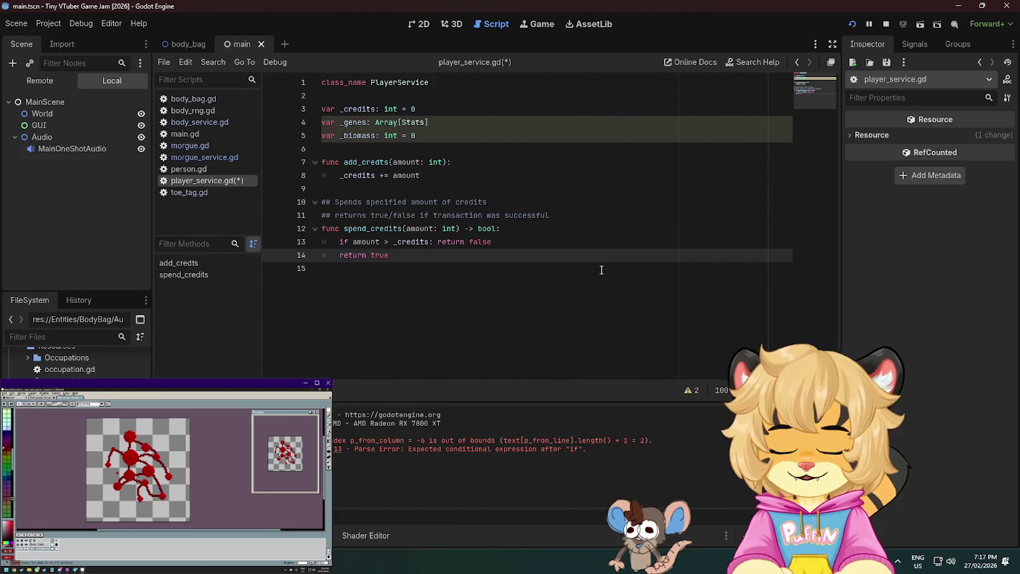
Insert '_credits -= amount' between the guard and 'return true', then save
click(526, 241)
key(Return)
key(Return)
key(BackSpace)
text(amount -=)
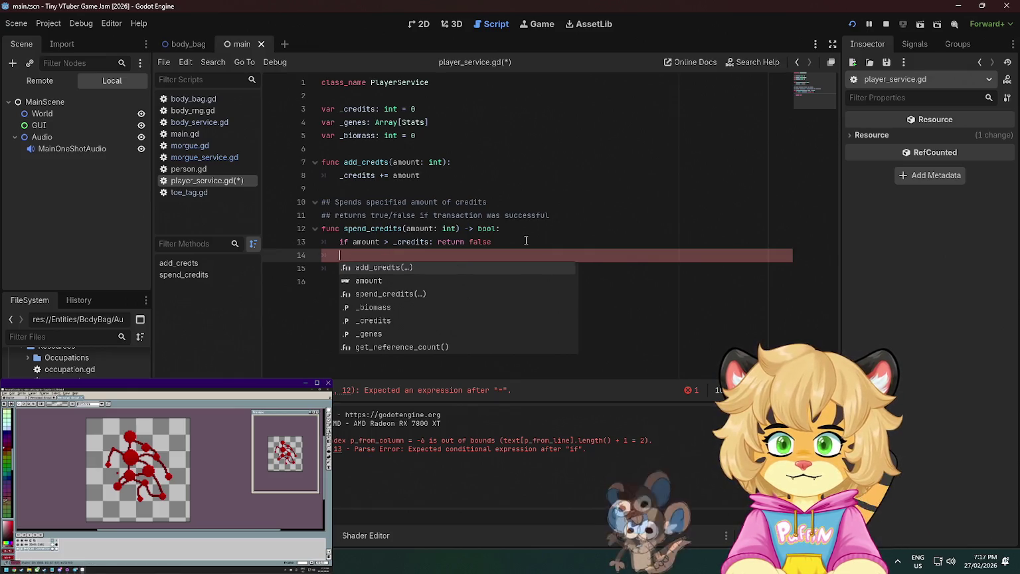
key(BackSpace)
key(BackSpace)
key(BackSpace)
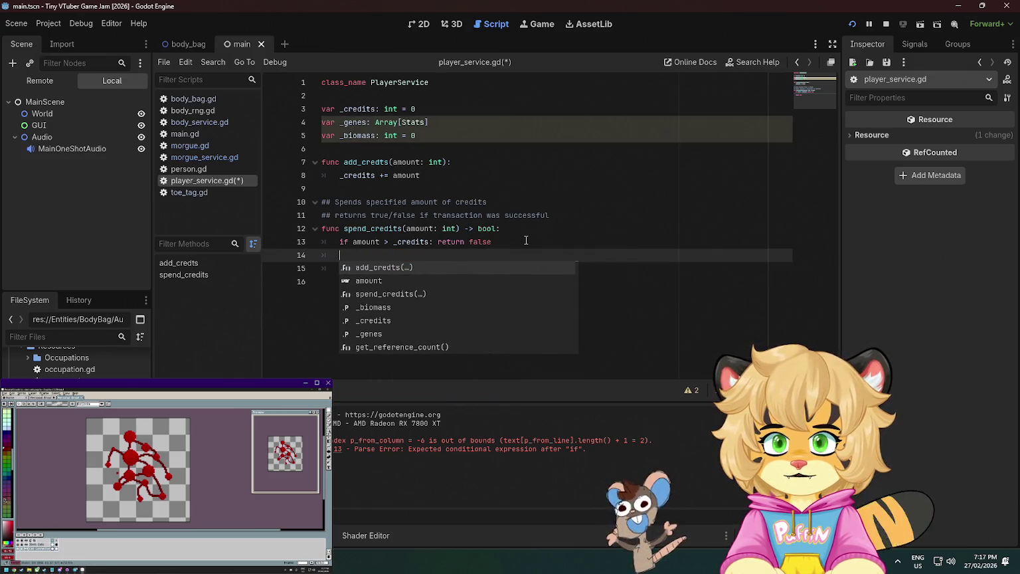
text(_credits -)
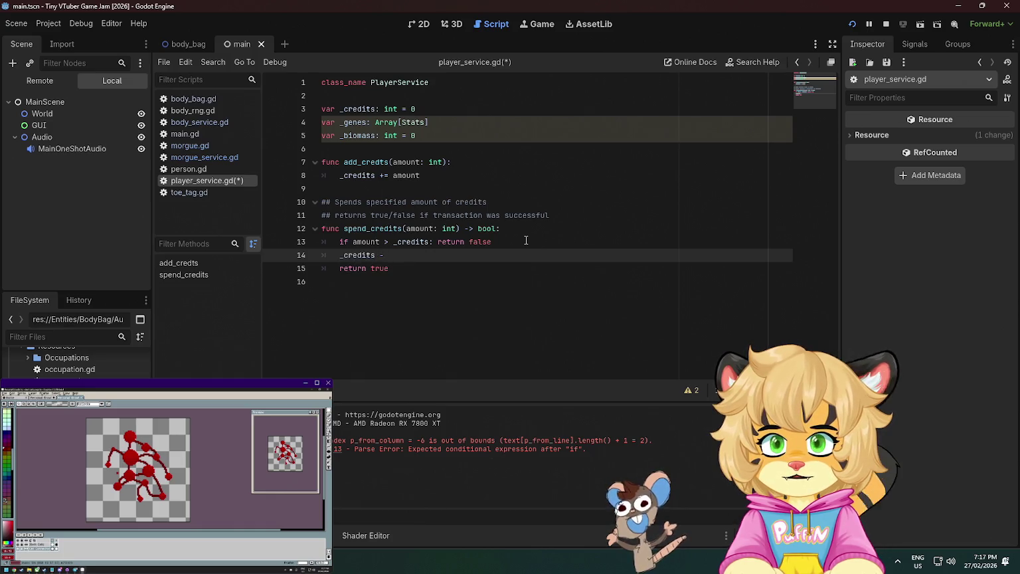
text(=)
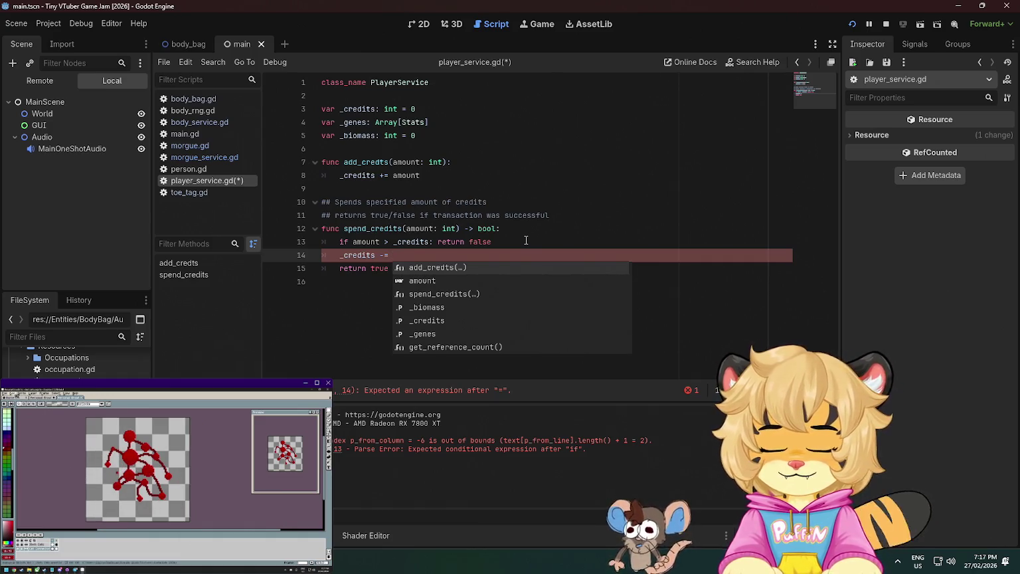
text(amount)
click(609, 196)
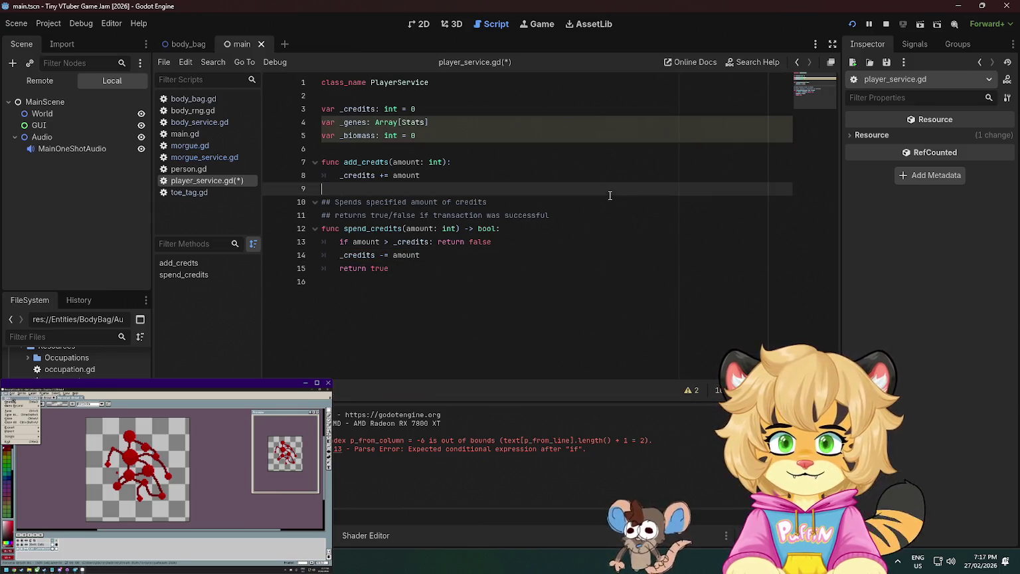
key(ctrl+s)
Add a new empty line at the end of player_service.gd
click(478, 296)
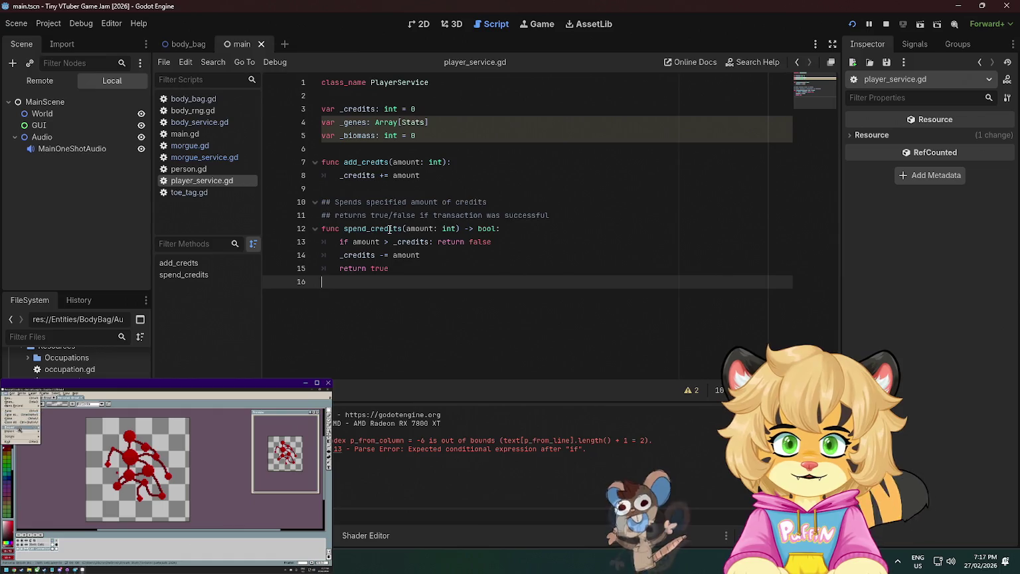
click(390, 229)
click(430, 314)
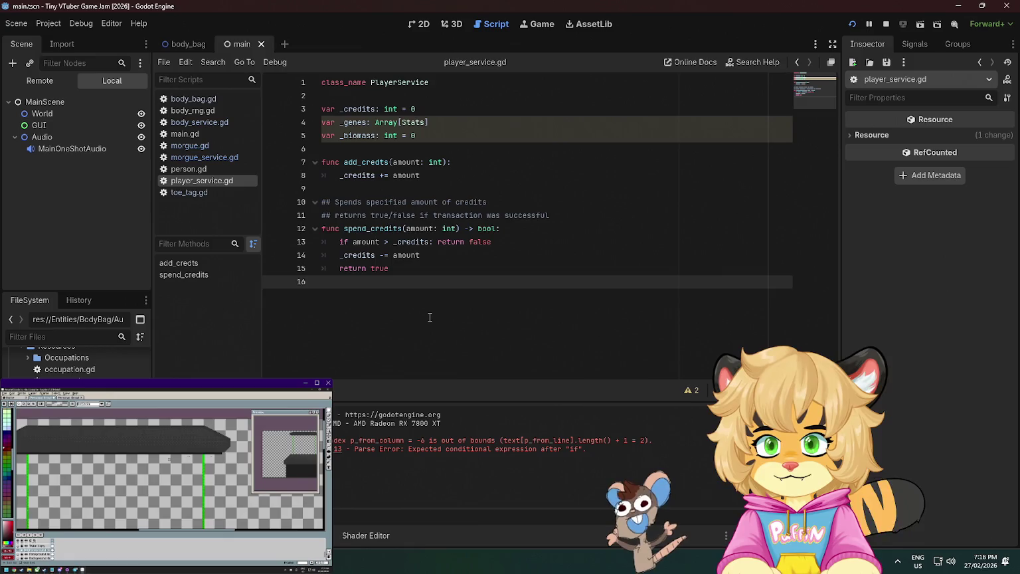
key(Return)
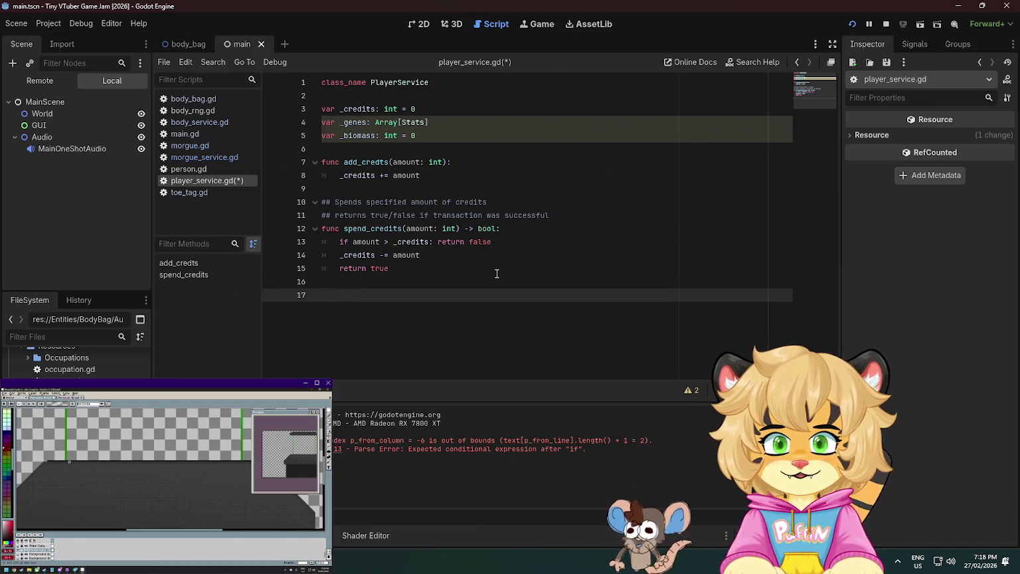
Declare 'func add_biomass(amount: int) -> void:' and open its body
text(fun)
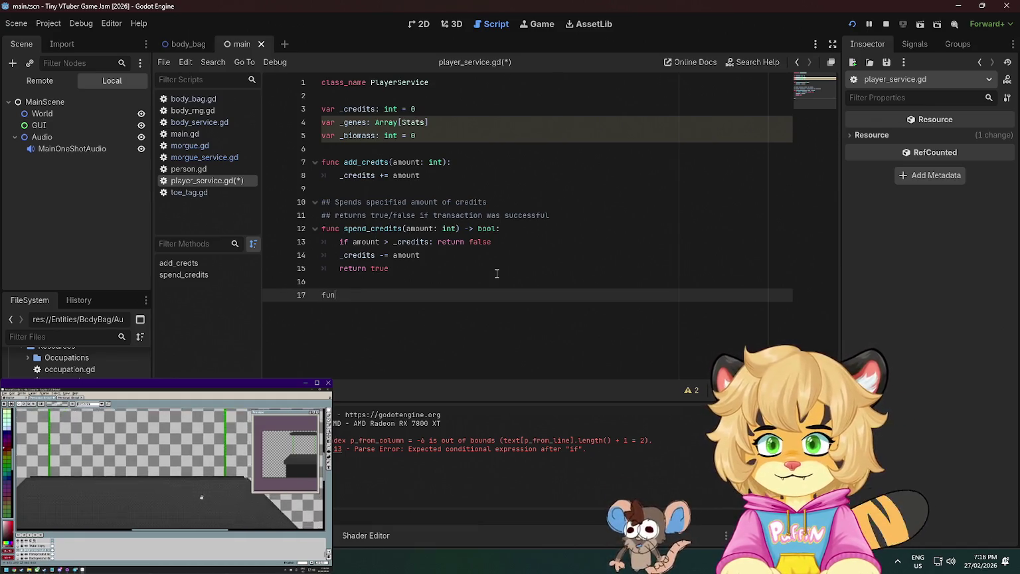
text(c add_biomass)
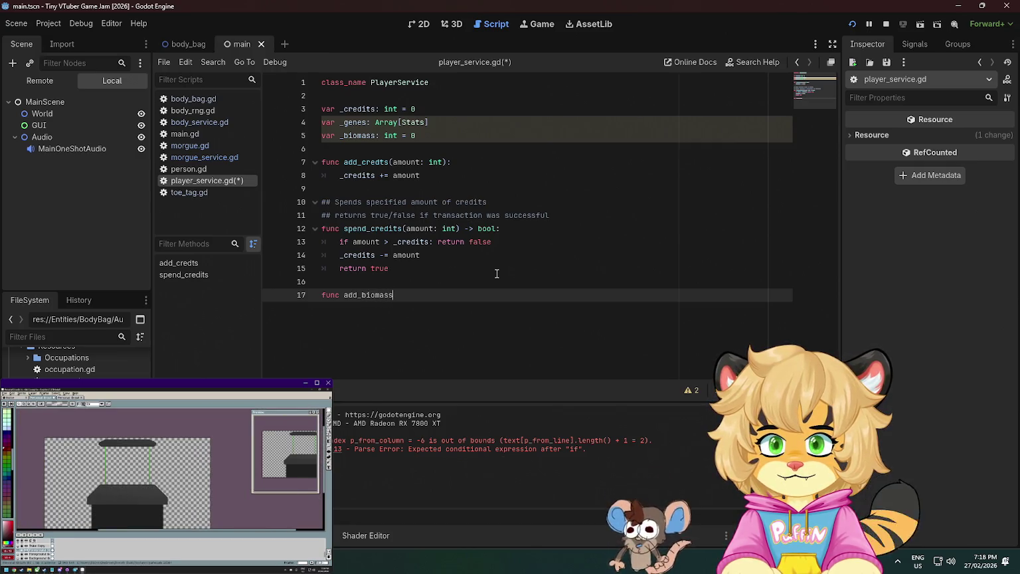
text((amount)
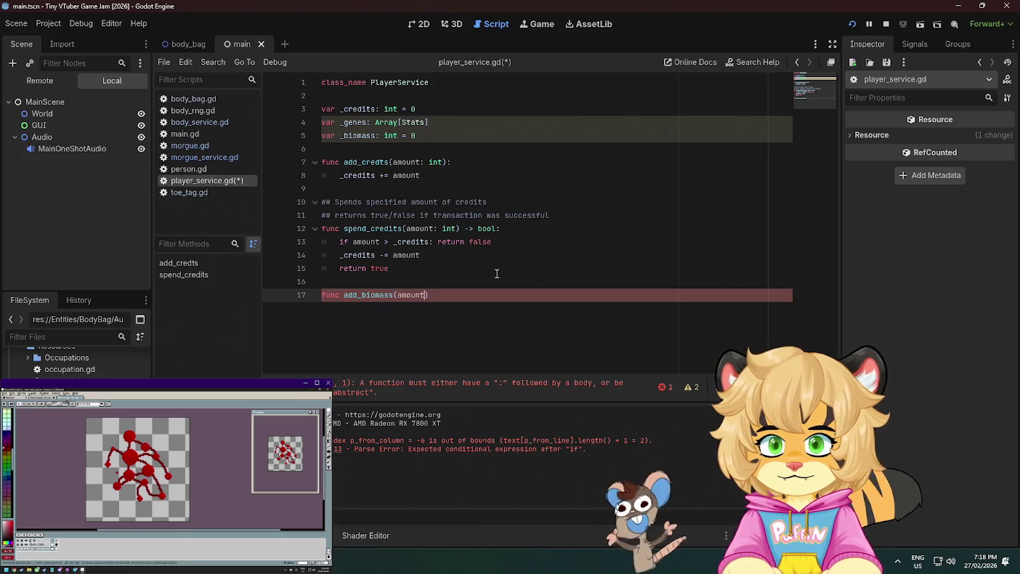
text(: int):)
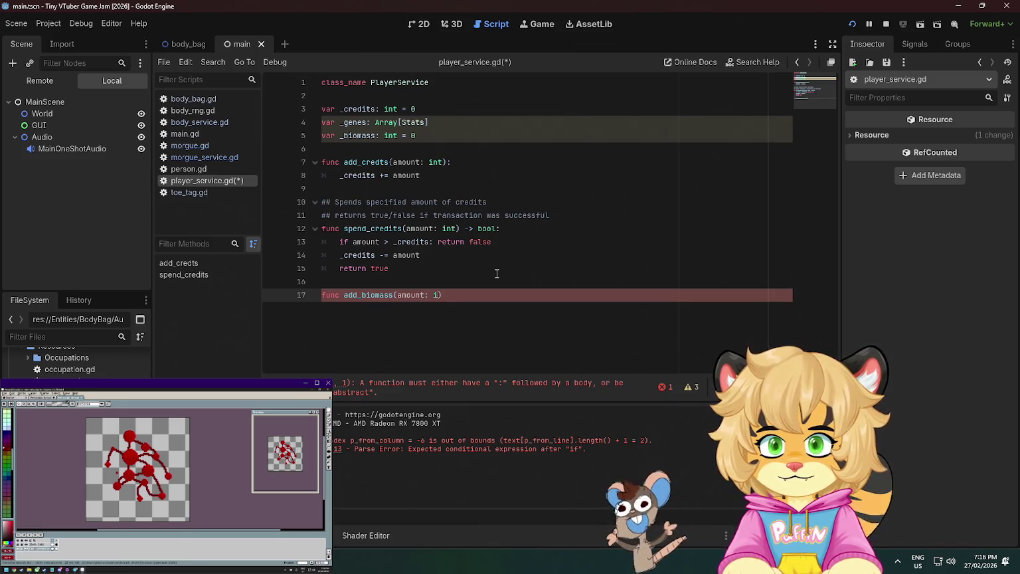
key(BackSpace)
text(-> void:)
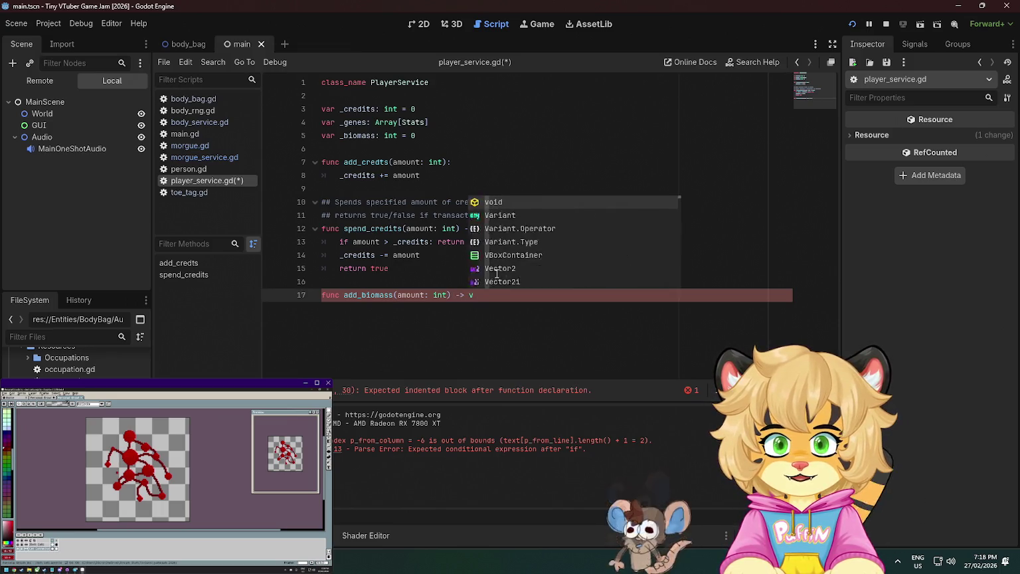
key(Return)
Give the add_credits signature a '-> void' return type
click(453, 162)
key(BackSpace)
text(-> voi)
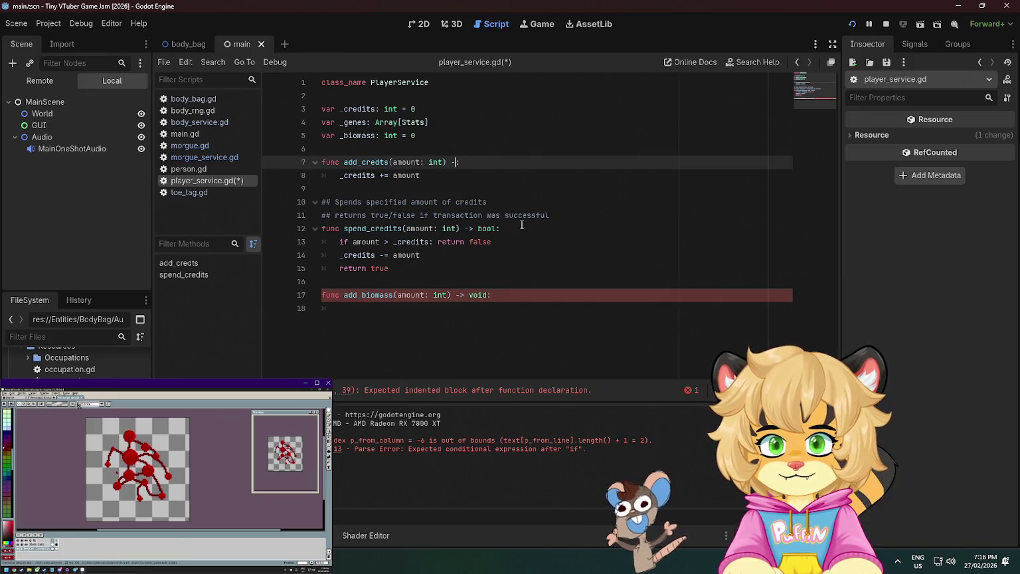
text(d)
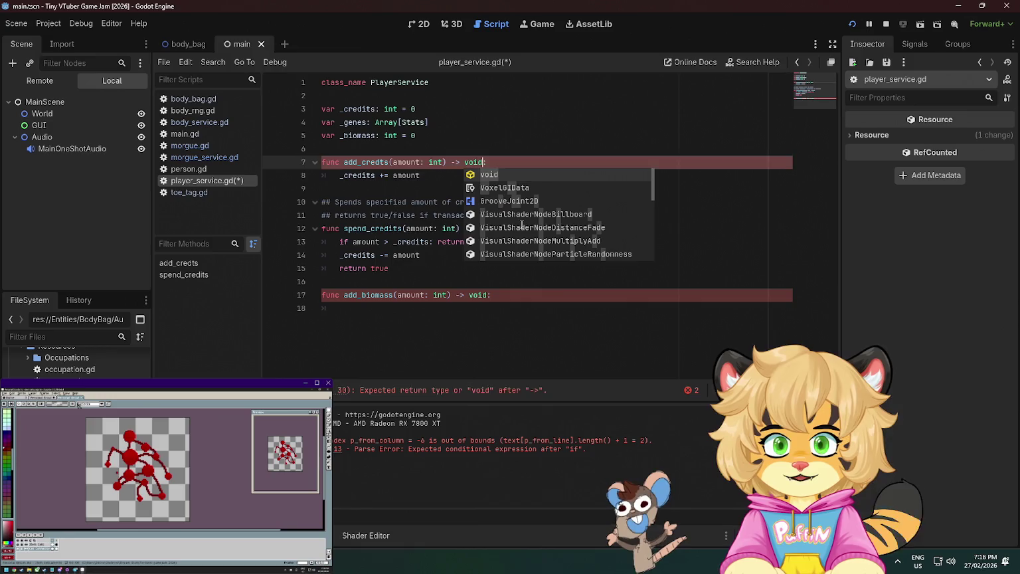
click(442, 136)
Write the add_biomass body as '_biomass += amount'
click(510, 301)
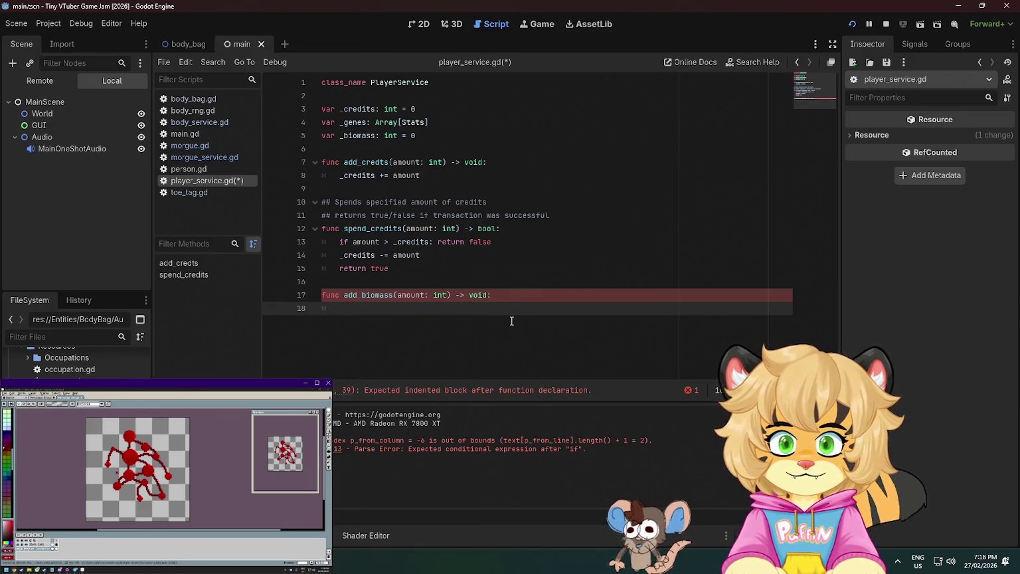
text(_b)
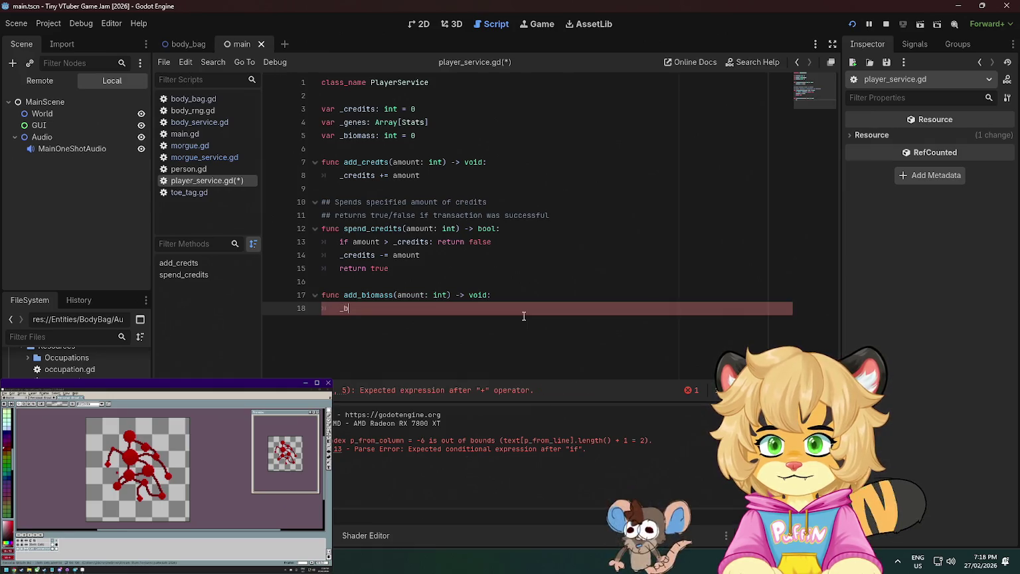
text(io)
key(Return)
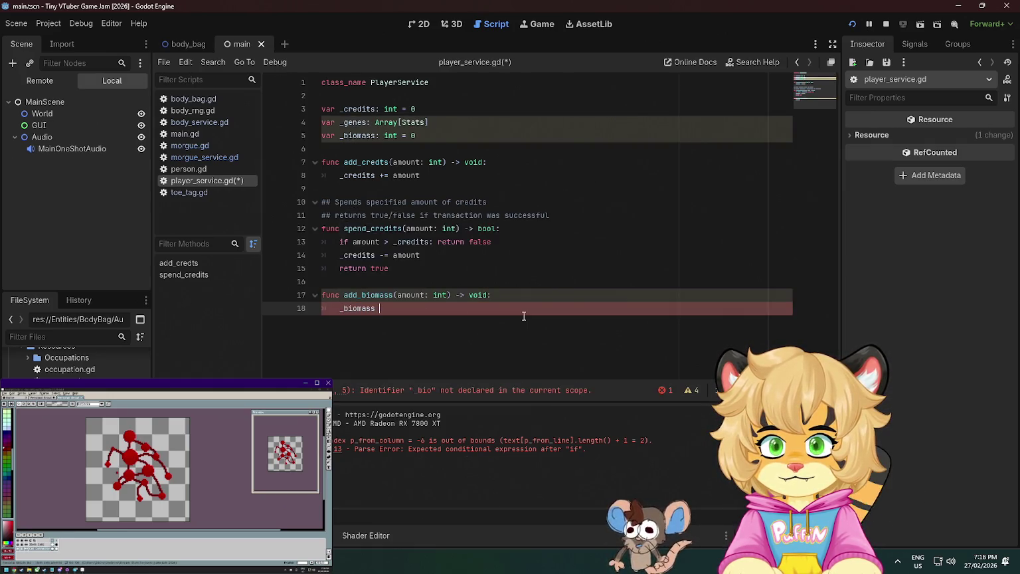
key(BackSpace)
text(:)
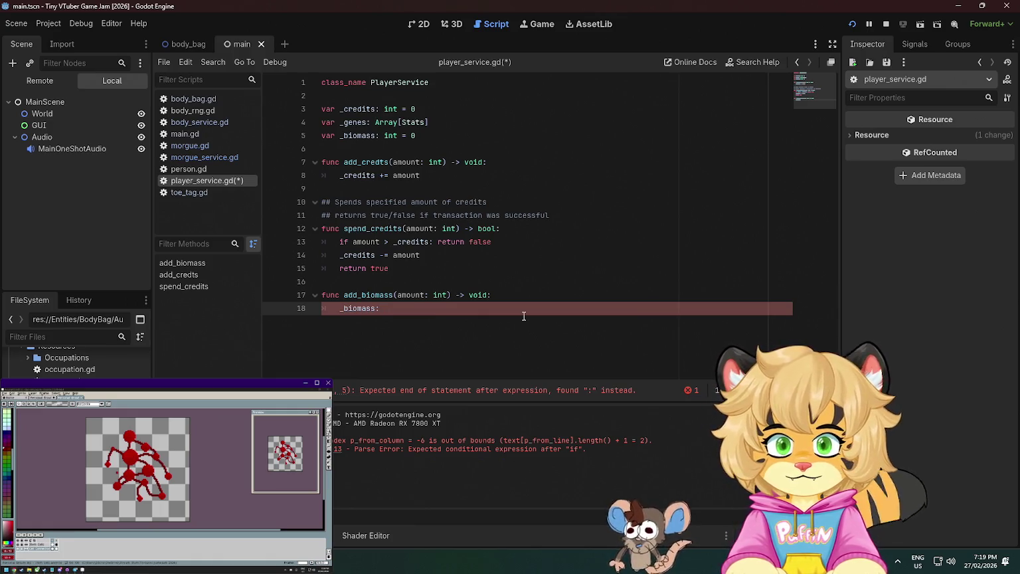
key(BackSpace)
key(BackSpace)
text(=)
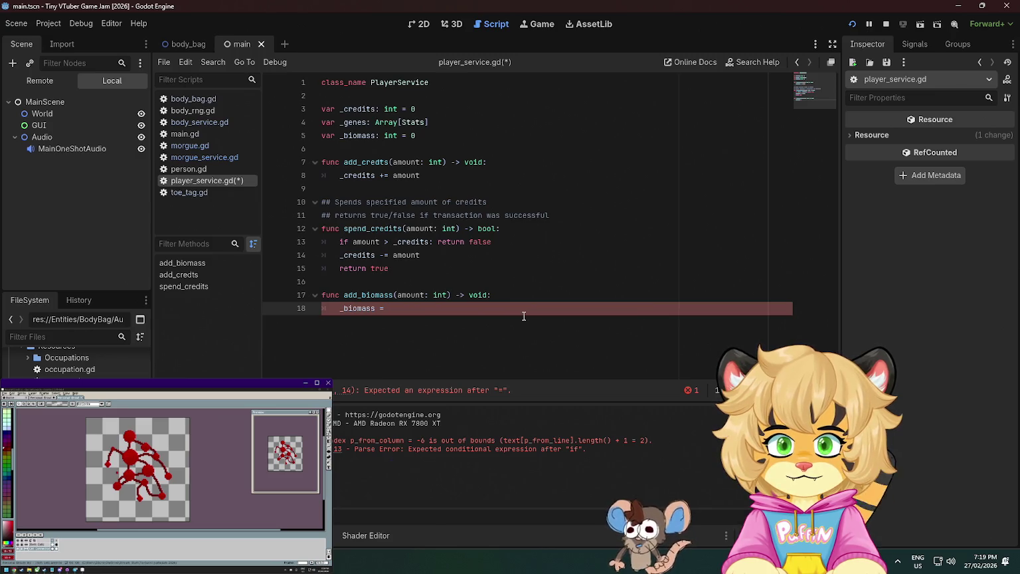
key(BackSpace)
text(+=)
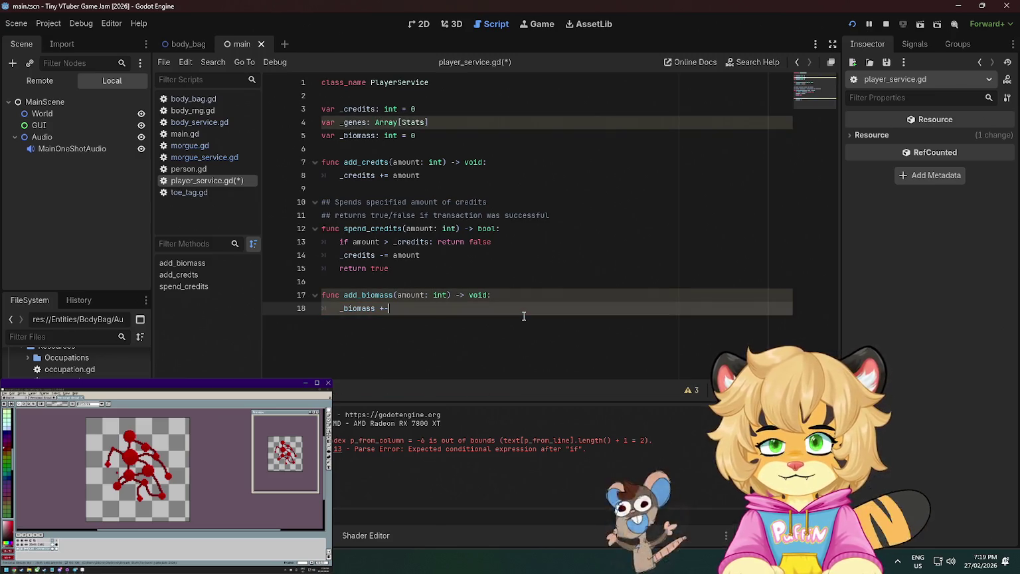
text(mount)
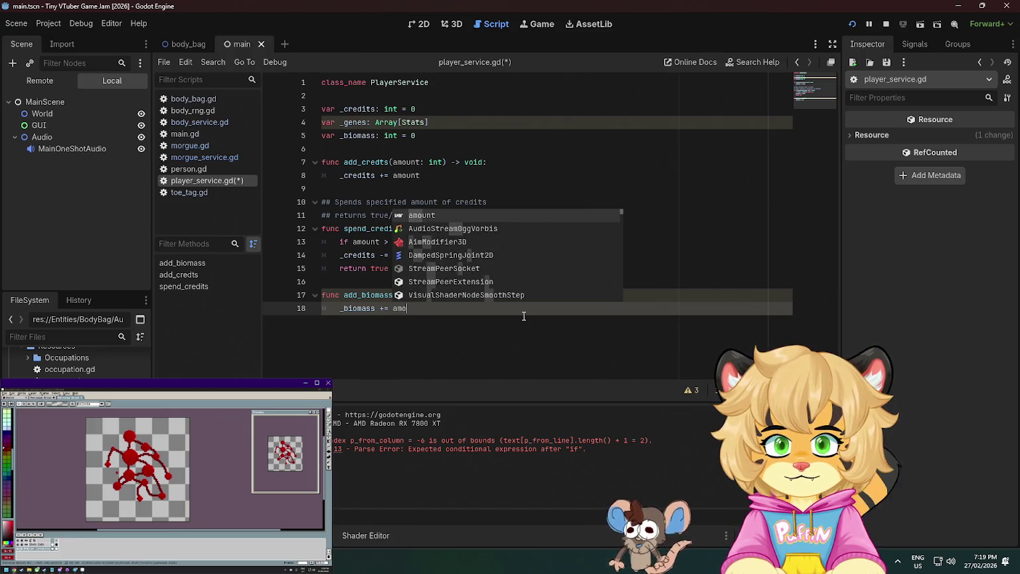
key(Return)
Start 'func spend_biomass(amount: int) -> bool:' on a new top-level line
key(Return)
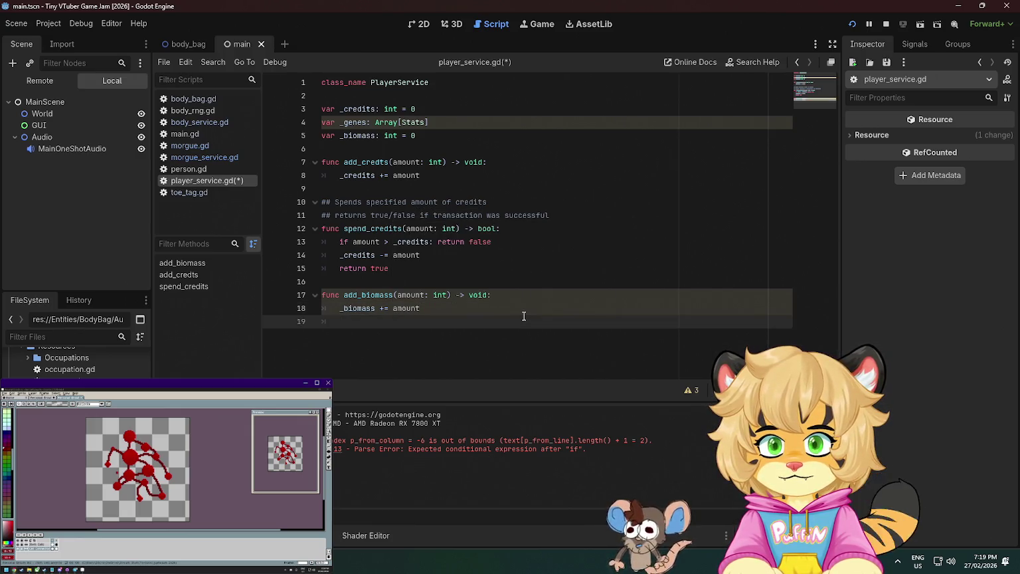
key(BackSpace)
key(Return)
text(func )
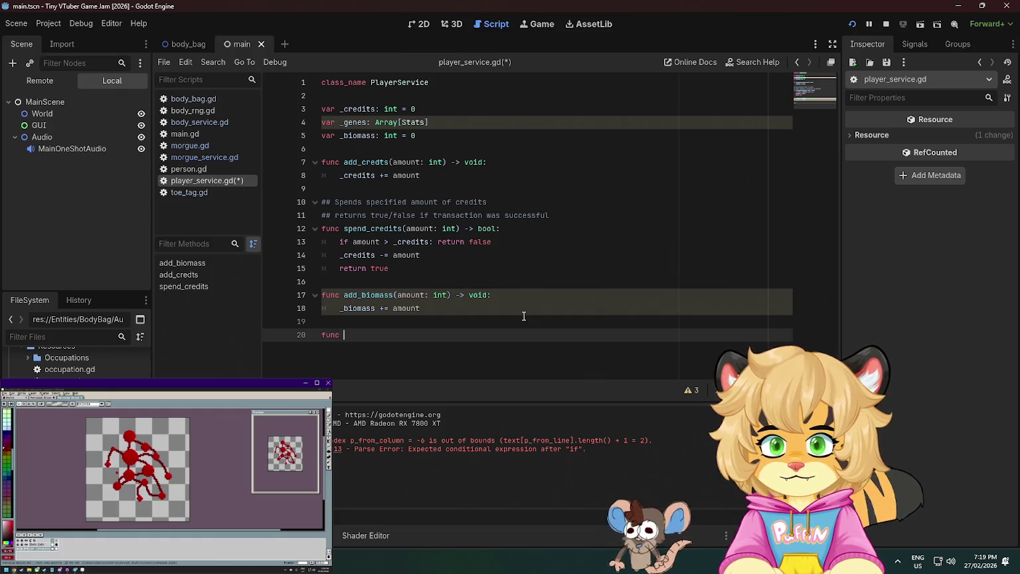
text(spend_biomass(amount: )
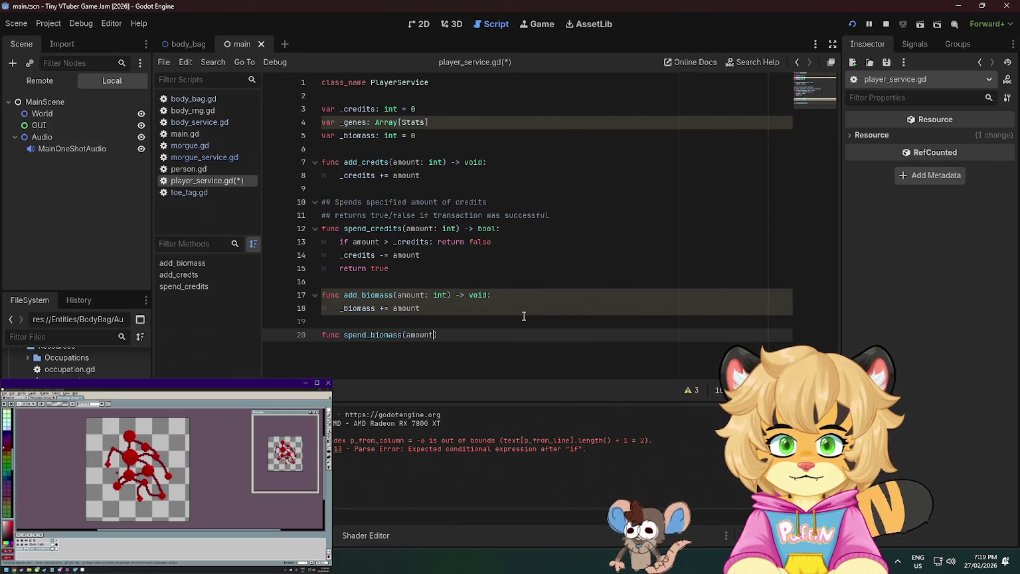
text(int) -> bool:)
Fill spend_biomass with 'amount > _biomass: return false', '_biomass -= amount', 'return true', and save
key(Return)
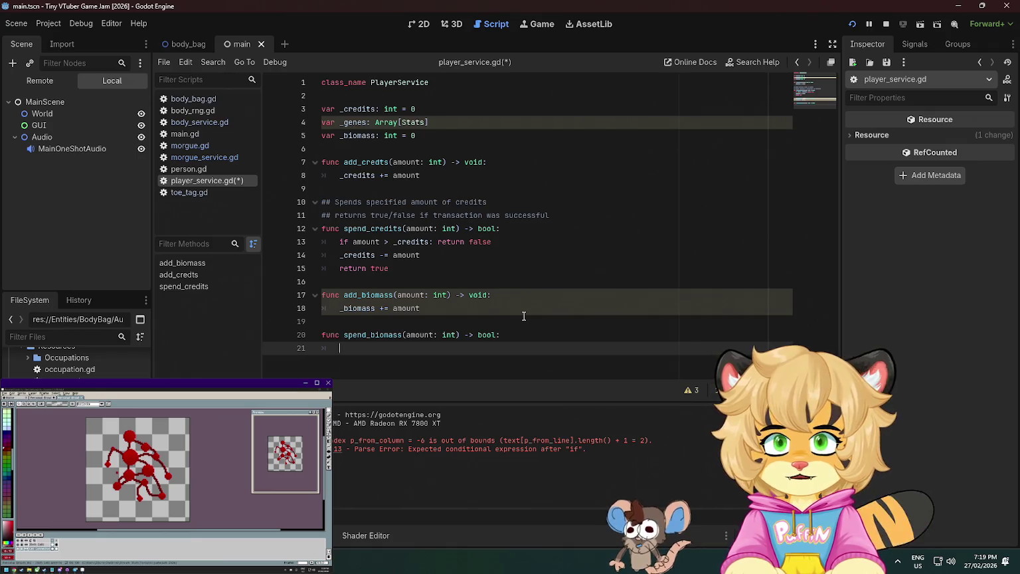
text(ifamount > _)
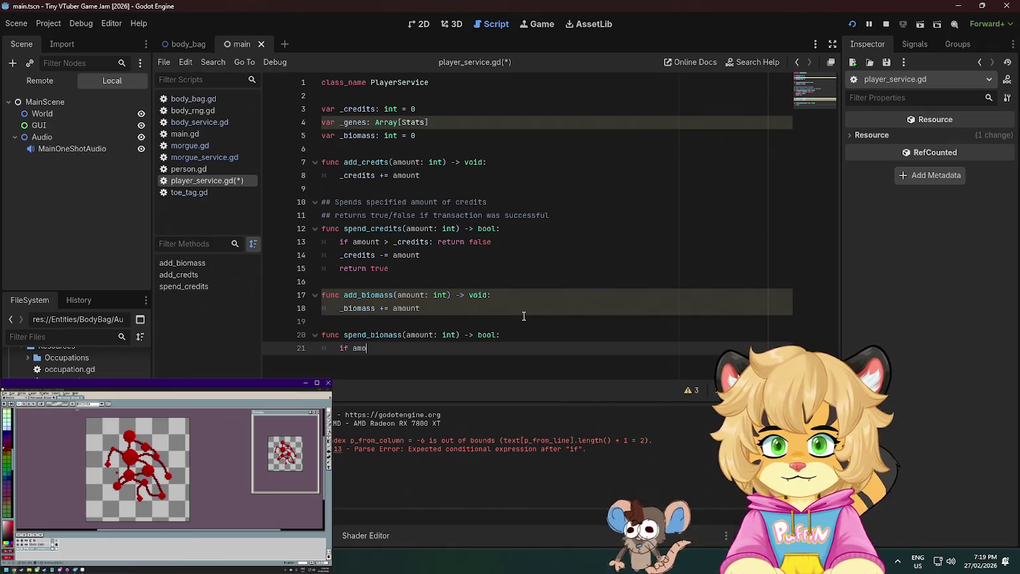
text(bio)
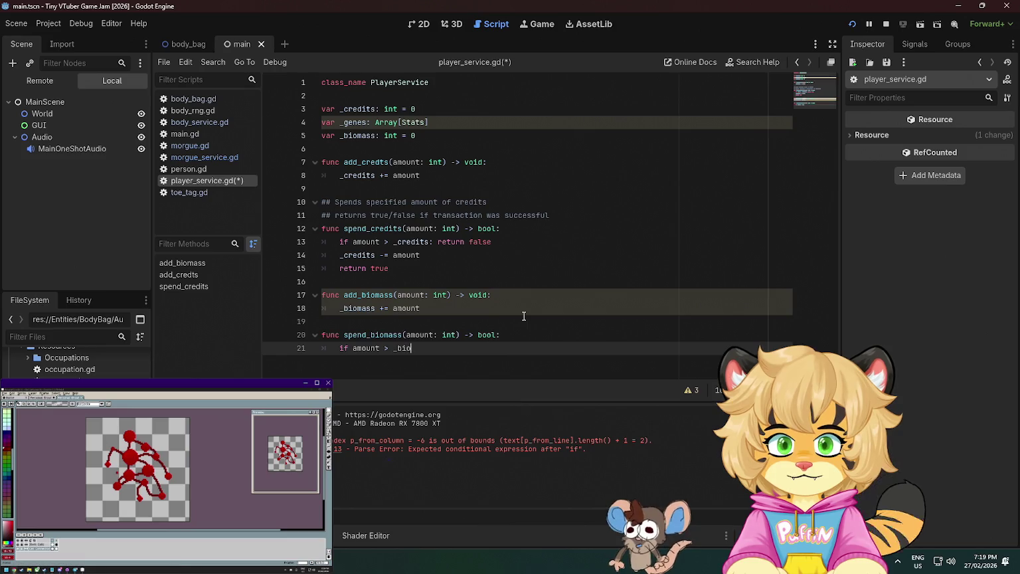
text(mass: return false)
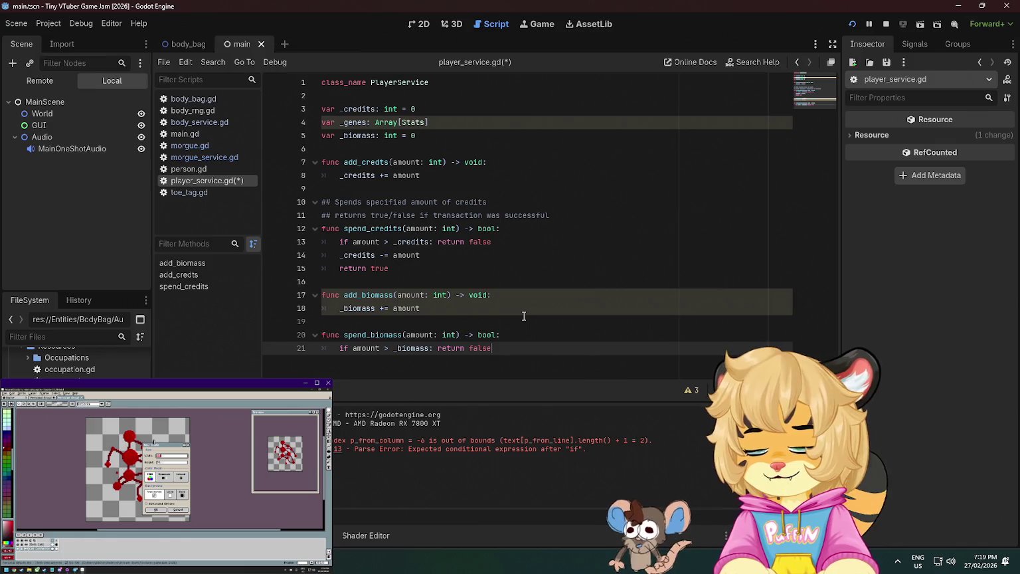
key(Return)
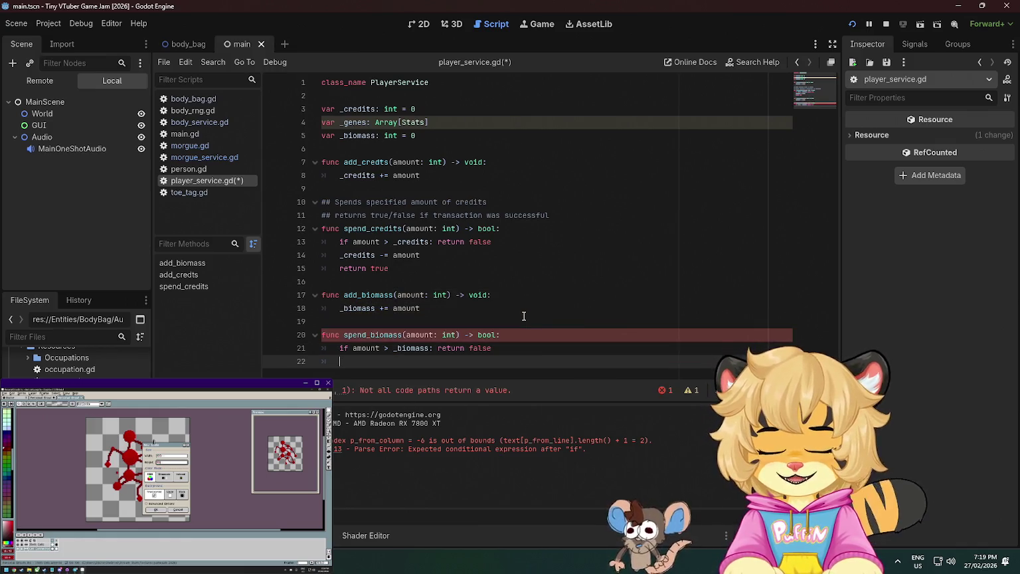
text(_)
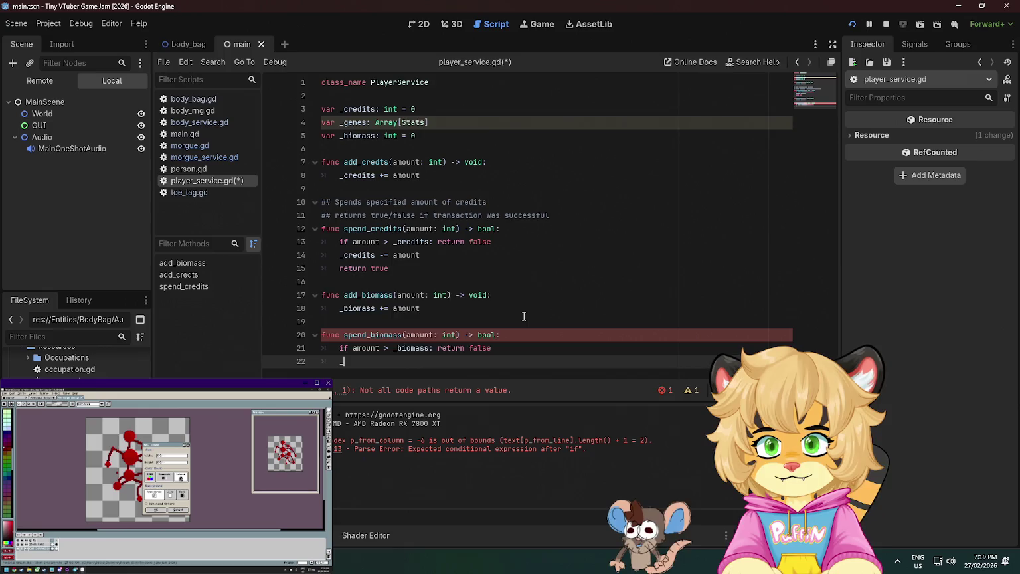
text(biomass -)
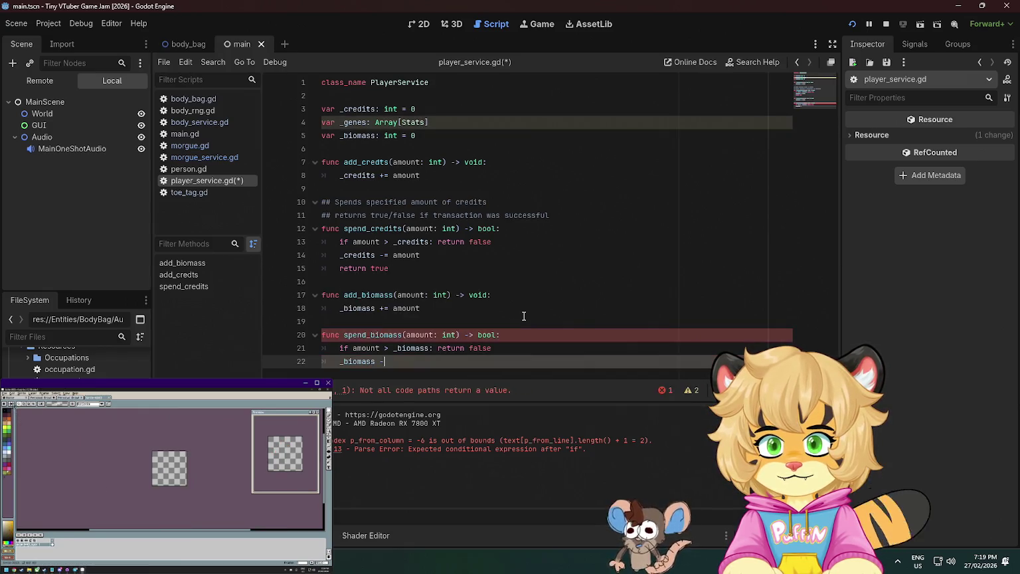
text(= amount)
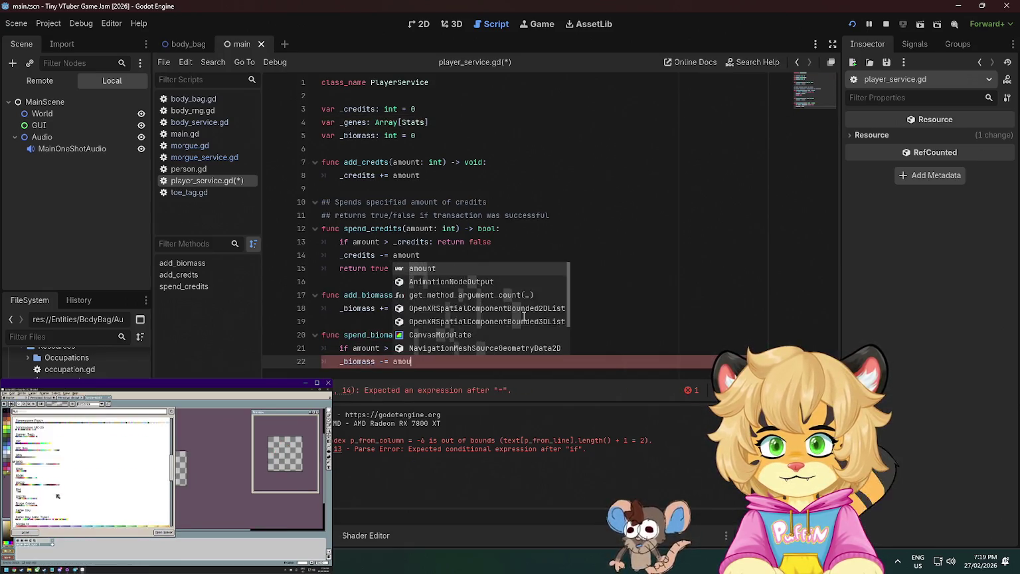
key(Return)
text(return true)
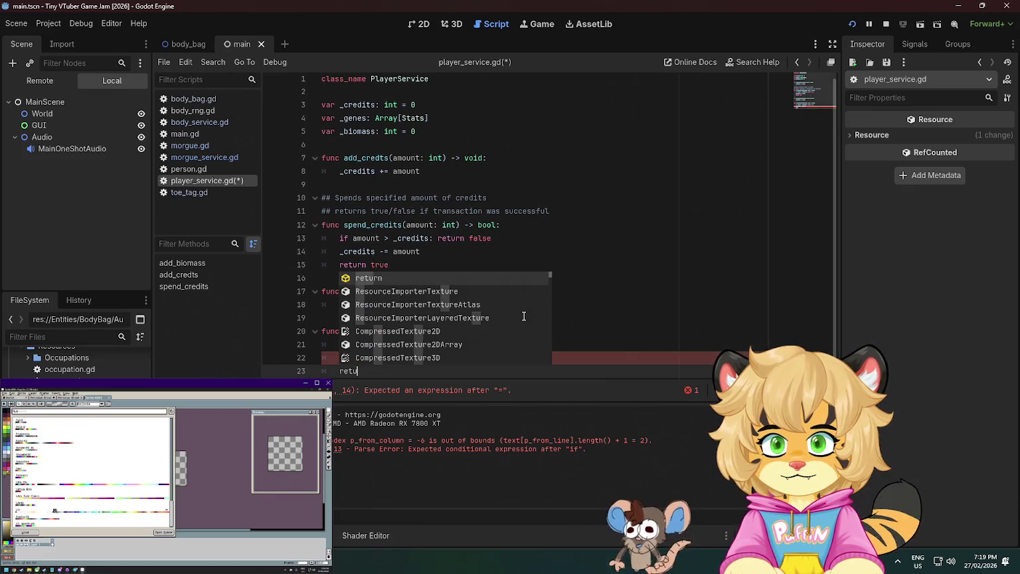
key(Escape)
key(ctrl+s)
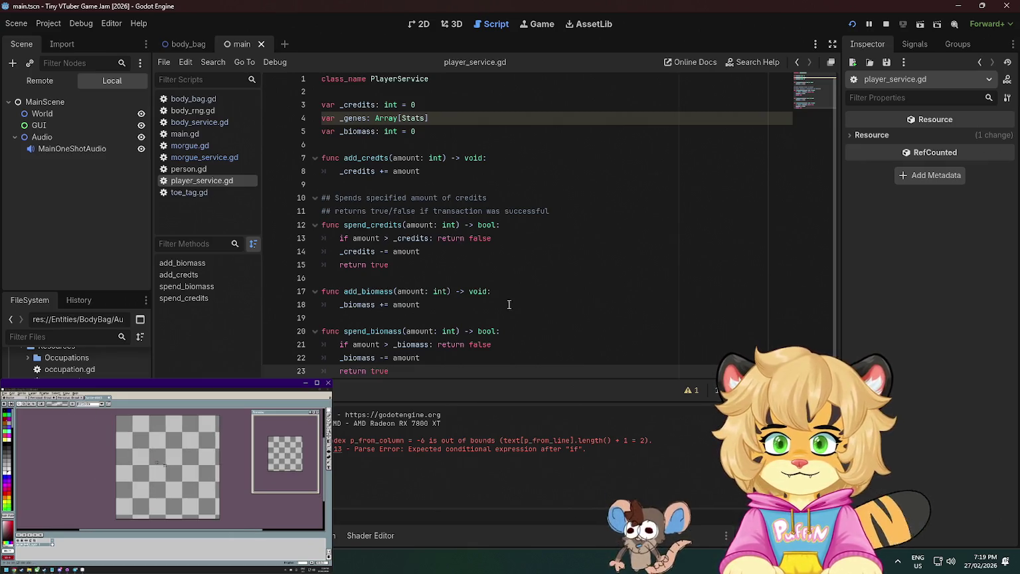
Insert unindented blank lines after spend_credits' 'return true', above add_biomass
scroll(479, 319, down, 1)
click(402, 240)
click(404, 256)
key(Return)
key(Return)
click(402, 263)
key(BackSpace)
key(Delete)
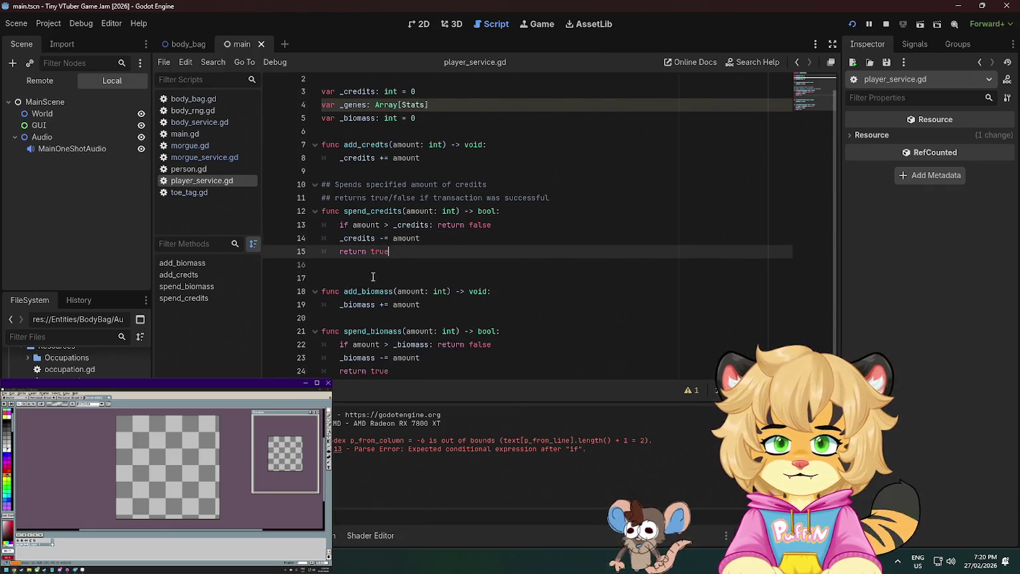
click(357, 276)
key(Return)
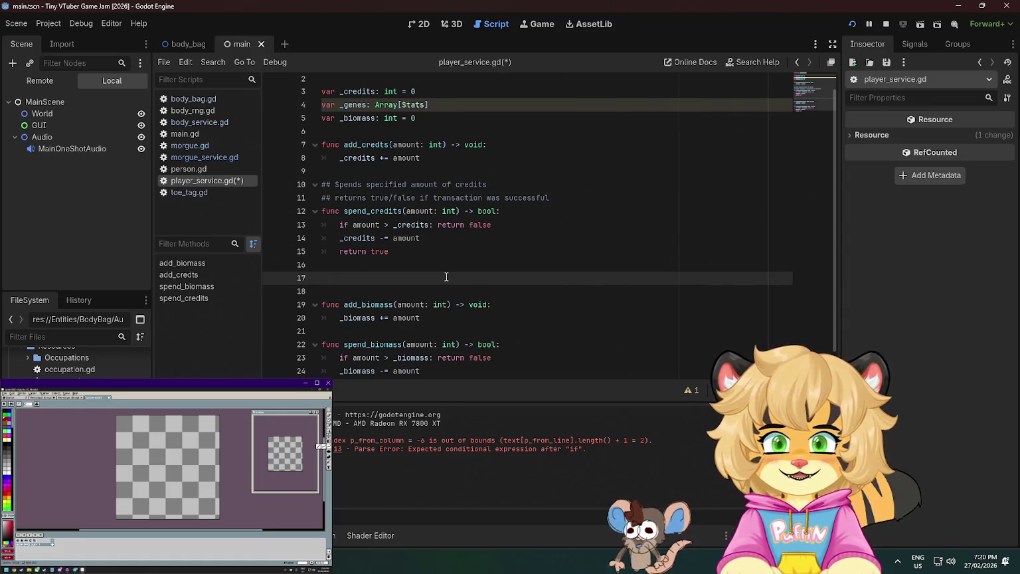
Write get_credits() -> int returning _credits and save the script
text(func g)
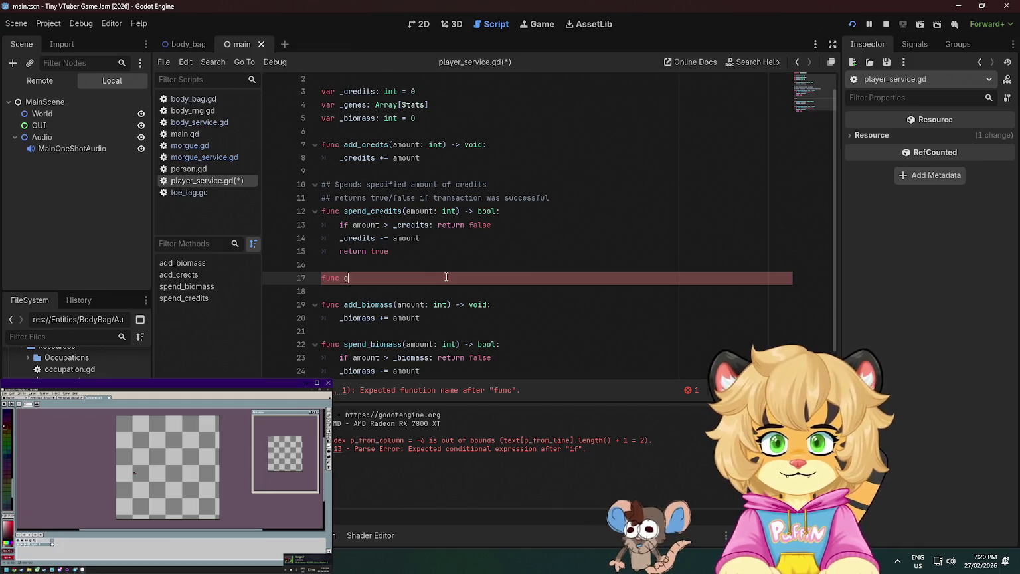
text(et_credits)
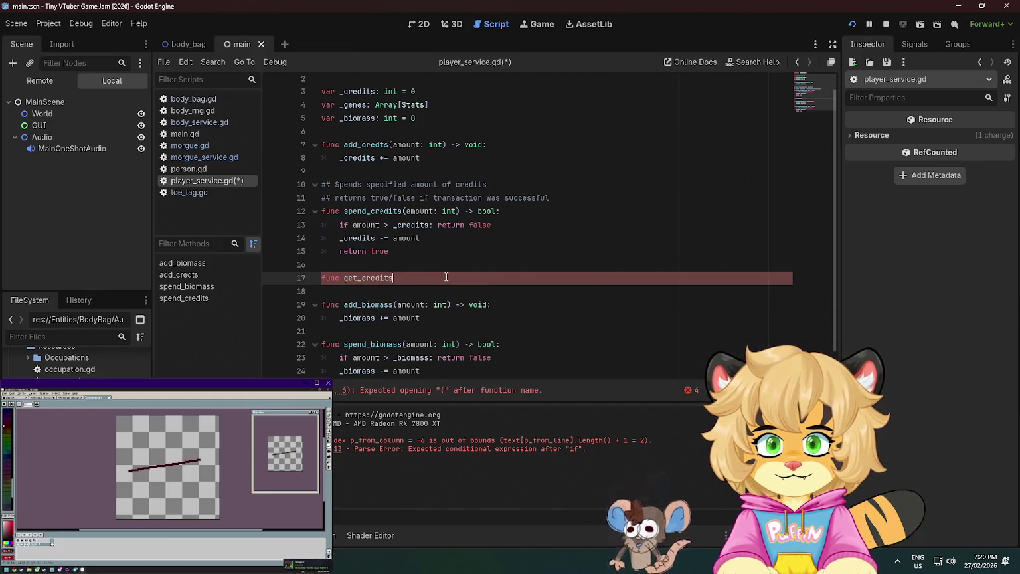
text(())
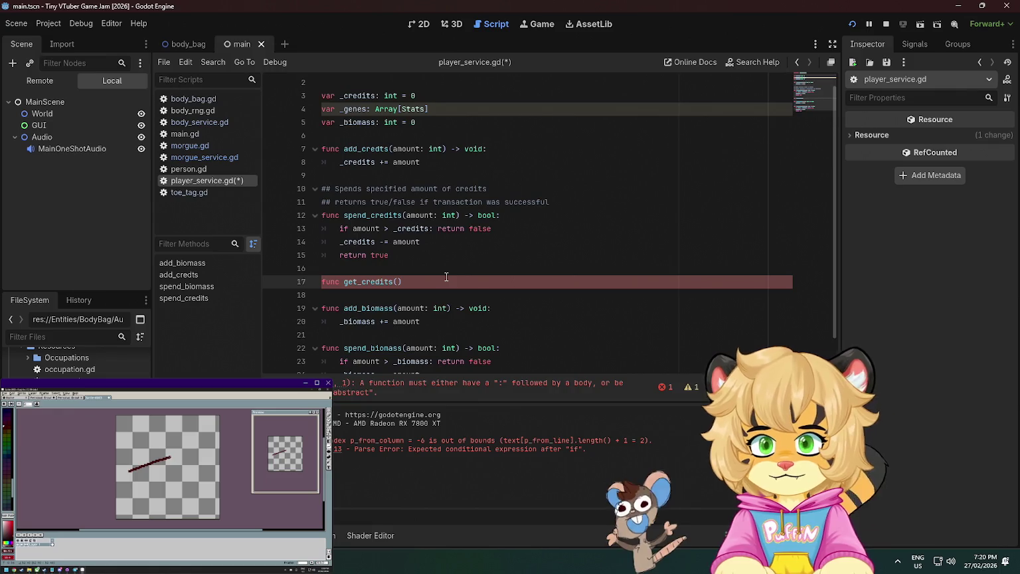
text( -> int:)
key(Return)
text(return )
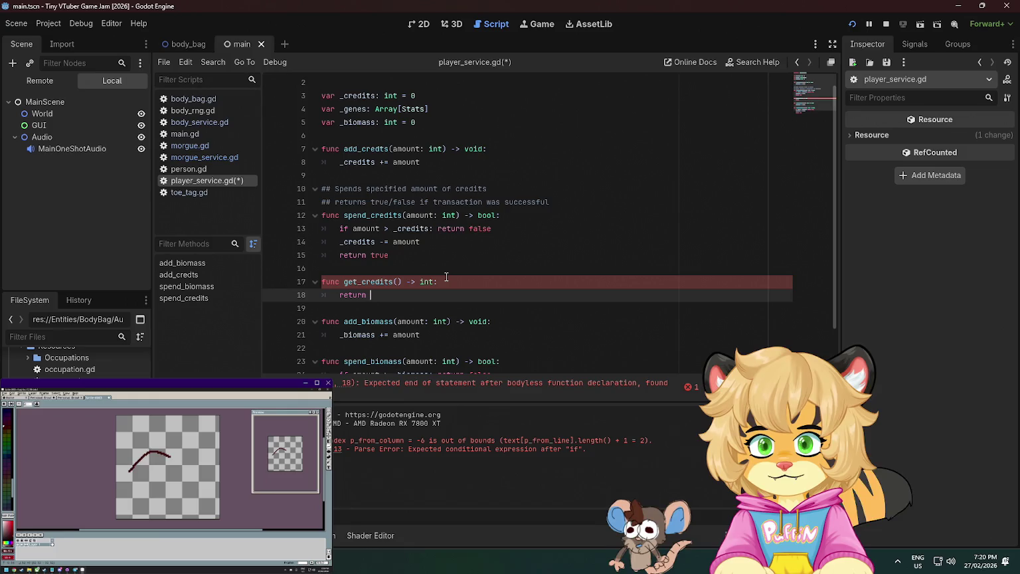
text(_credits)
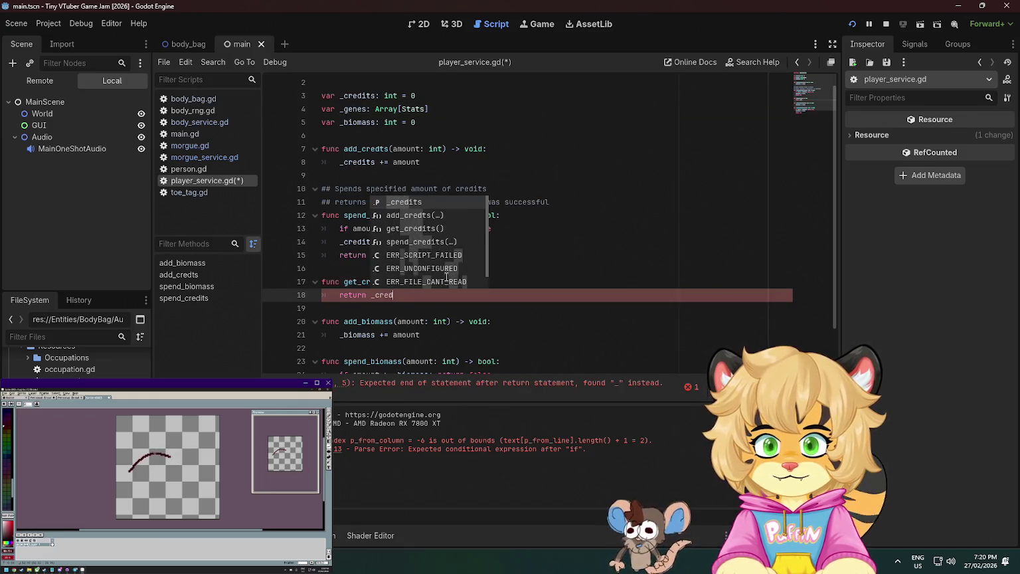
key(ctrl+s)
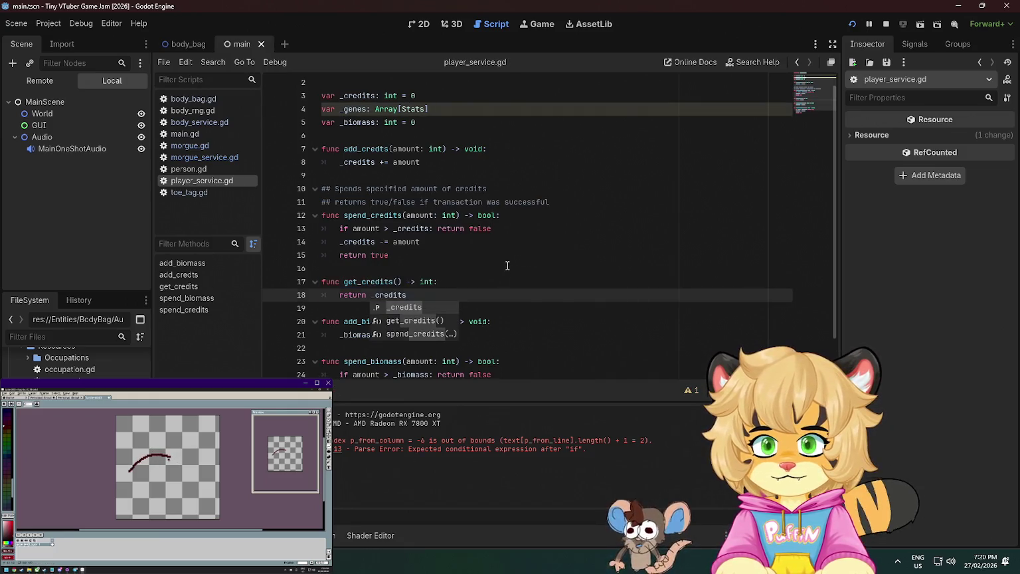
Add get_biomass() -> int returning _biomass at the end of the script and save
click(507, 268)
click(483, 300)
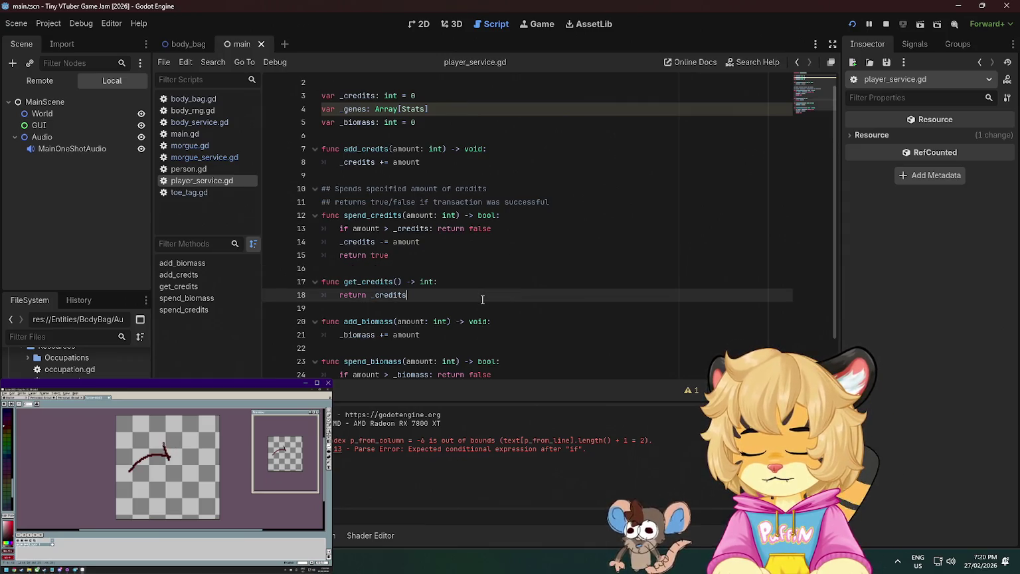
scroll(489, 273, down, 1)
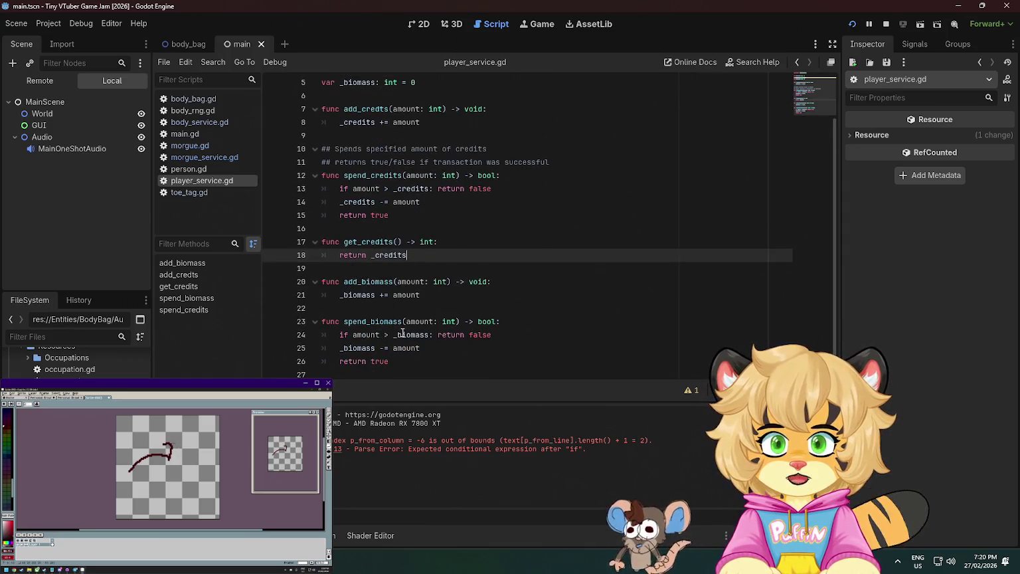
click(423, 370)
key(Down)
text(func)
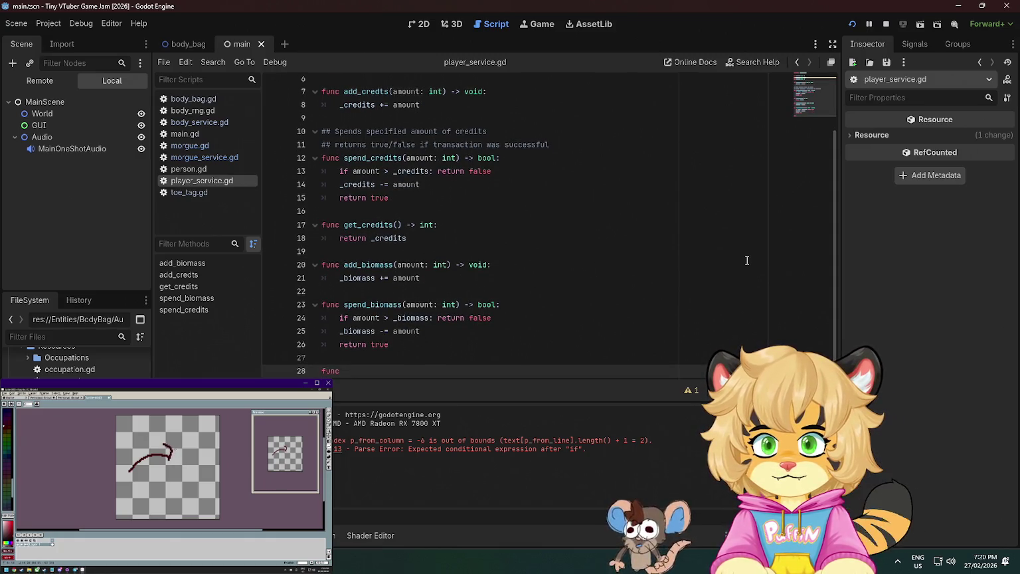
text( get_)
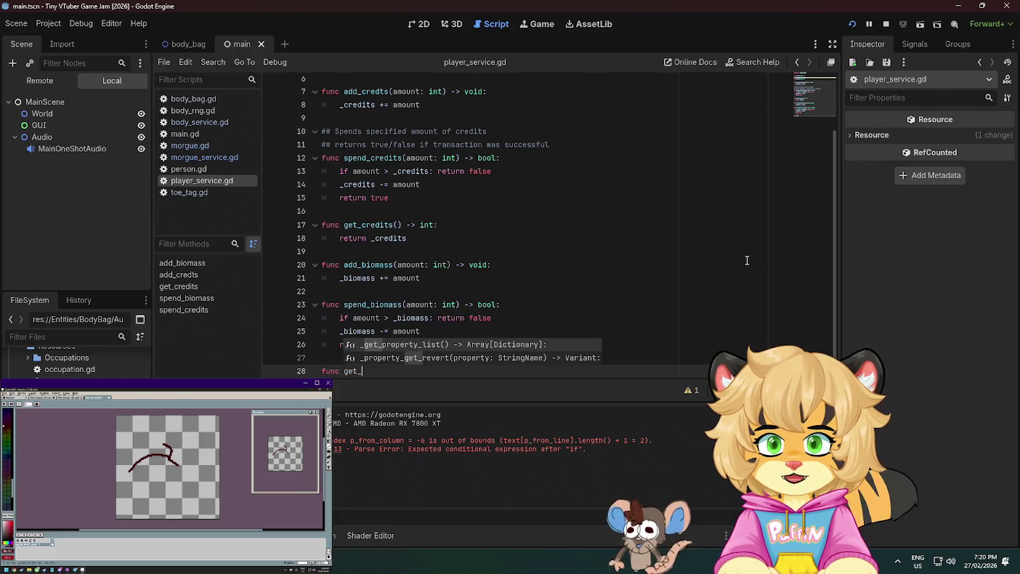
text(biomass()
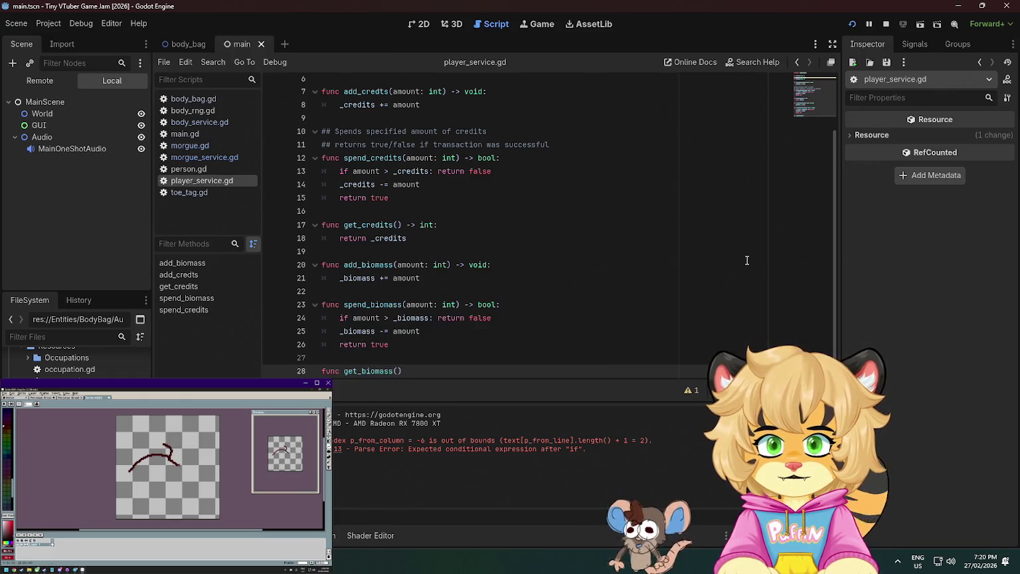
text() -)
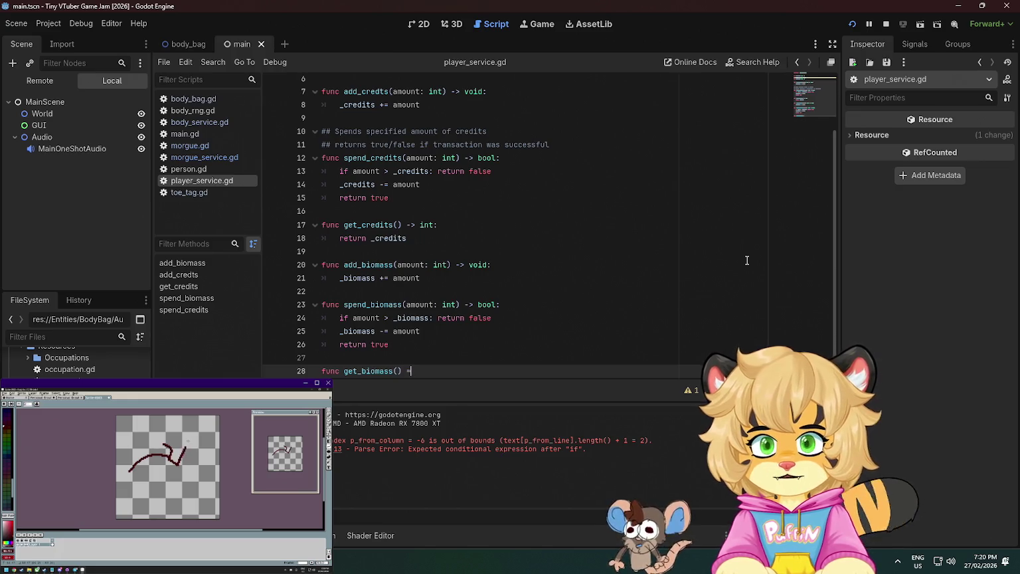
text(> int:)
key(Return)
text(return)
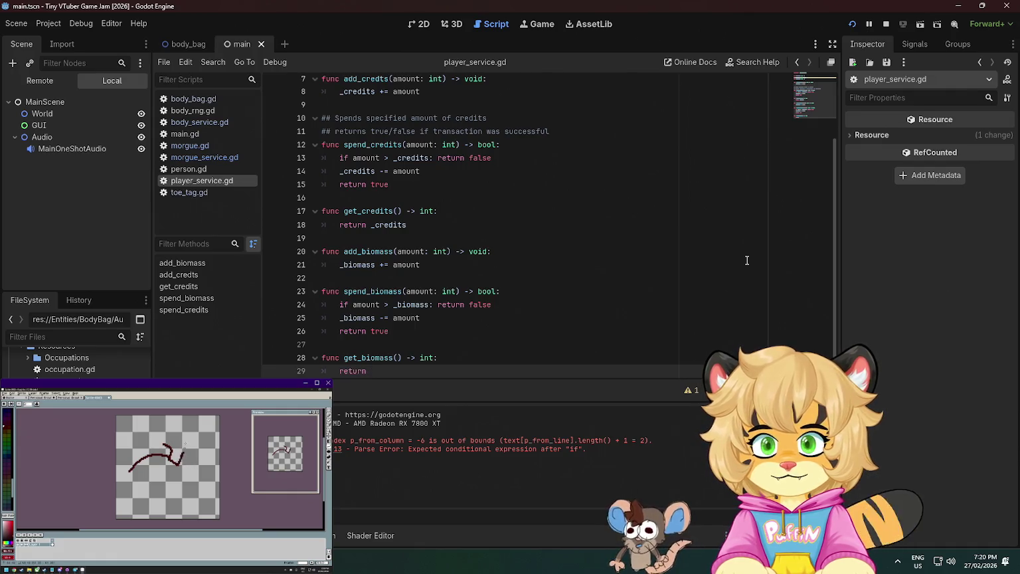
text( cred)
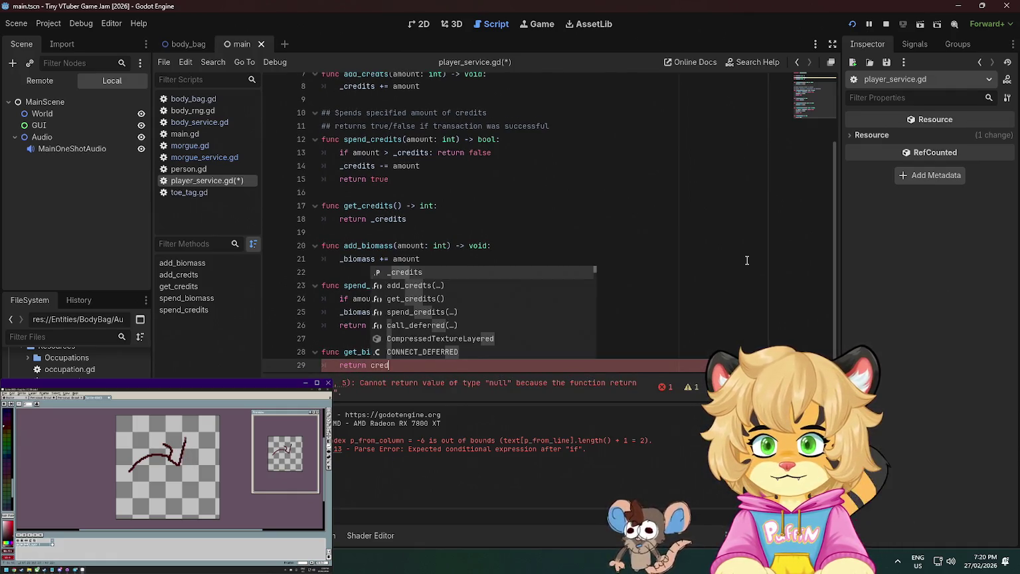
key(BackSpace)
key(BackSpace)
key(BackSpace)
text(biom)
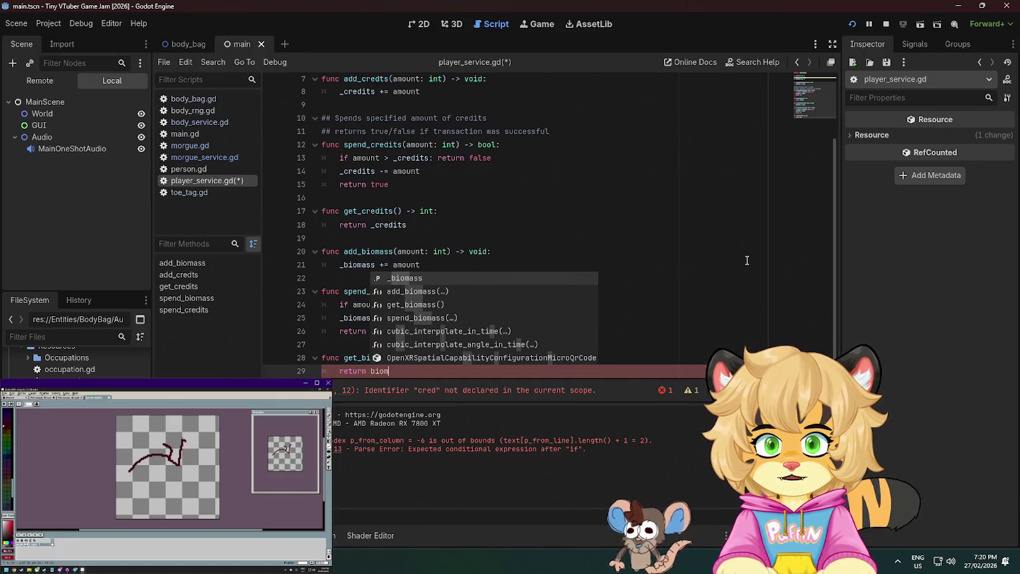
key(Return)
key(ctrl+s)
Add blank lines after get_biomass and stop the already running game
scroll(578, 227, down, 1)
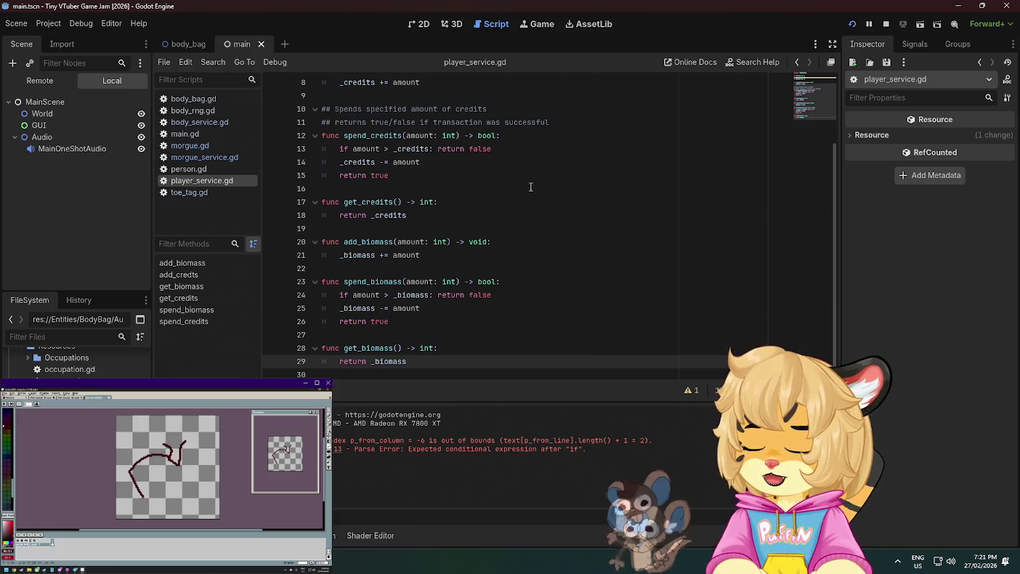
click(378, 335)
click(445, 362)
key(Return)
key(Return)
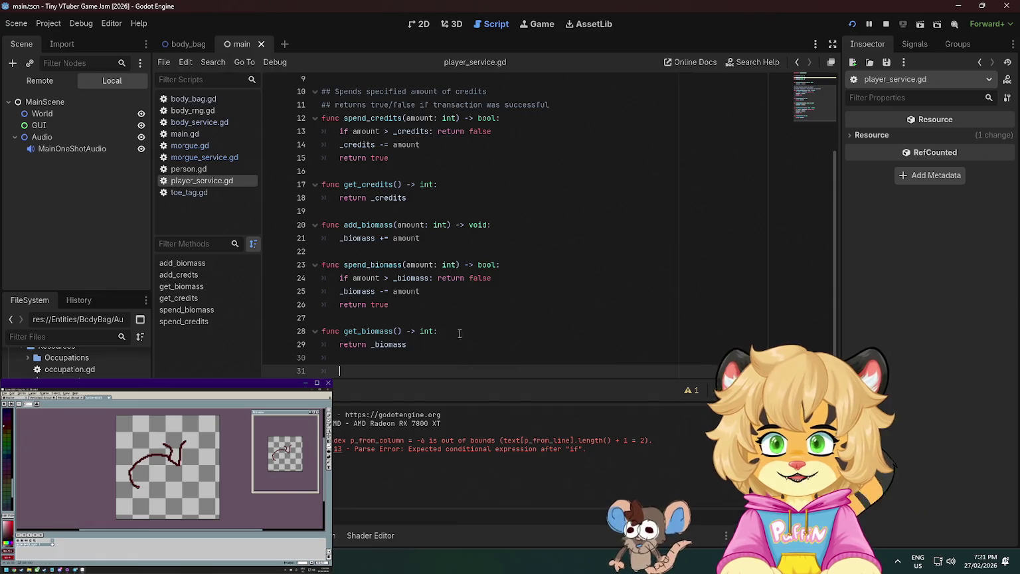
click(886, 24)
Run the project, enter the morgue, and open then close two bodies' toe tags
click(852, 24)
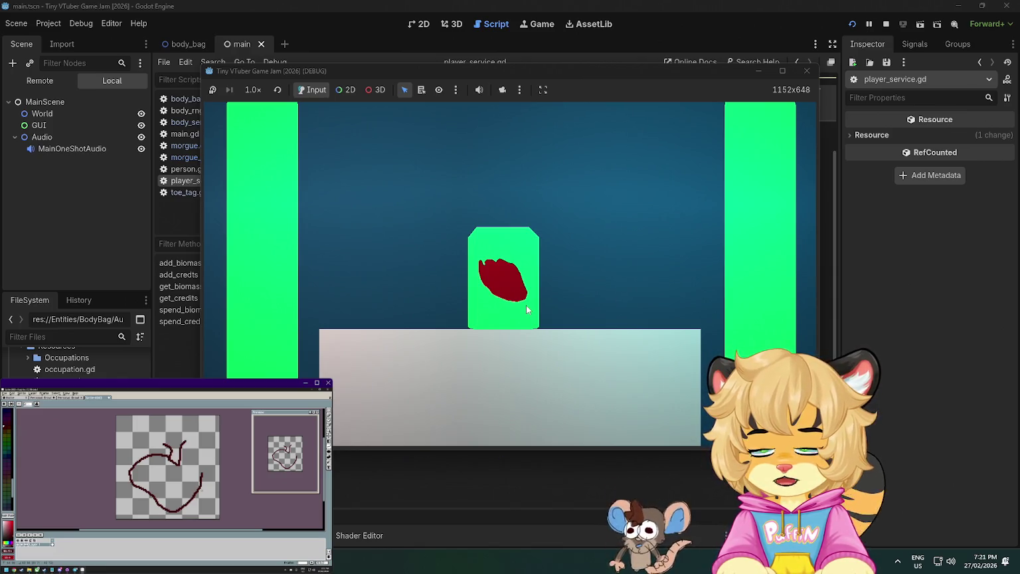
click(537, 281)
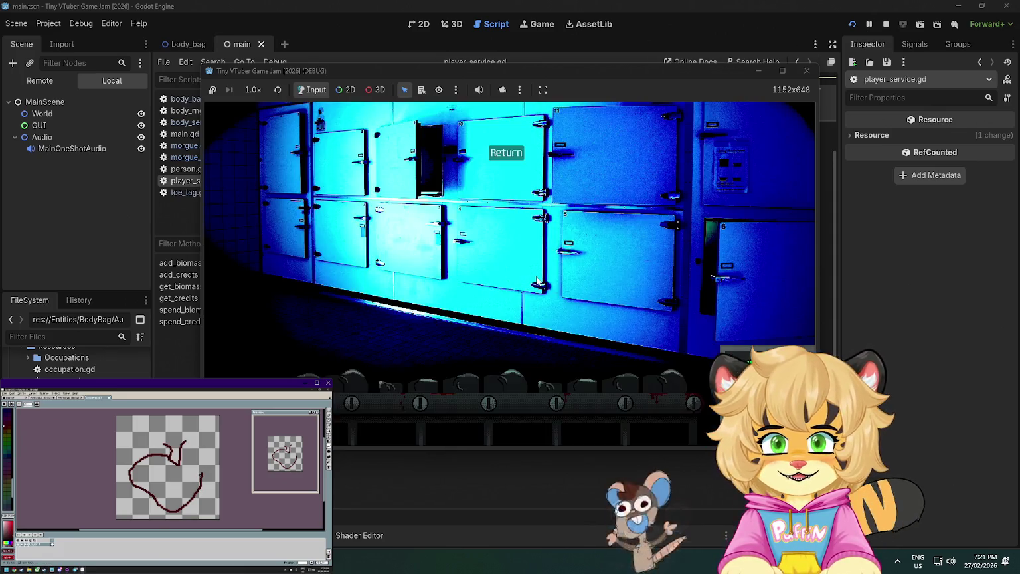
mouse_move(531, 71)
mouse_down()
mouse_move(657, 51)
mouse_move(545, 18)
mouse_move(508, 22)
mouse_up()
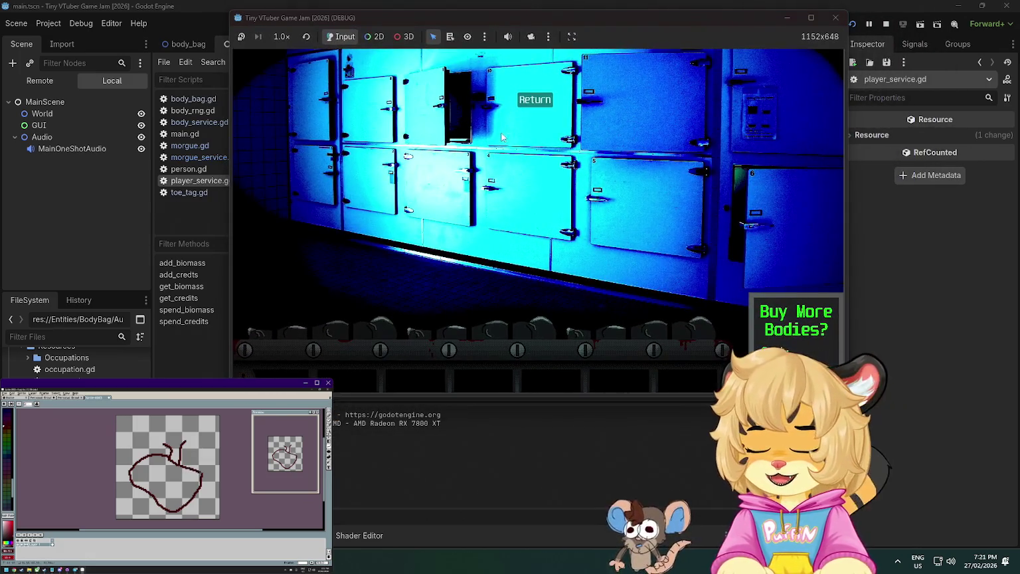
click(472, 333)
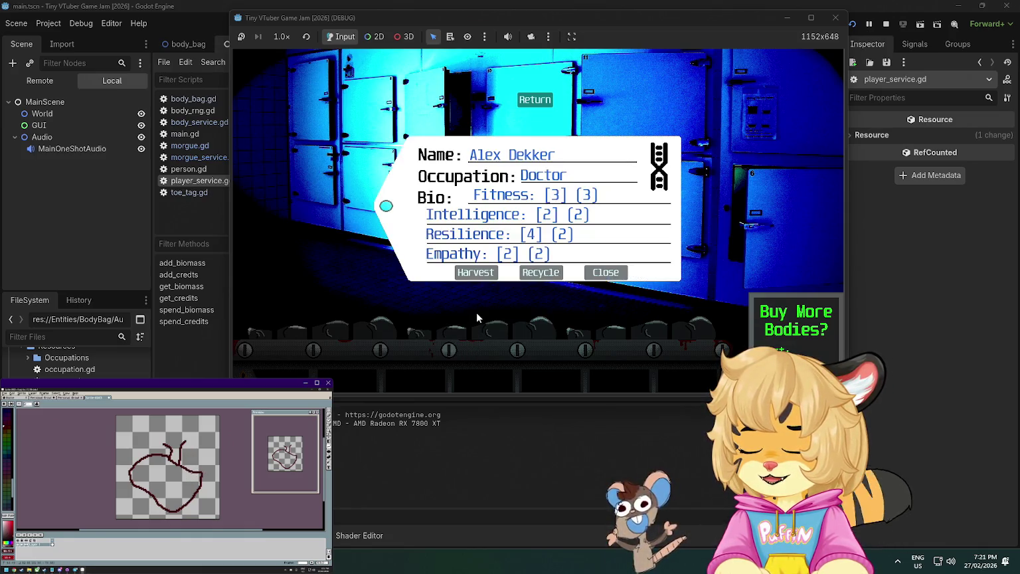
click(593, 270)
click(357, 335)
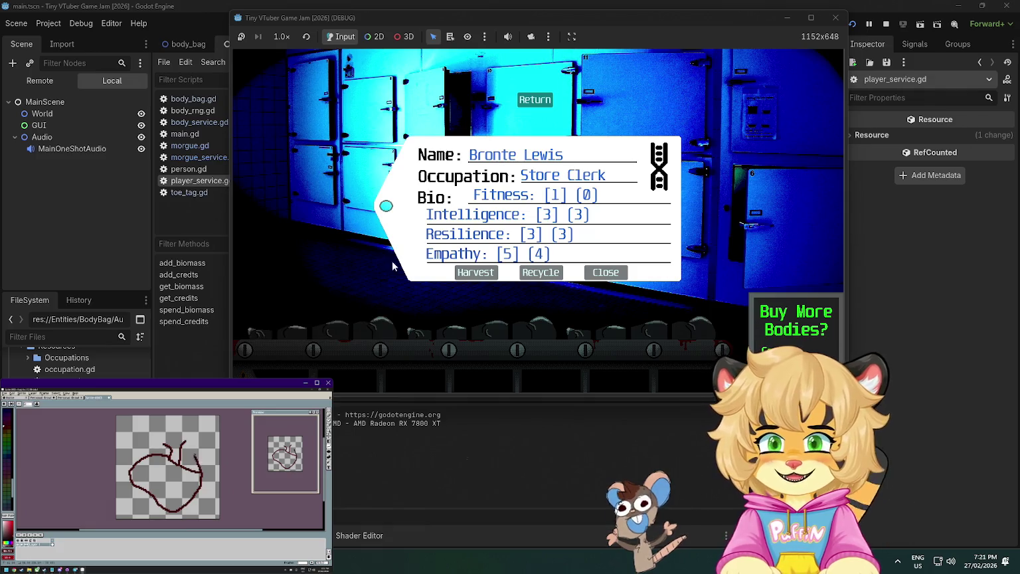
click(614, 271)
Harvest three bodies in a row from their toe tags
click(522, 327)
click(474, 273)
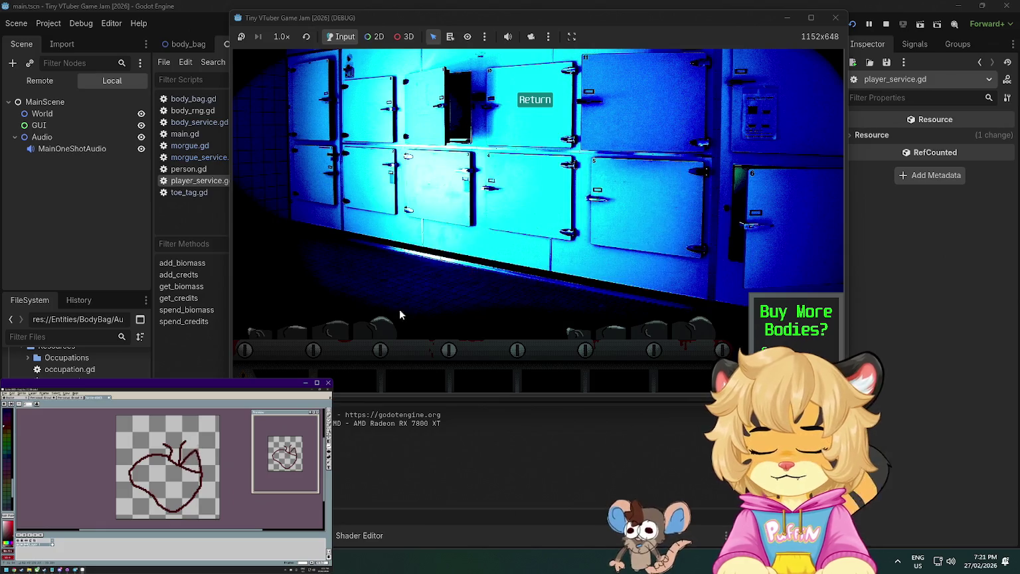
click(410, 310)
click(470, 273)
click(627, 330)
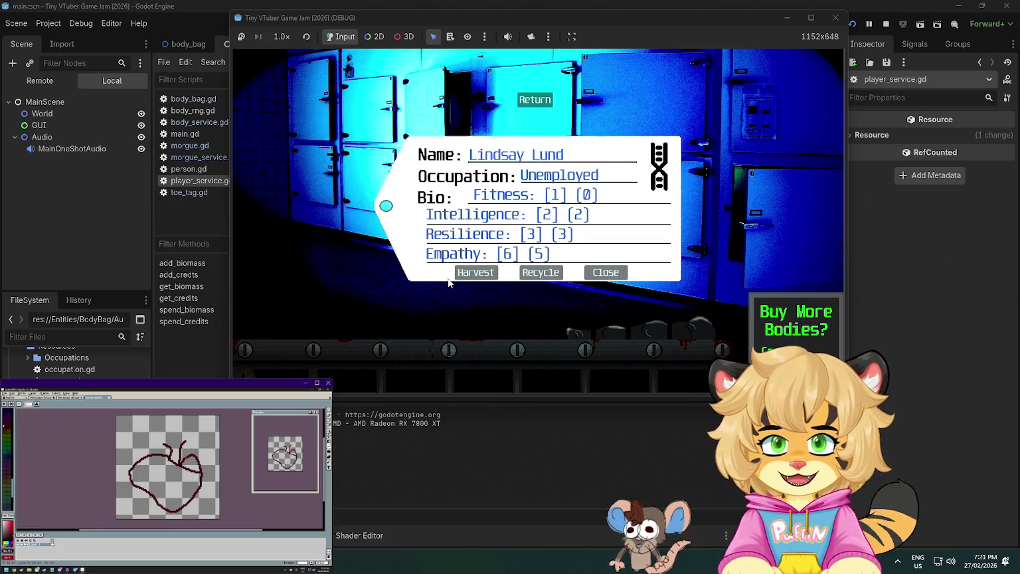
click(469, 273)
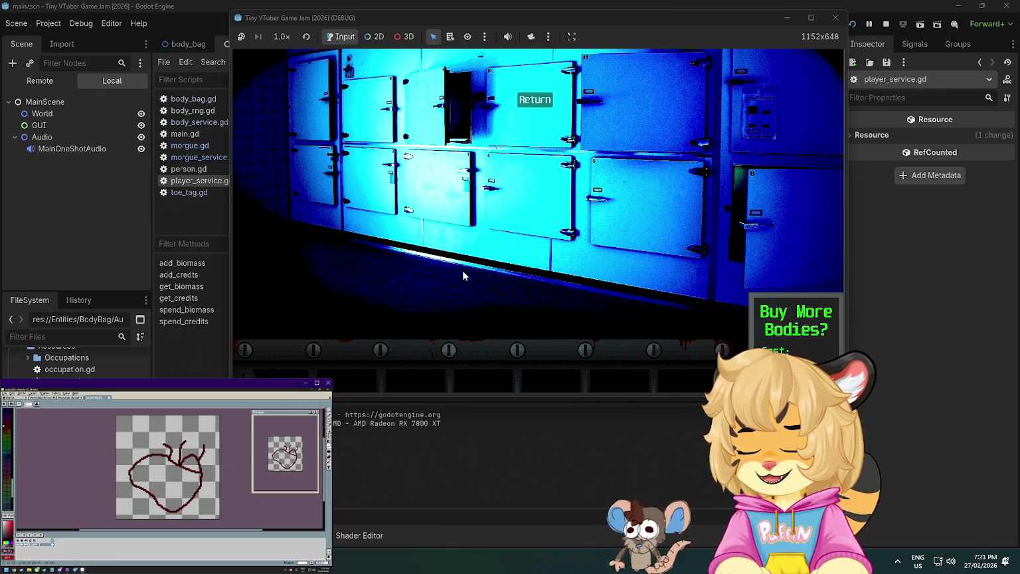
Recycle one body, then harvest two more
click(628, 329)
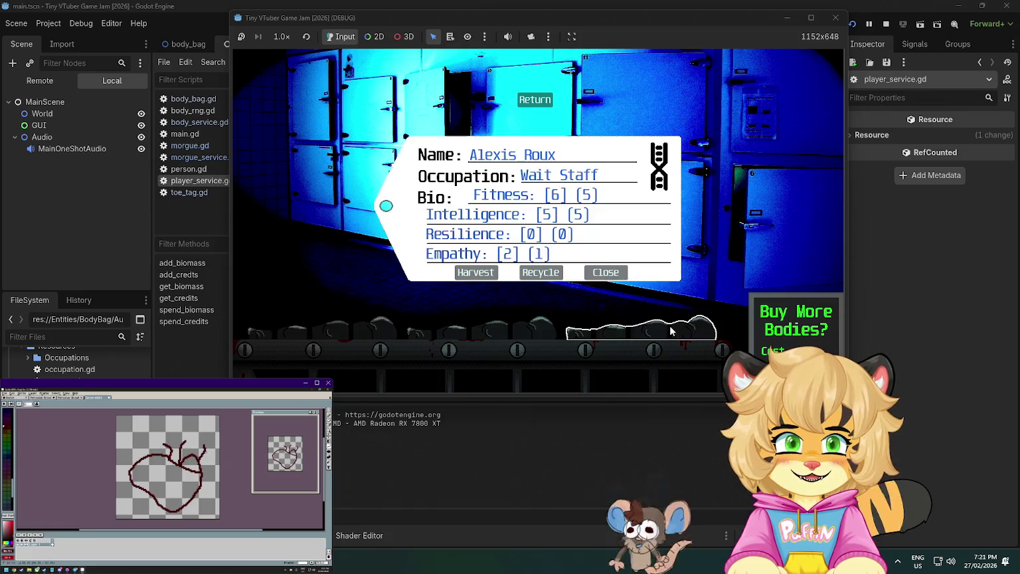
click(541, 272)
click(478, 327)
click(467, 275)
click(376, 327)
click(477, 272)
Return to the morgue locker view, recycle another body, and go back
click(541, 99)
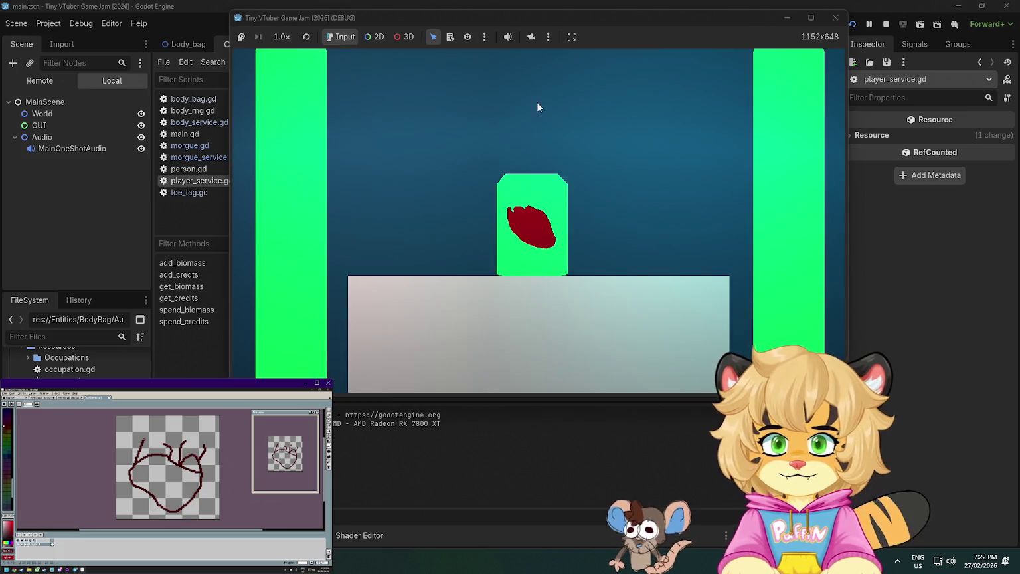
click(526, 249)
click(674, 339)
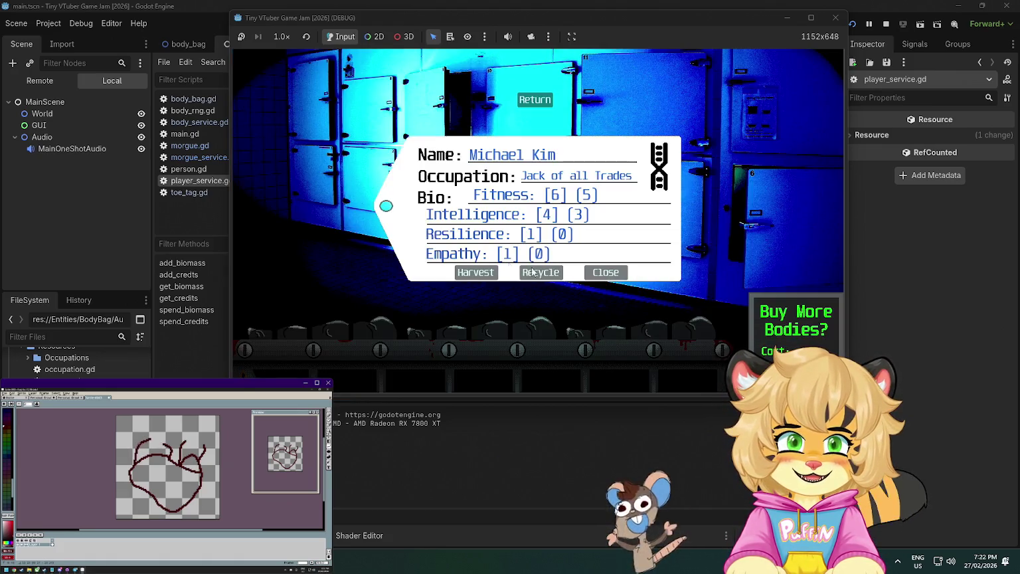
click(476, 272)
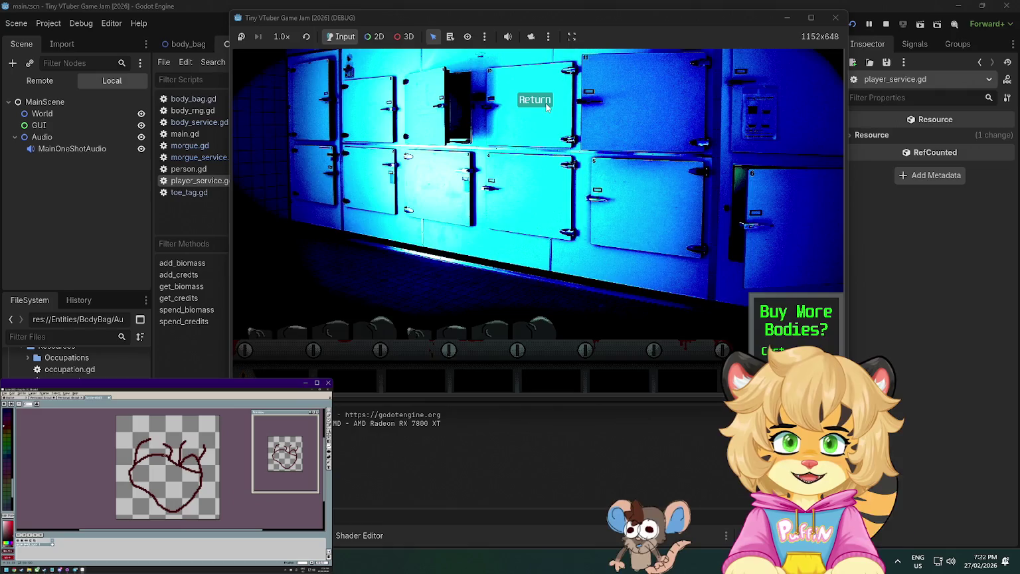
click(535, 100)
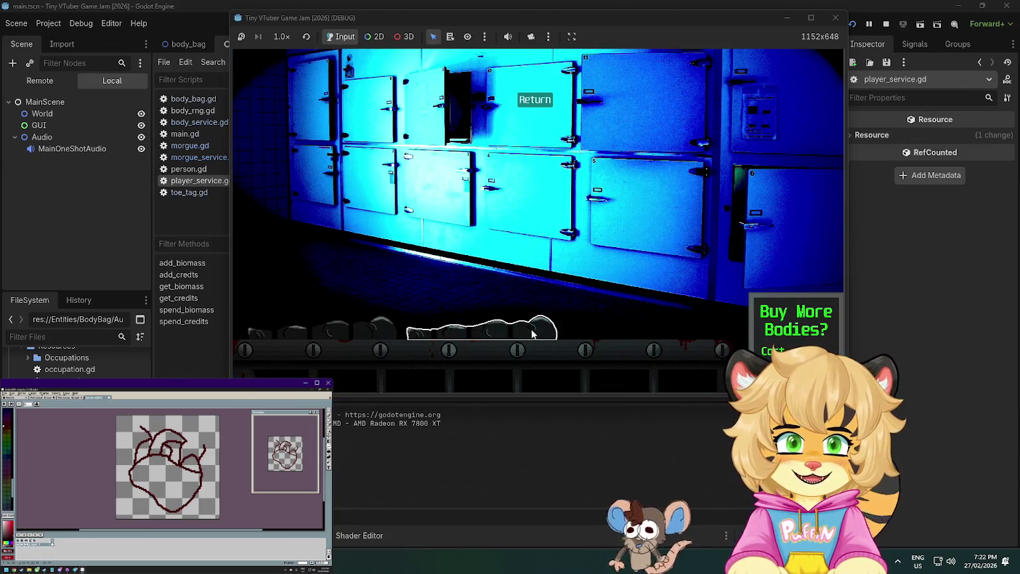
Harvest one more body, recycle the next, then close the game window
click(534, 320)
click(492, 273)
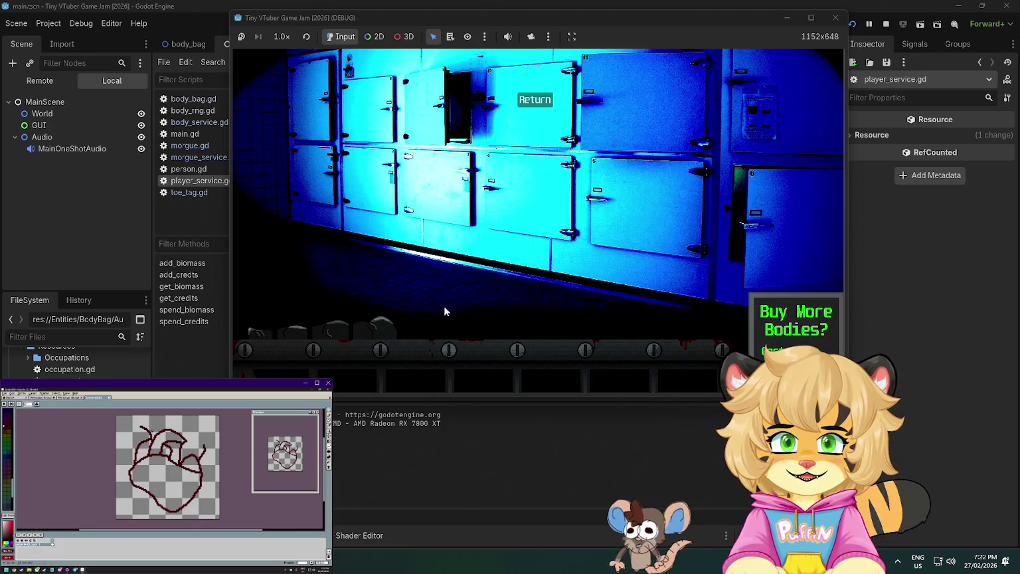
click(542, 273)
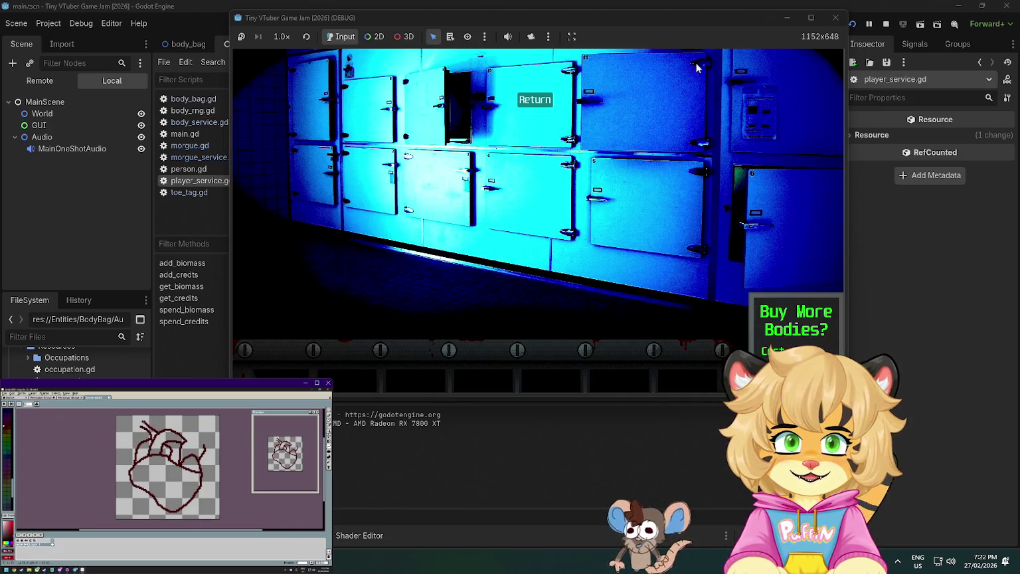
click(835, 17)
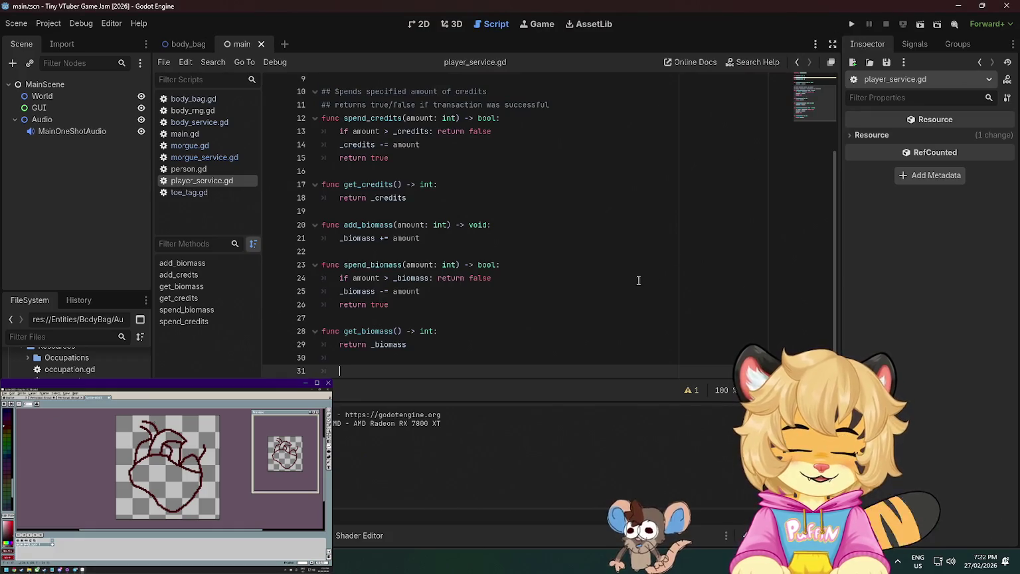
Add can_afford_credits(amount: int) below get_credits with a return amount < _credits line
scroll(439, 342, down, 1)
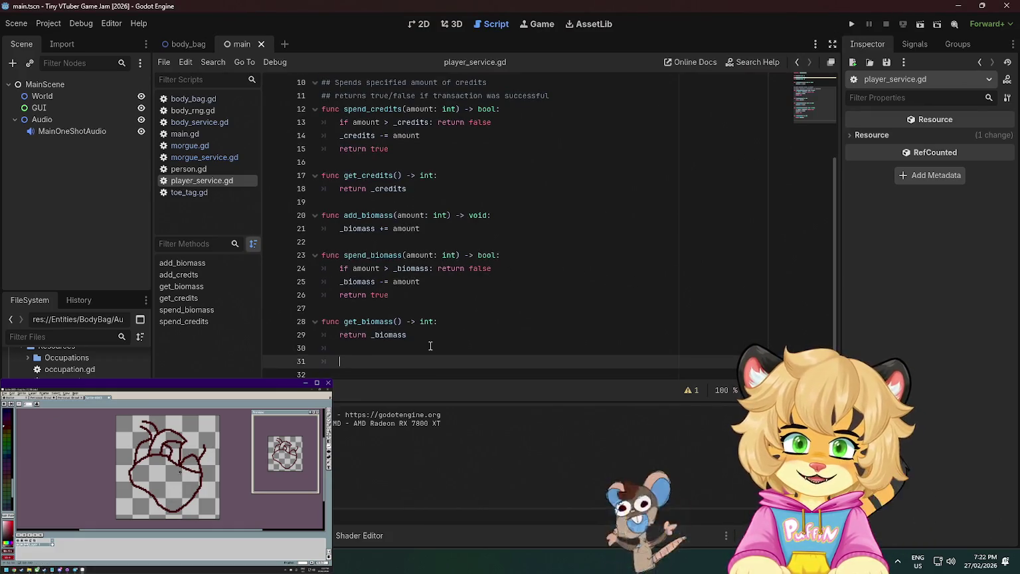
click(481, 190)
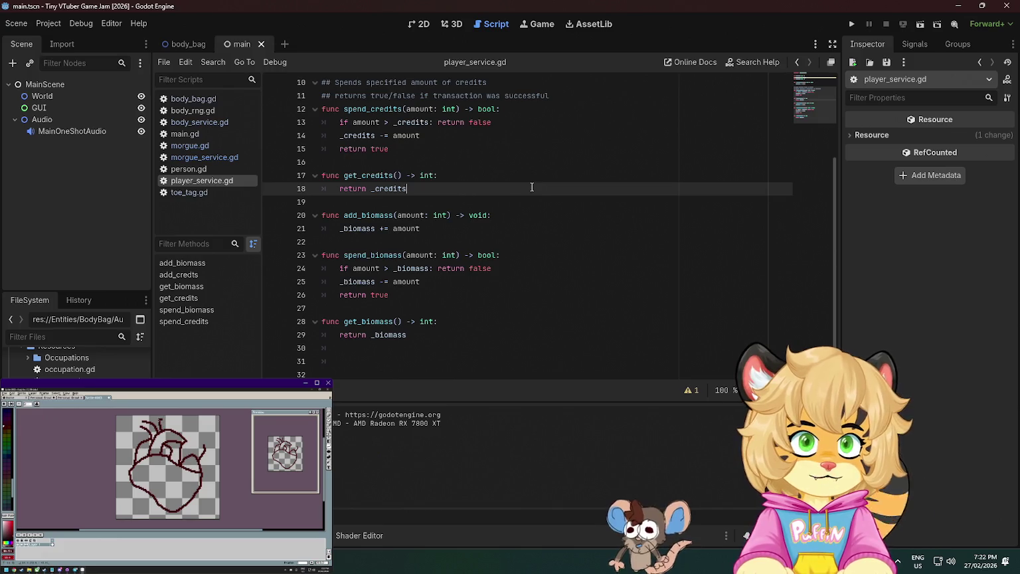
scroll(532, 187, up, 3)
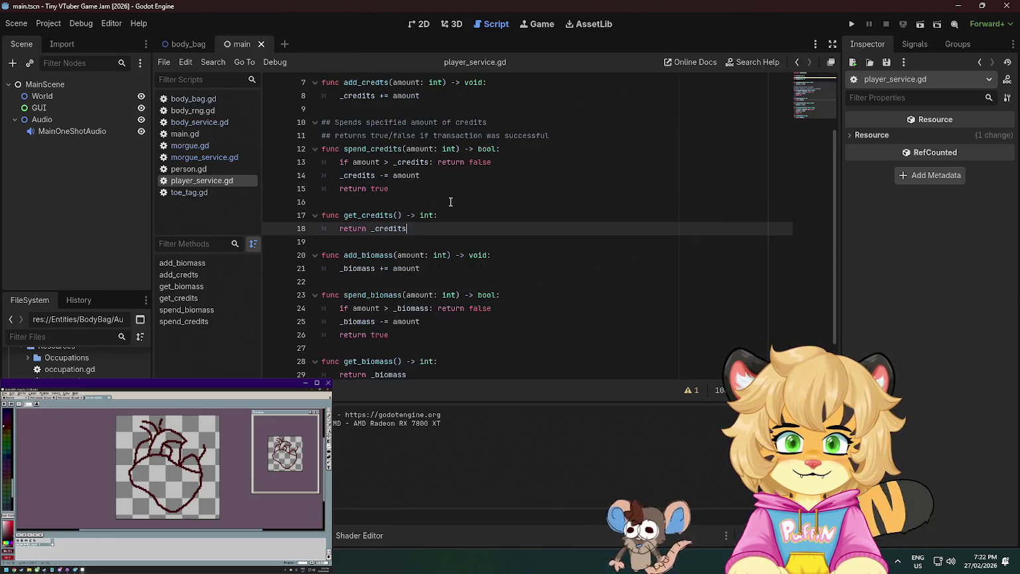
key(Return)
key(BackSpace)
key(Return)
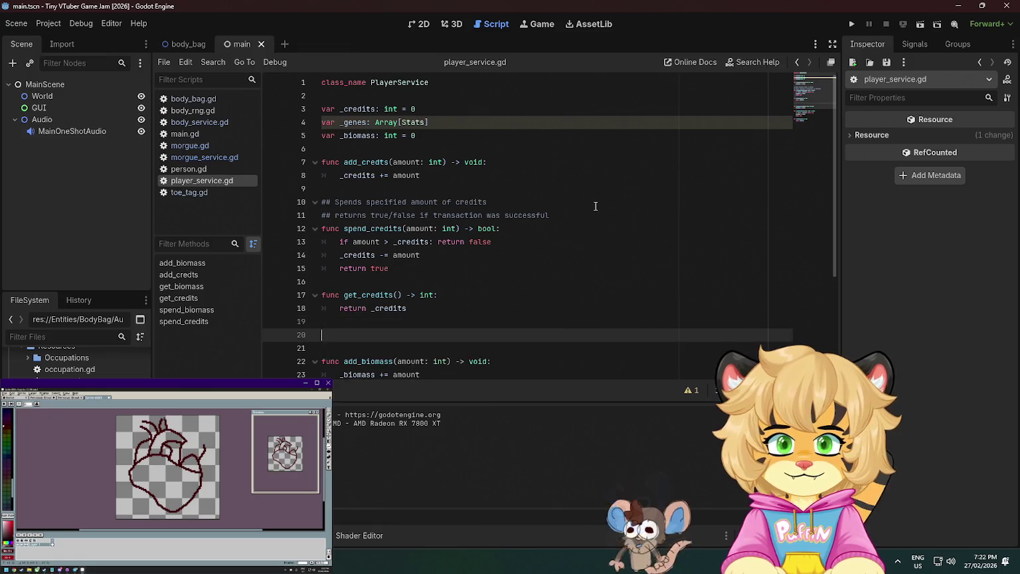
scroll(595, 206, down, 3)
text(func can_afford)
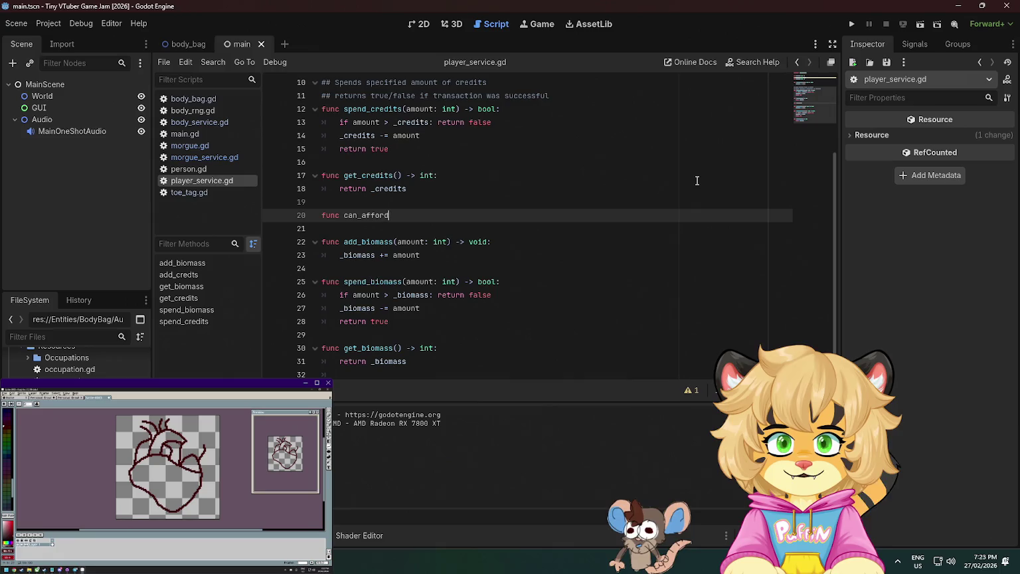
text(_credits()
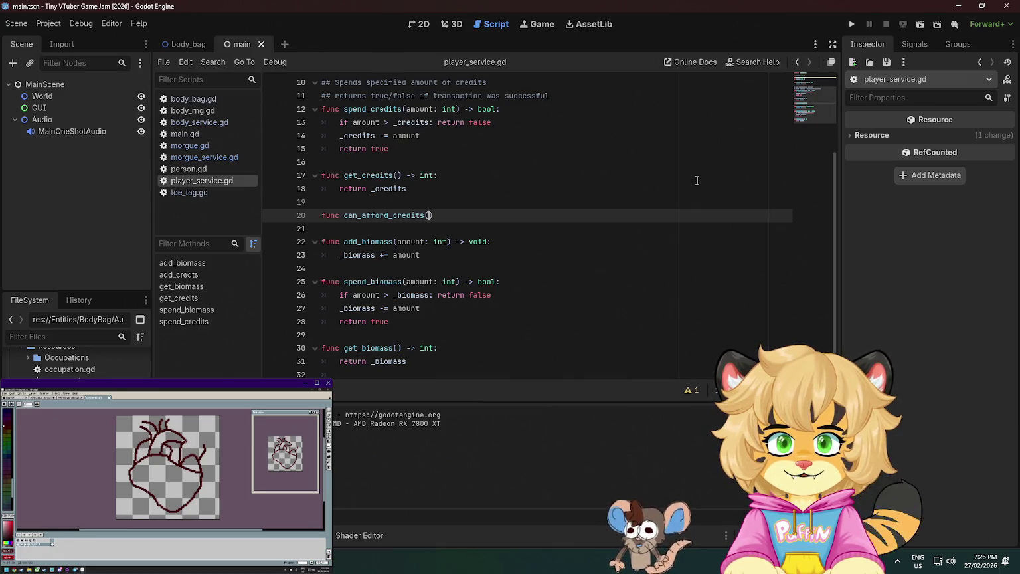
text(amoun)
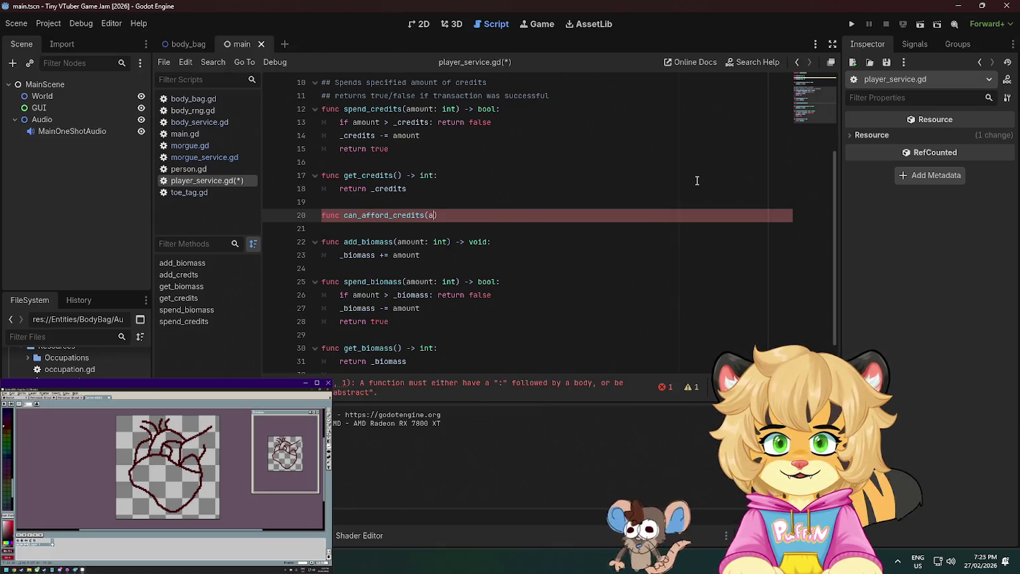
text(t: )
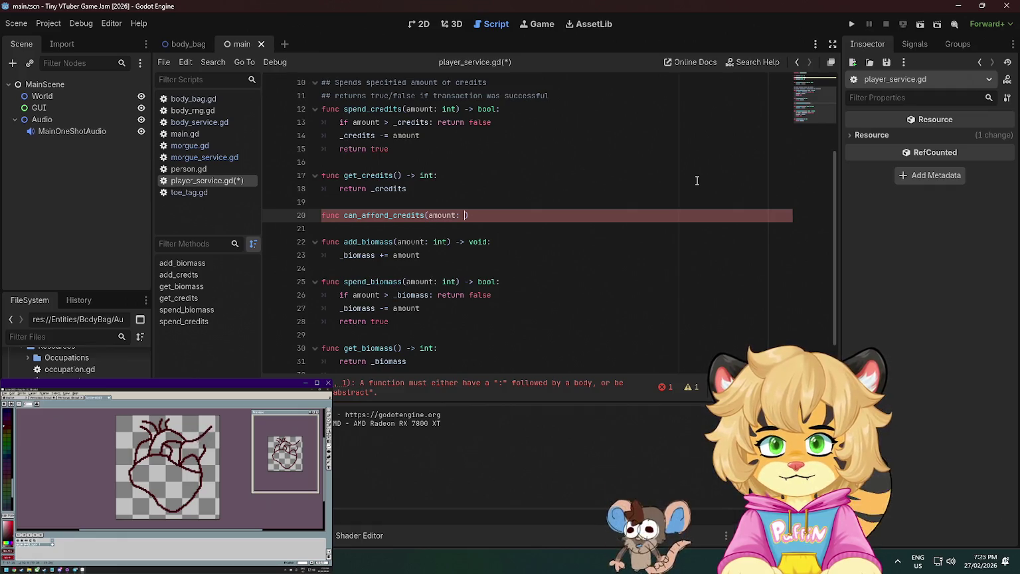
text(int):)
key(Return)
text(return amount)
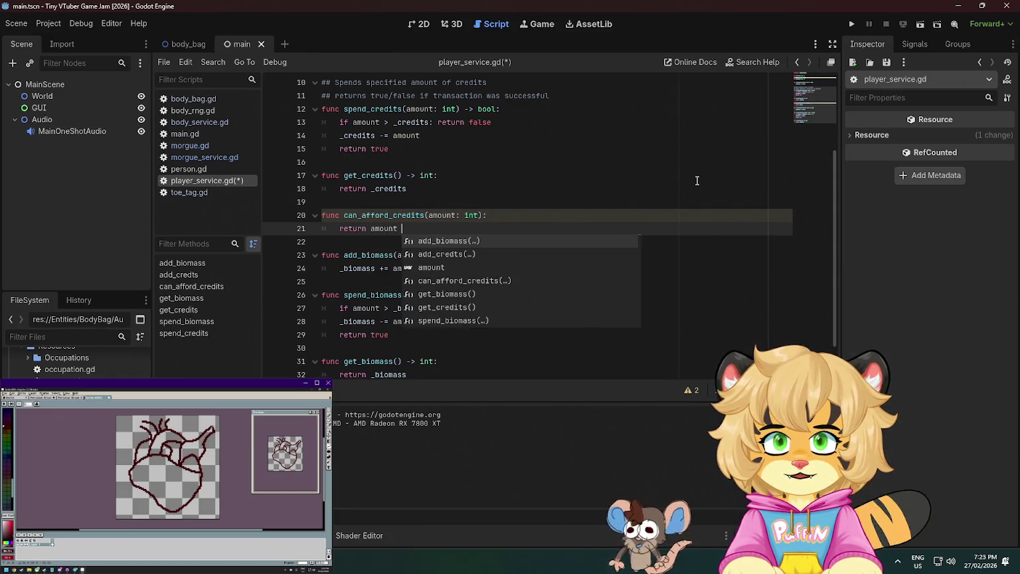
text( < )
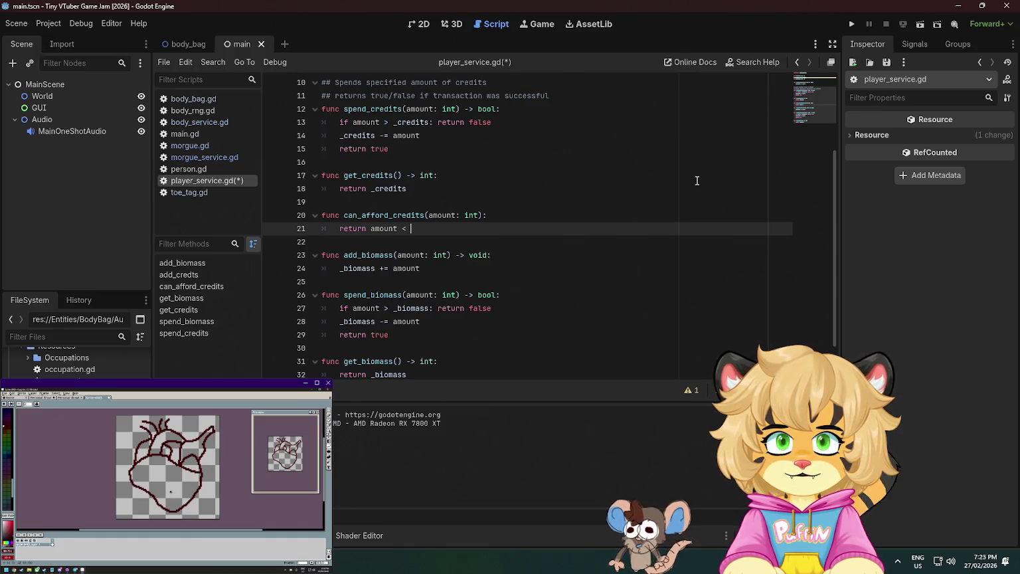
text(_credits)
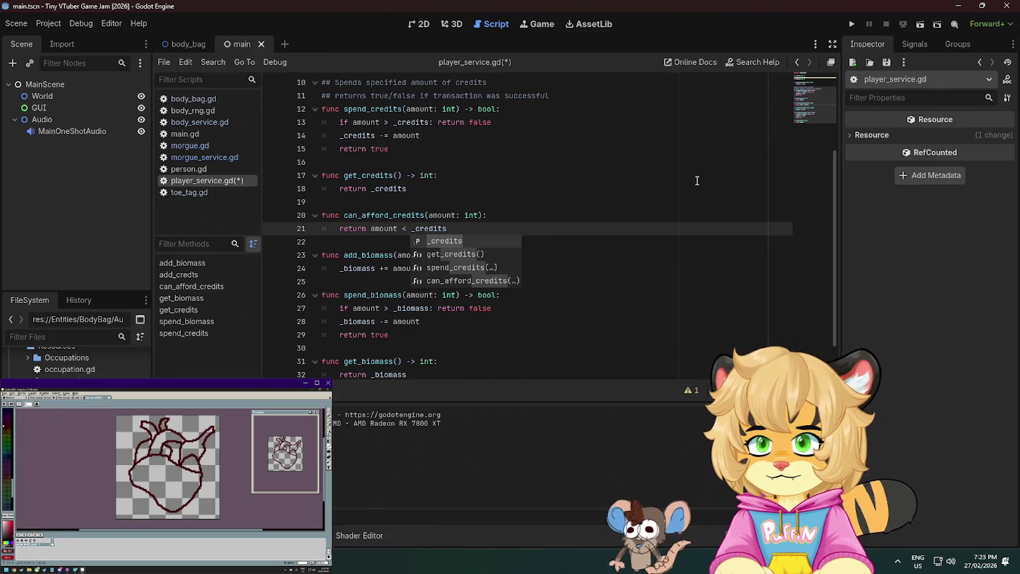
Change the comparison to <=, save, and delete the stray indented line at file end
key(Escape)
key(ctrl+Left)
key(Left)
text(=)
click(697, 181)
key(ctrl+s)
scroll(494, 280, down, 1)
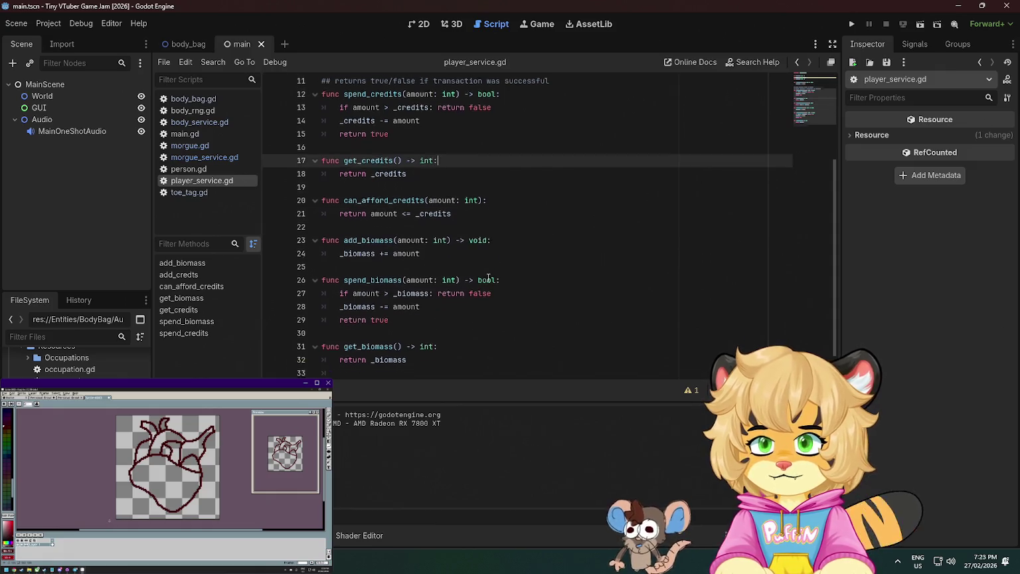
click(421, 358)
key(BackSpace)
key(BackSpace)
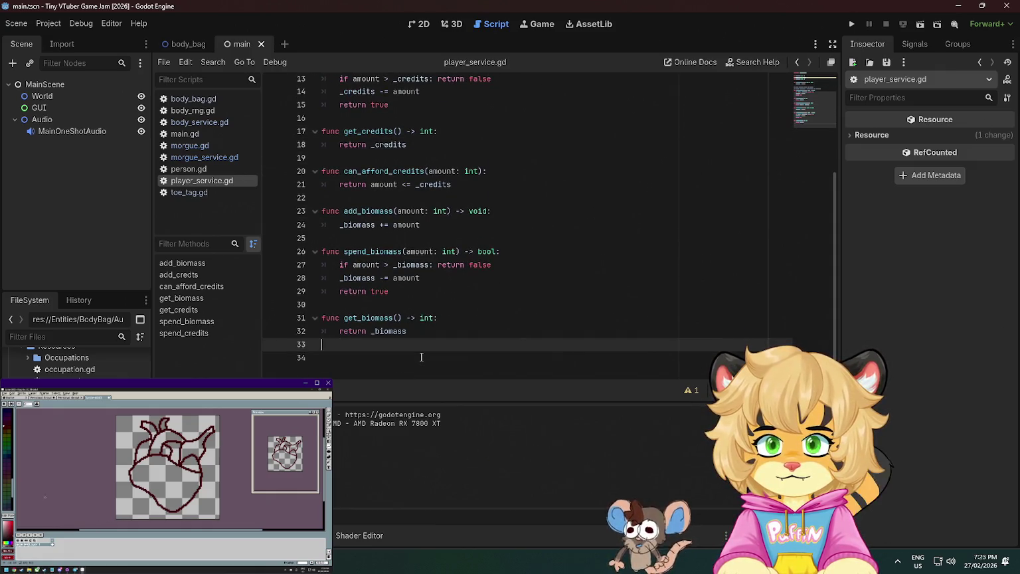
Start can_afford_biomass(amount: int) -> bool at file end and add -> bool to can_afford_credits
key(Return)
text(func can_afford_biomass(amount: int)
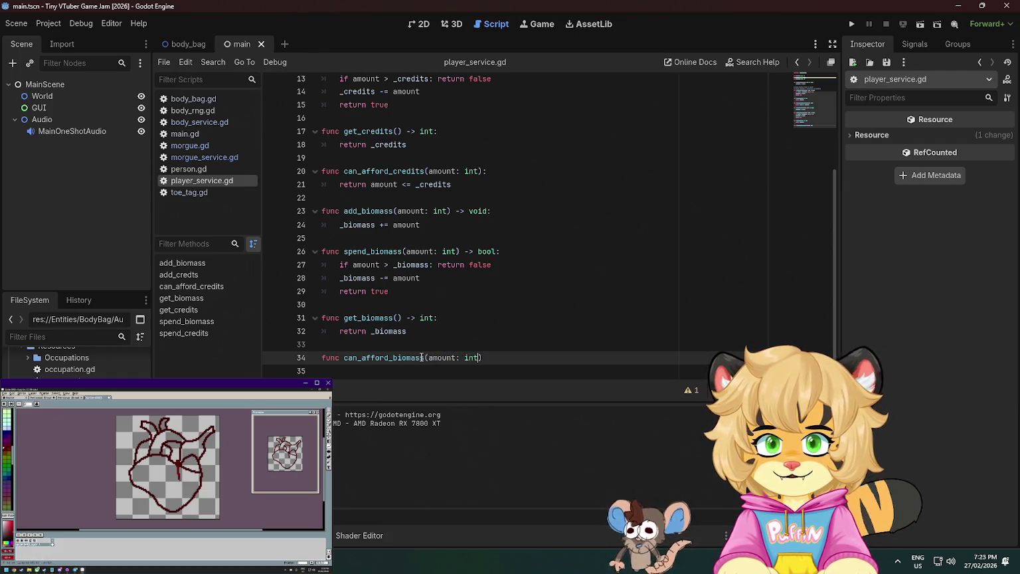
text() -)
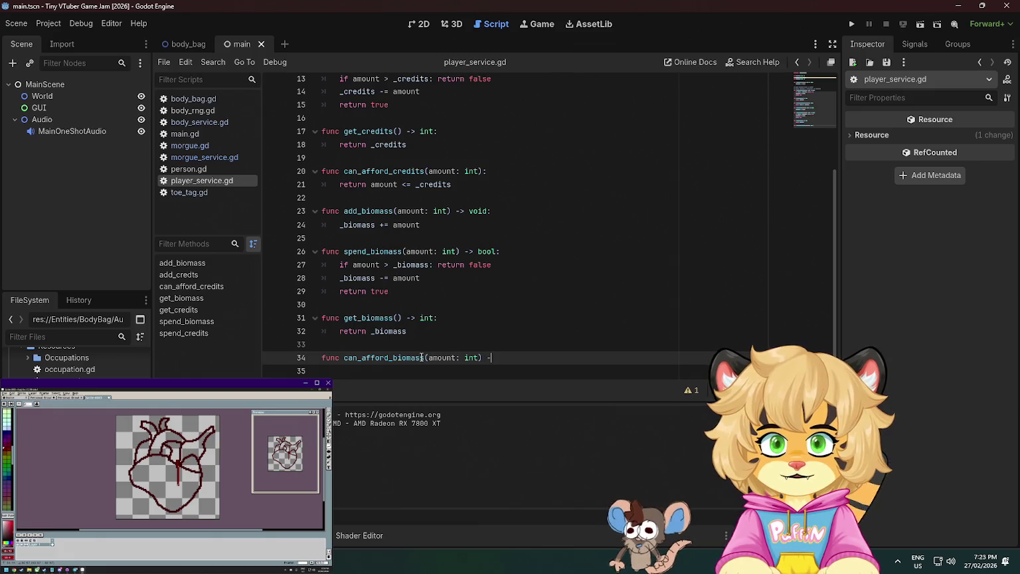
text(> bool:)
key(Return)
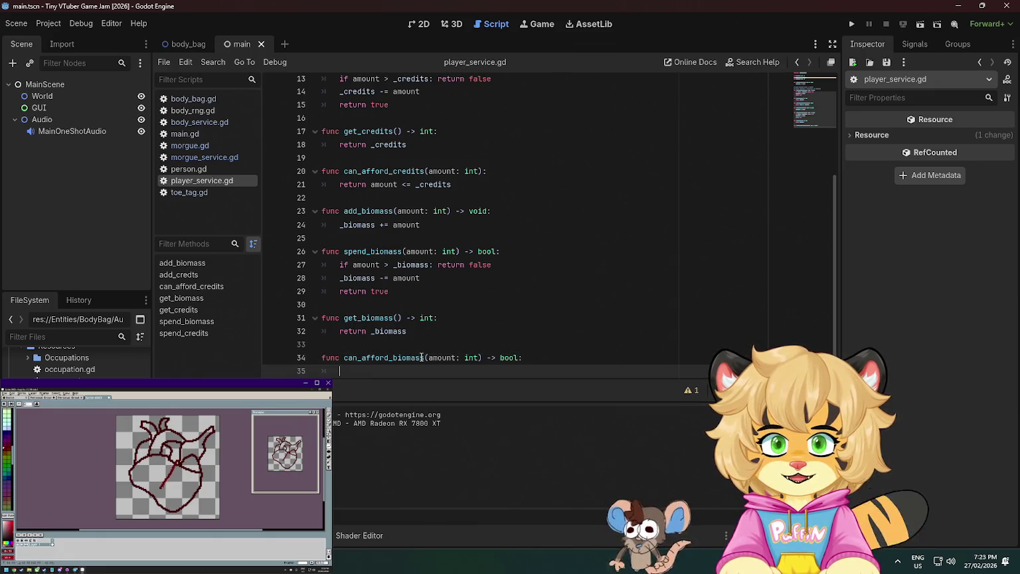
text(return)
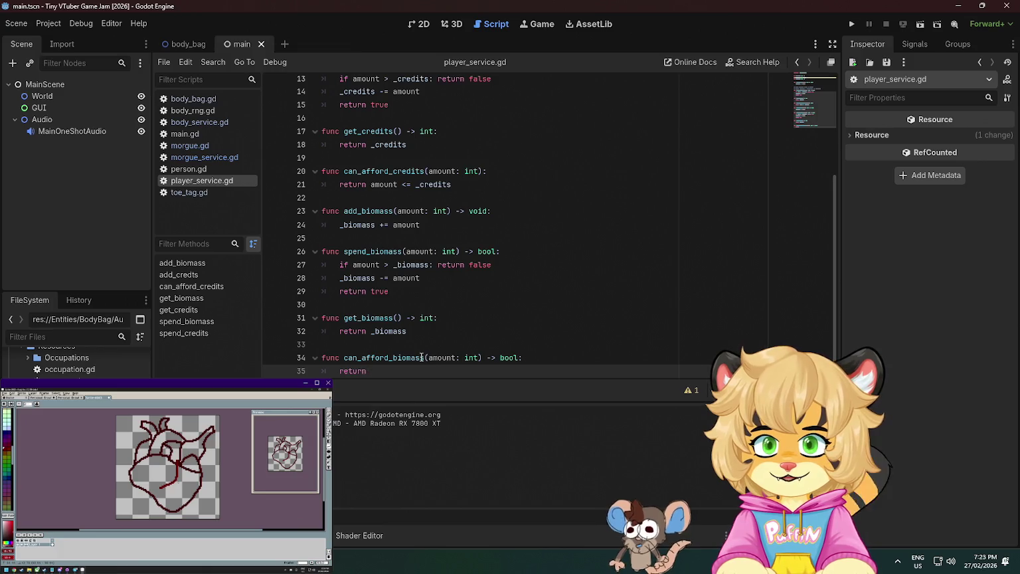
click(484, 176)
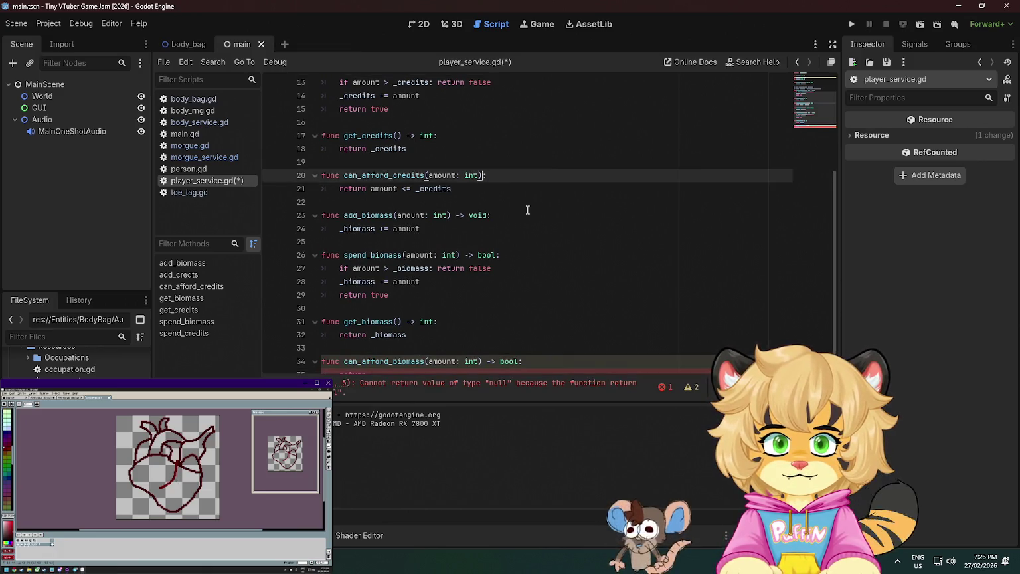
text(-)
text(> bool)
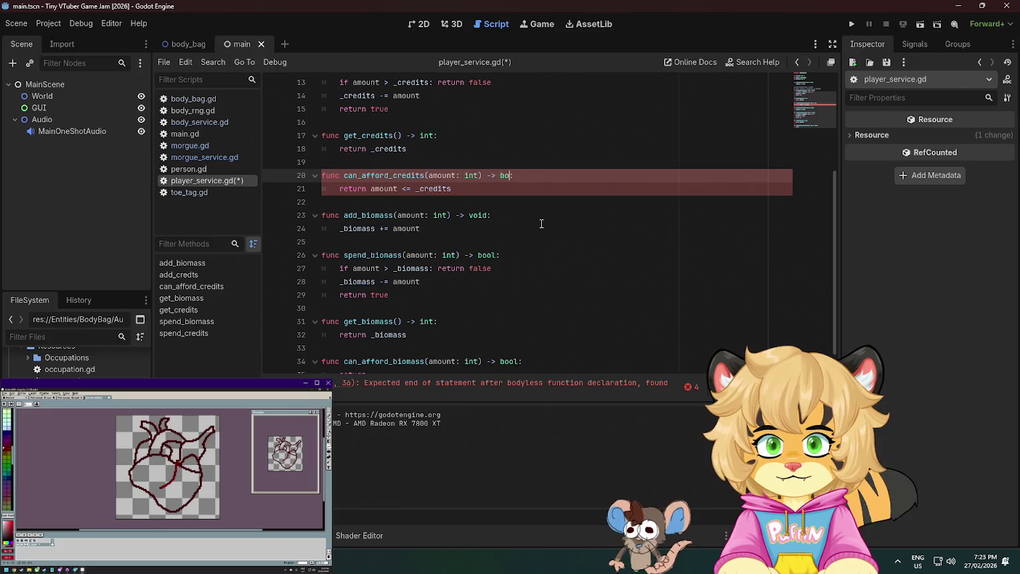
Complete can_afford_biomass so it returns amount <= _credits
scroll(555, 227, down, 1)
click(400, 353)
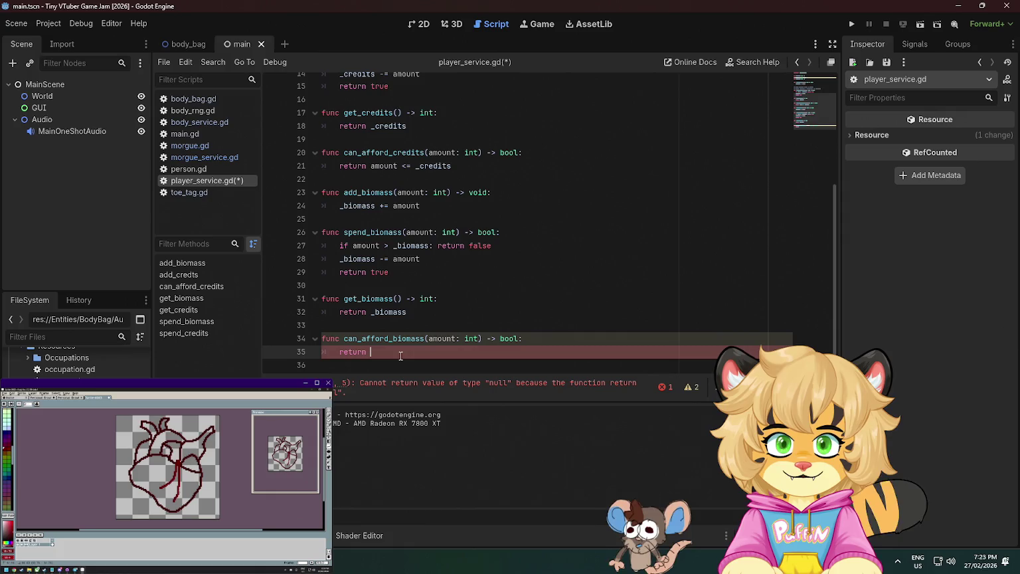
text(amount <=)
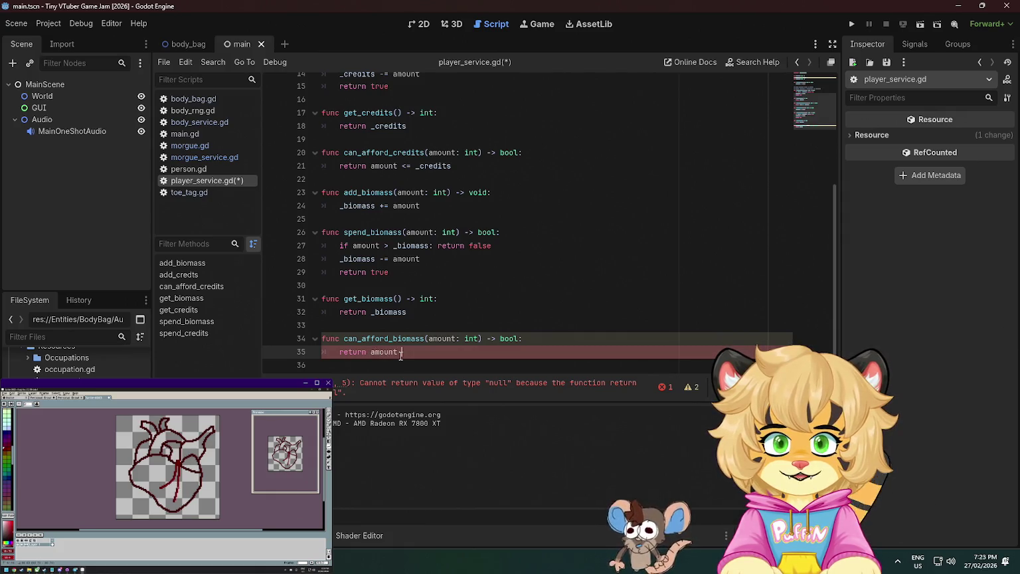
scroll(401, 357, up, 1)
text(-c)
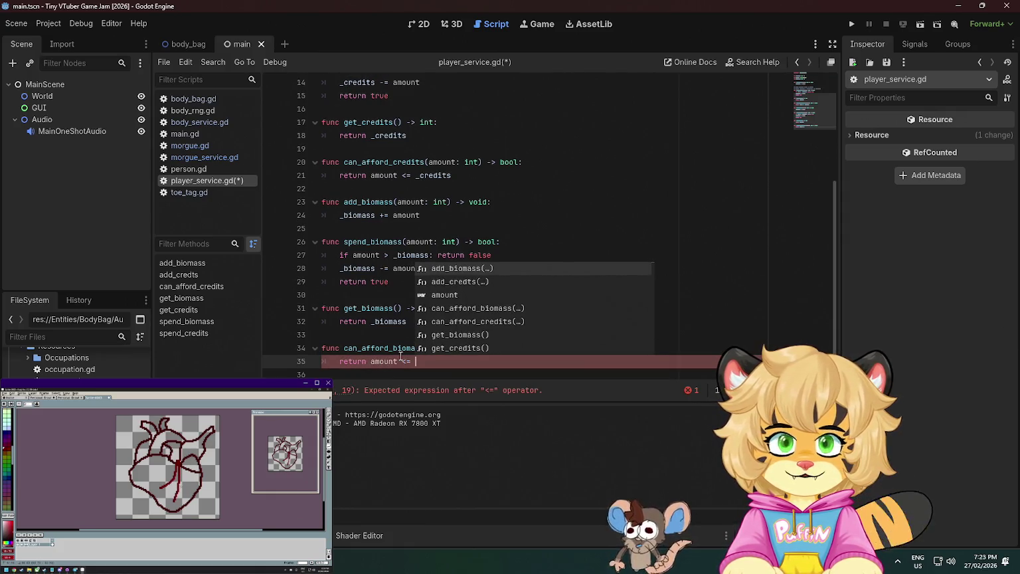
text(credits)
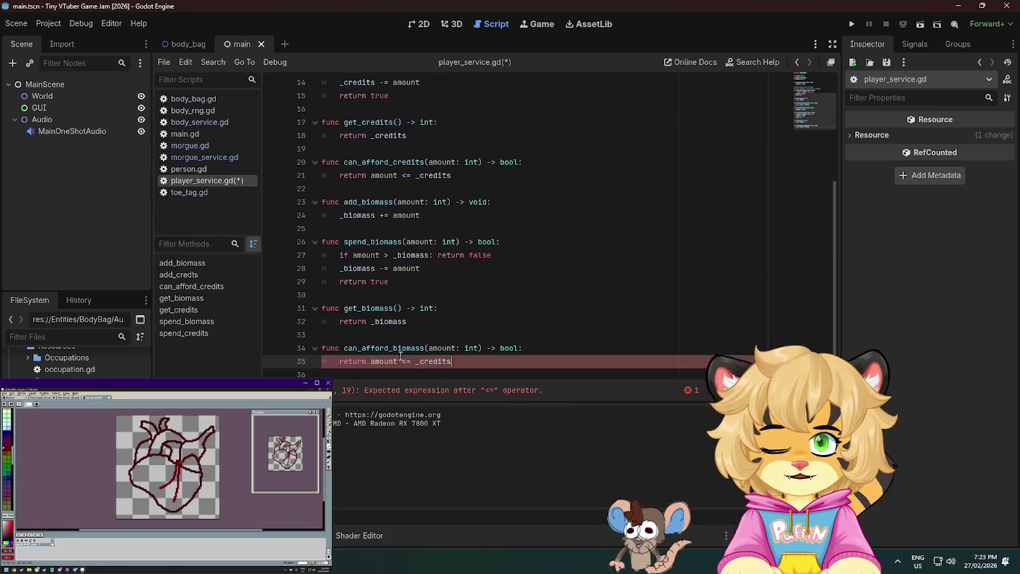
click(529, 191)
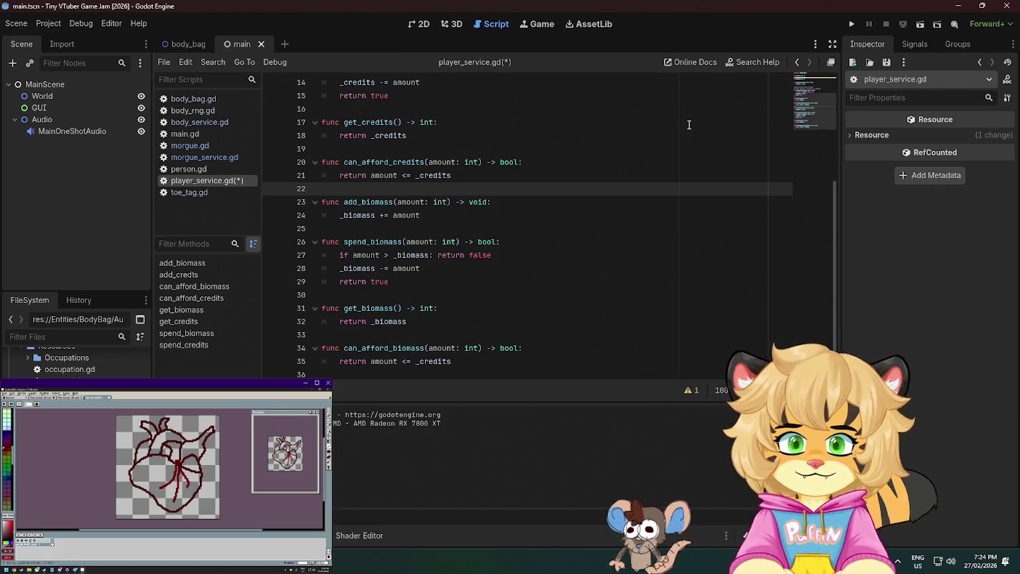
scroll(468, 246, up, 4)
scroll(468, 245, down, 4)
Add a '#region credits' marker above add_credts and save
key(ctrl+s)
scroll(468, 246, up, 2)
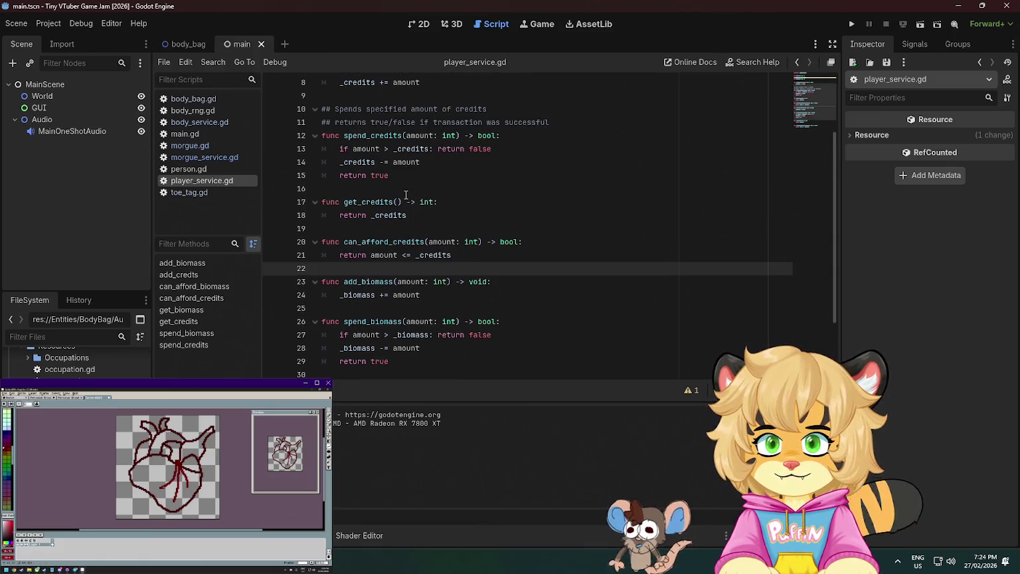
scroll(387, 213, down, 2)
click(384, 177)
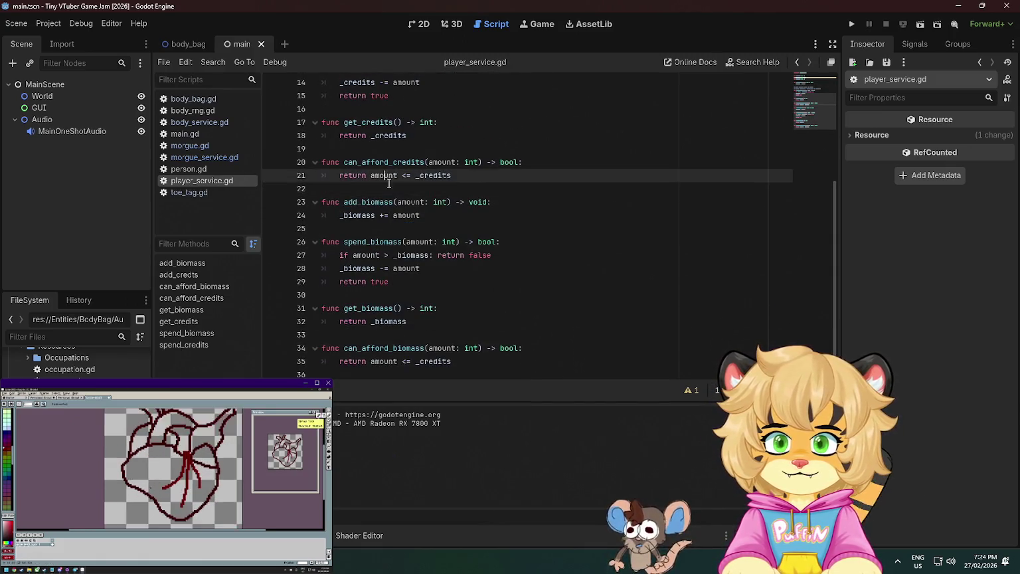
scroll(384, 177, up, 4)
click(412, 193)
key(Return)
key(Up)
text(#)
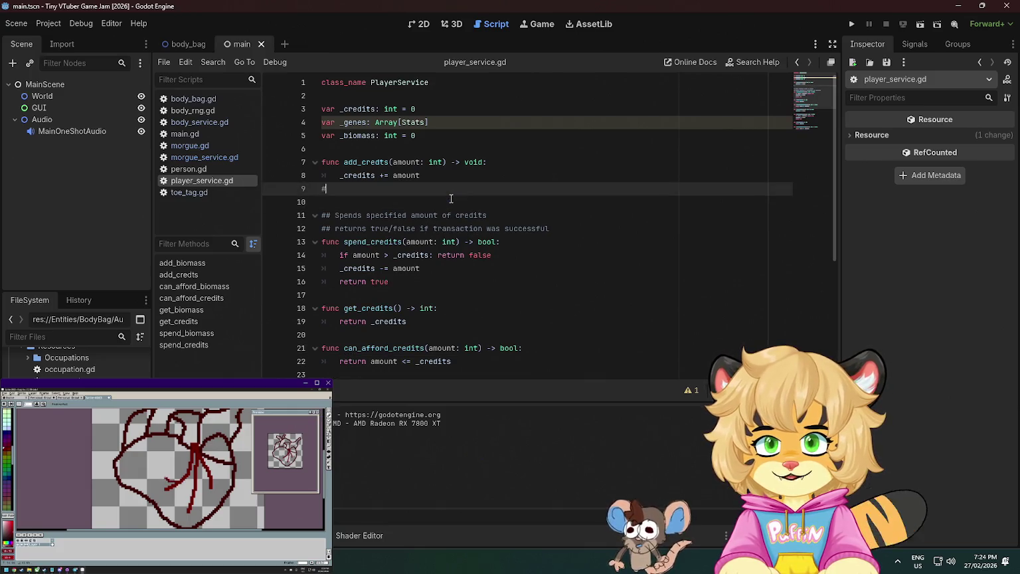
text(region)
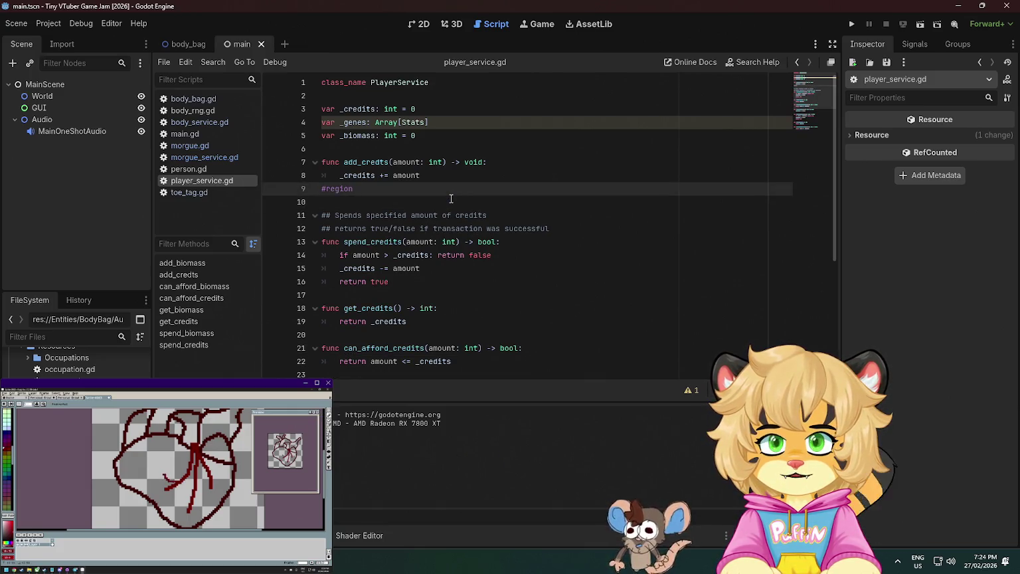
key(Return)
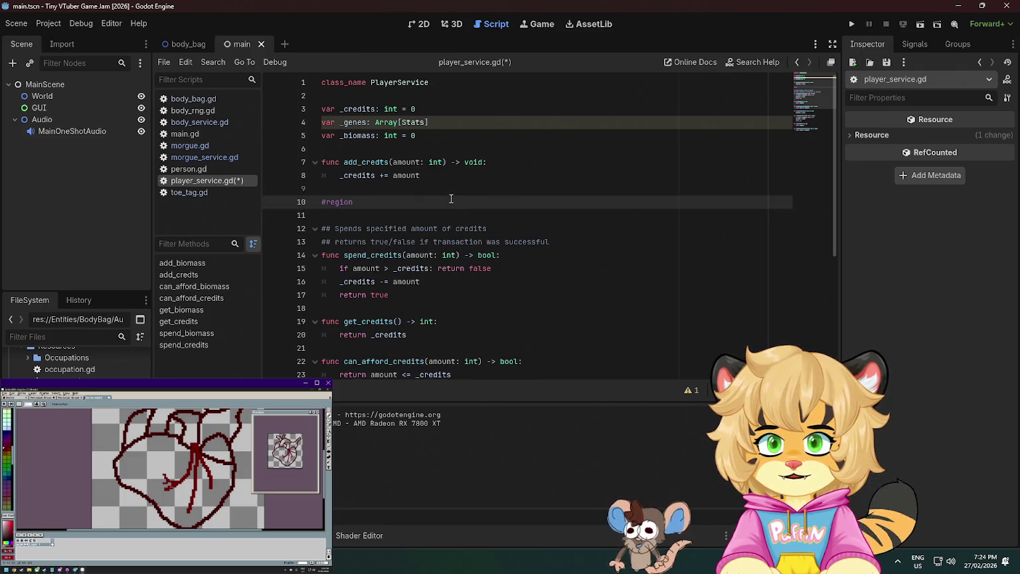
key(alt+Up)
key(alt+Up)
key(alt+Up)
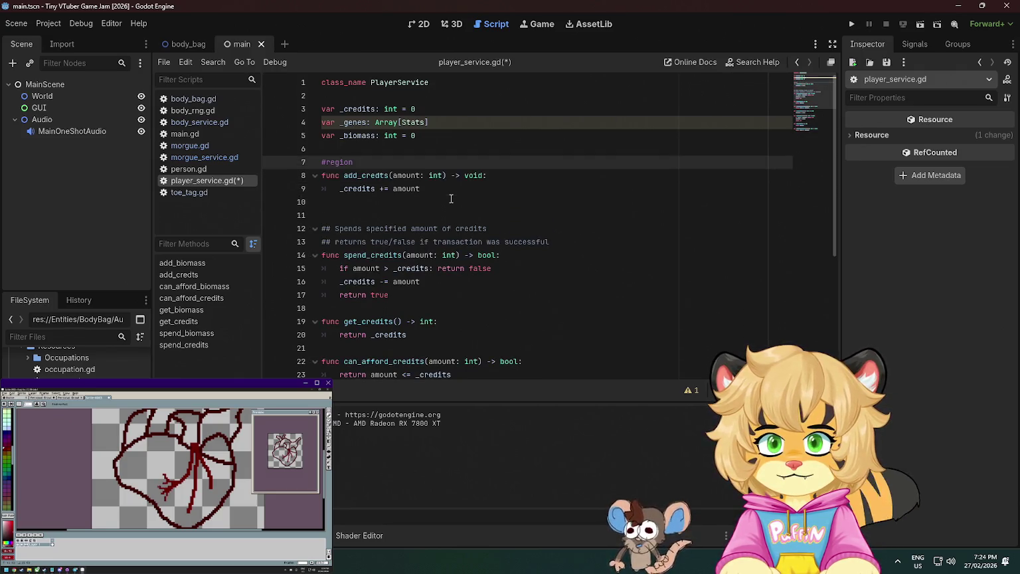
key(Return)
key(Up)
text(credits)
key(ctrl+s)
key(Down)
key(BackSpace)
End the credits region after can_afford_credits and wrap the biomass functions in '#region biomass'/'#endregion', then save
scroll(451, 199, down, 3)
click(397, 269)
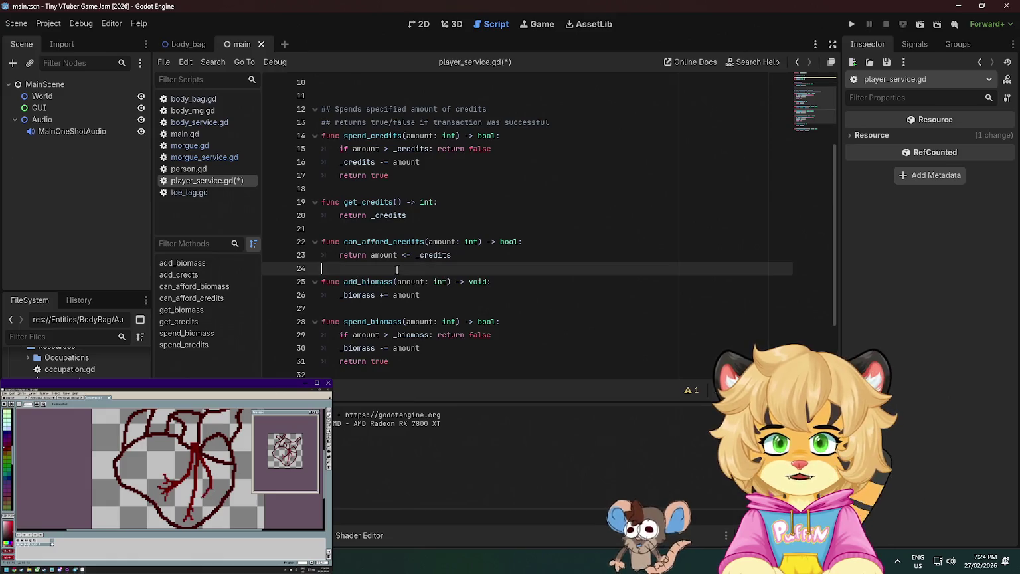
text(ndregion)
key(Return)
text(#reg)
key(BackSpace)
text(ion biomass)
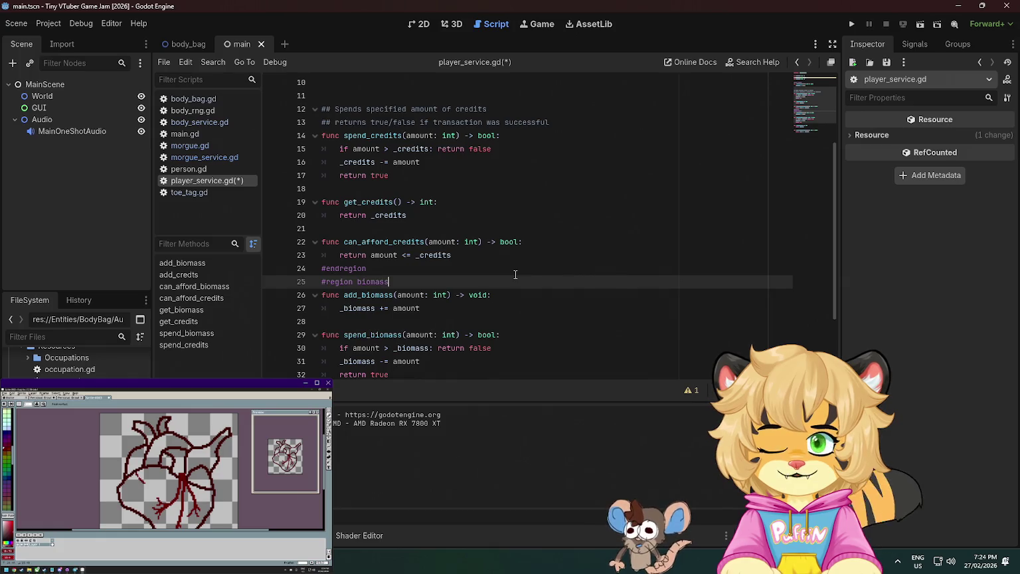
scroll(516, 274, down, 2)
click(500, 364)
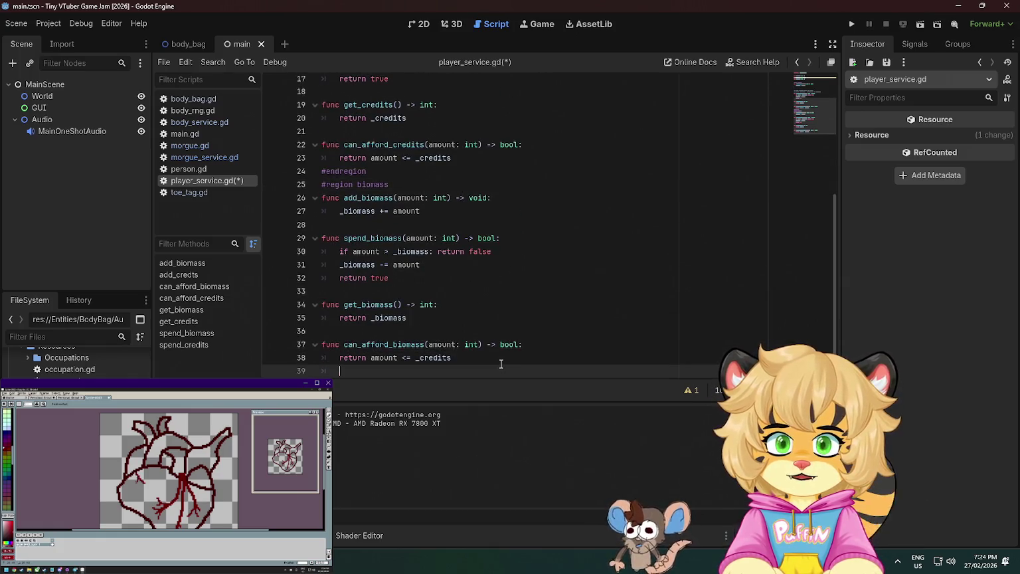
text(#endregion)
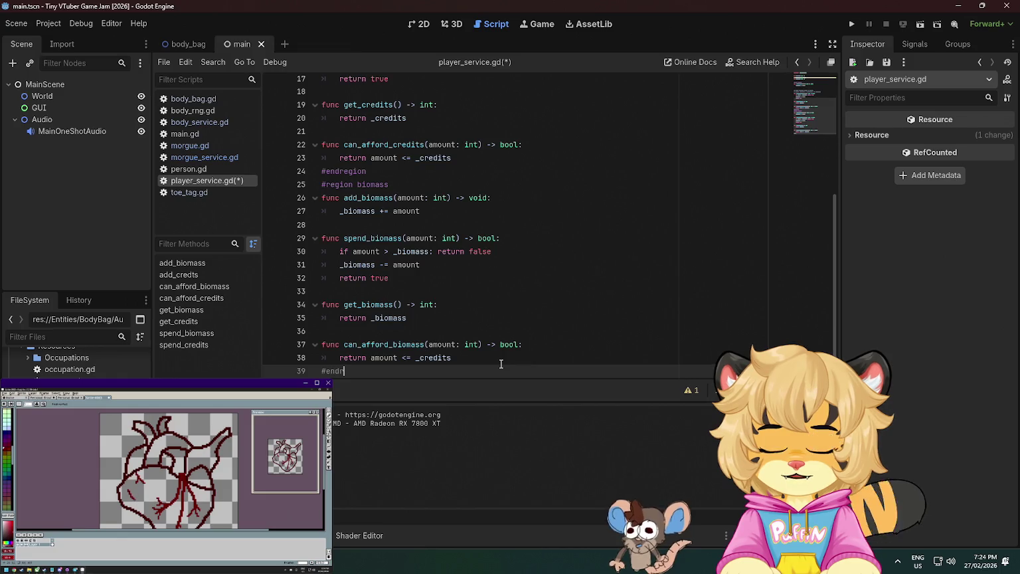
click(662, 277)
key(ctrl+s)
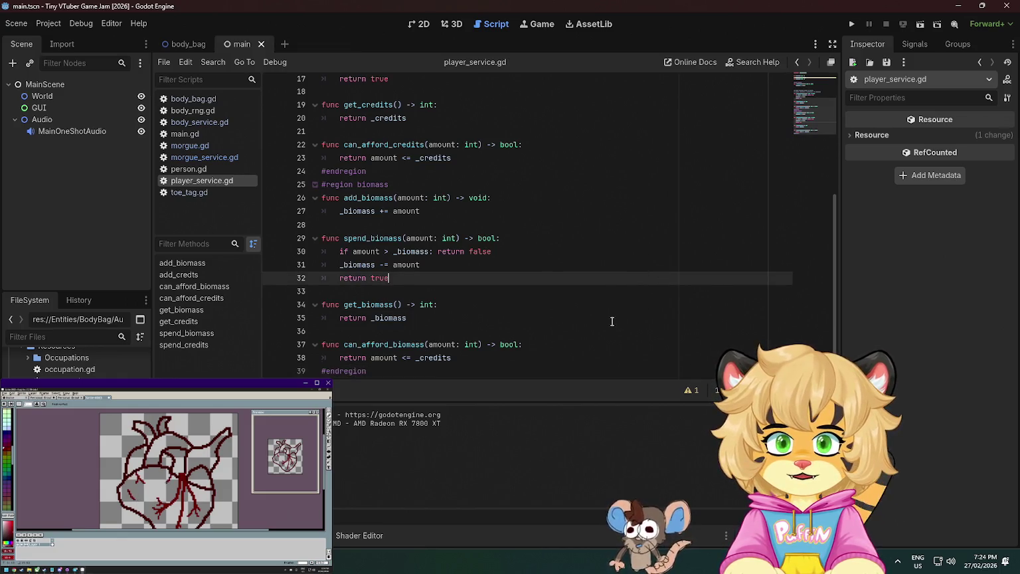
Insert a blank line after the credits region and collapse the biomass and credits regions
scroll(442, 311, up, 5)
scroll(402, 237, down, 4)
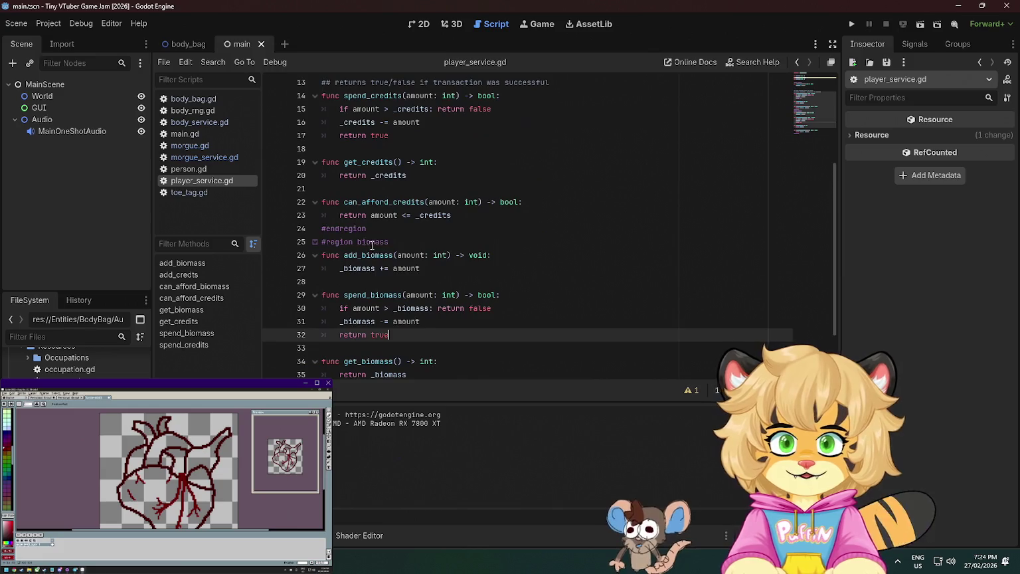
click(386, 228)
key(Return)
click(313, 253)
scroll(350, 261, up, 4)
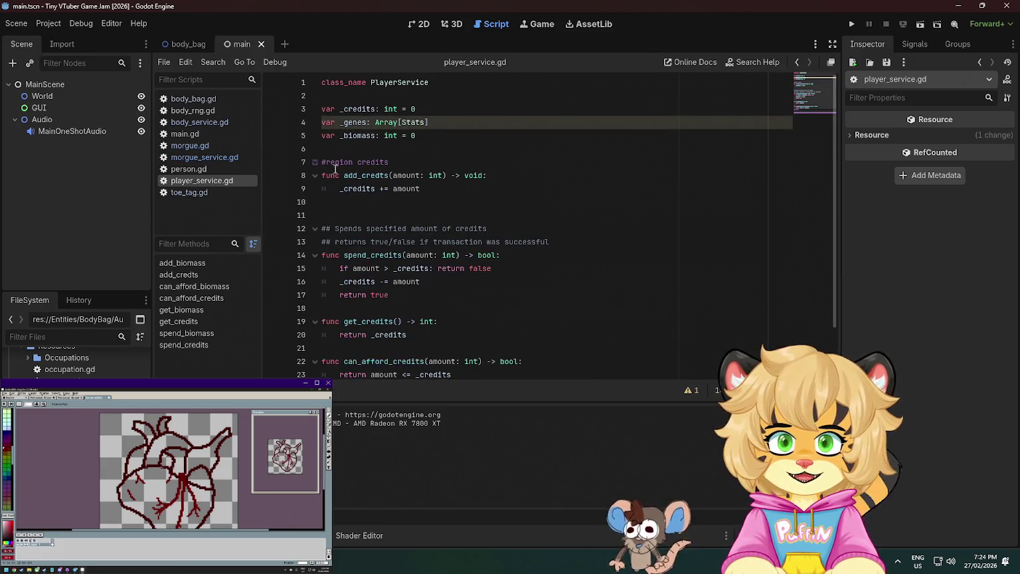
click(315, 163)
Add an empty '#region genes' … '#endregion' block with an indented line at the script's end
click(365, 266)
key(Return)
text(#region g)
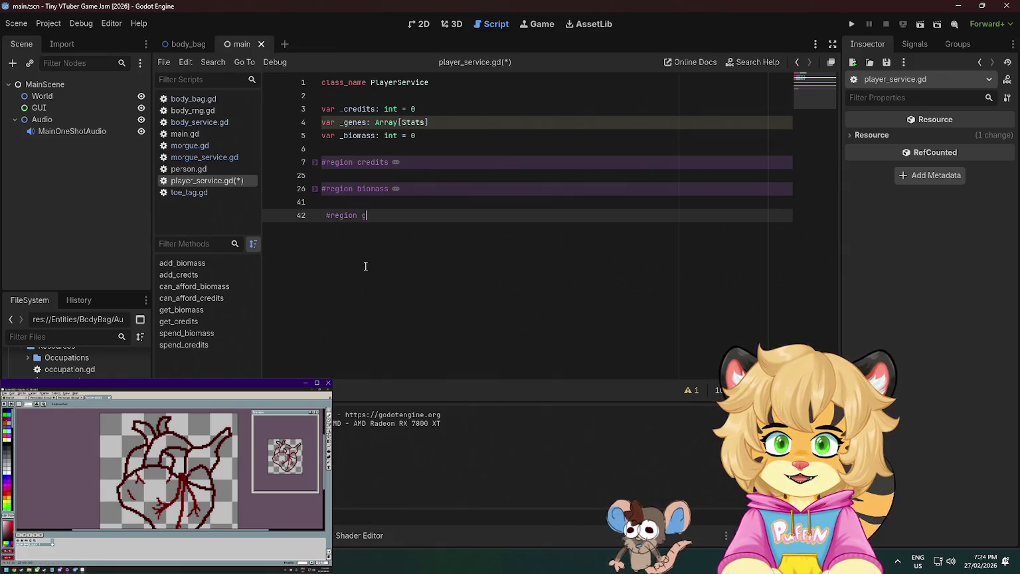
text(enes)
key(Return)
text(ndregion)
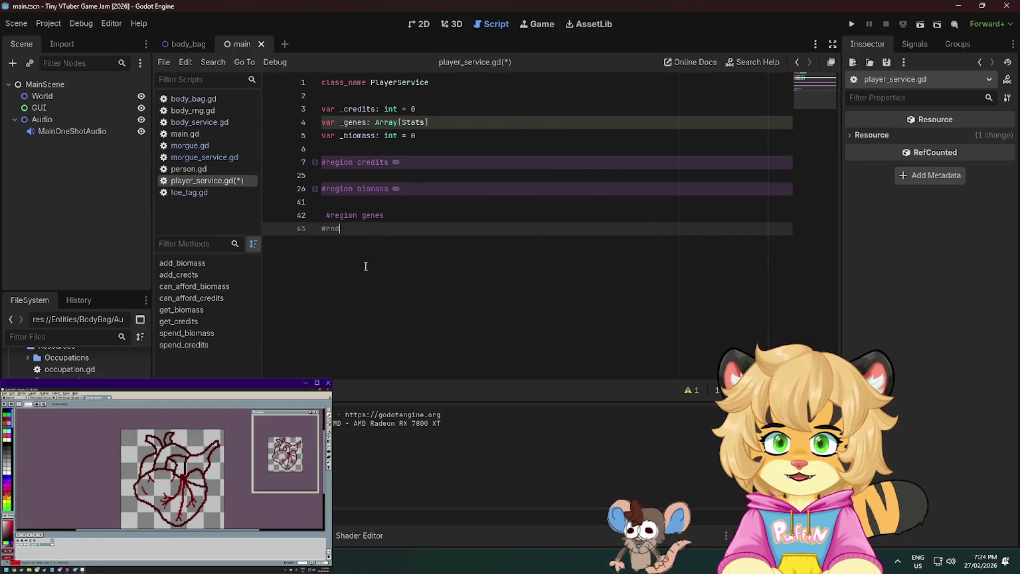
key(Up)
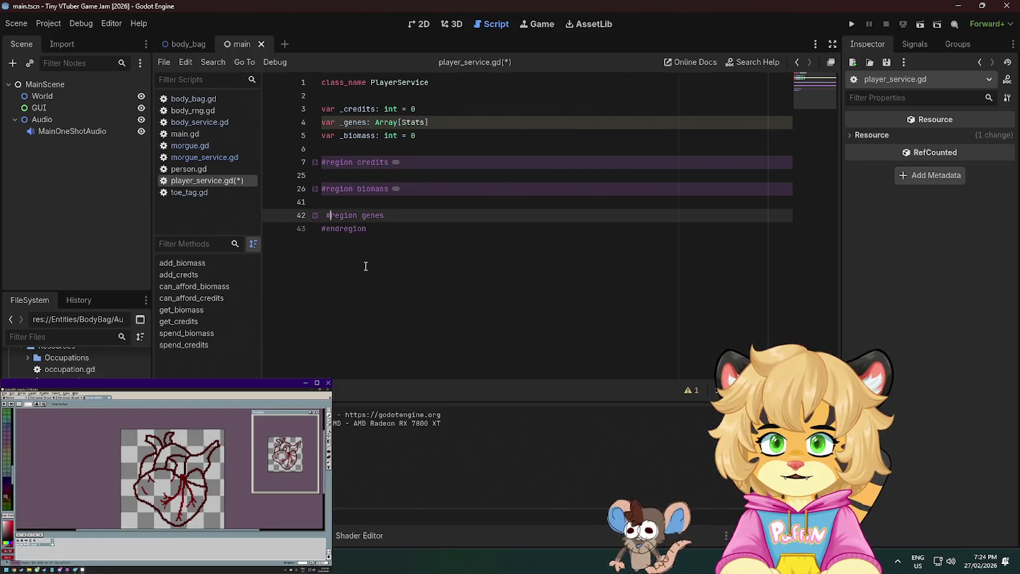
key(Home)
key(BackSpace)
key(BackSpace)
key(Return)
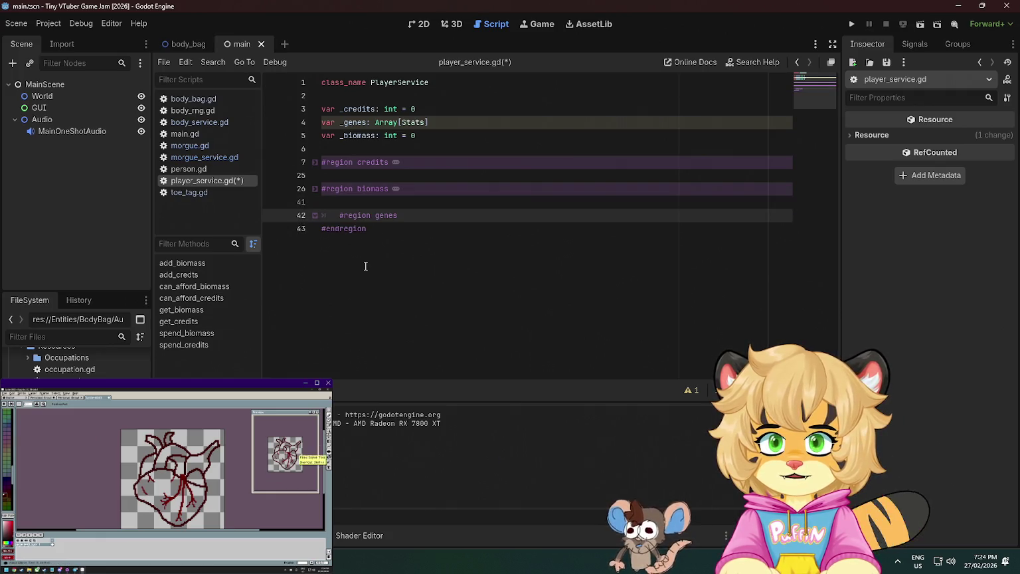
key(ctrl+s)
key(Down)
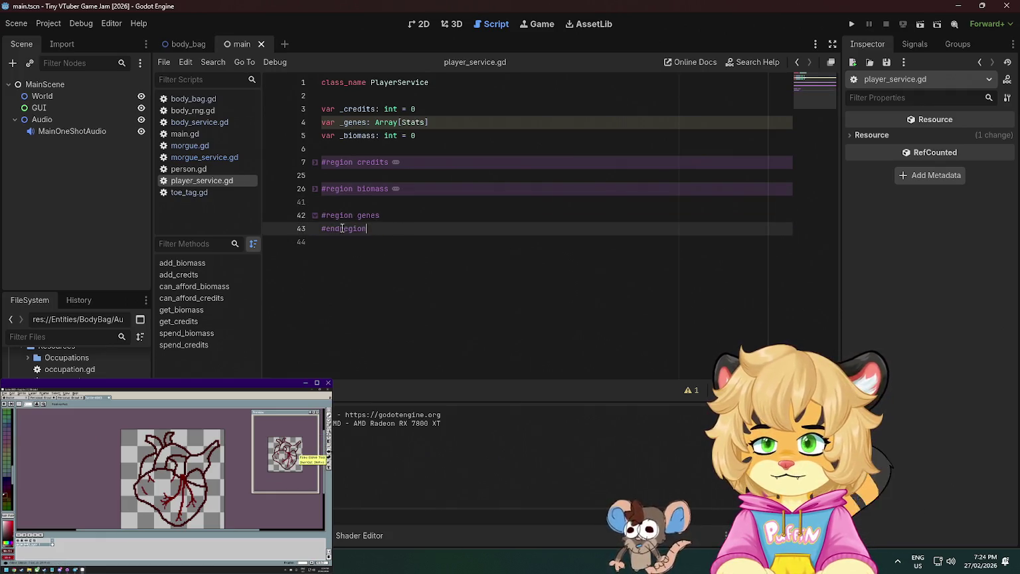
key(Return)
key(Up)
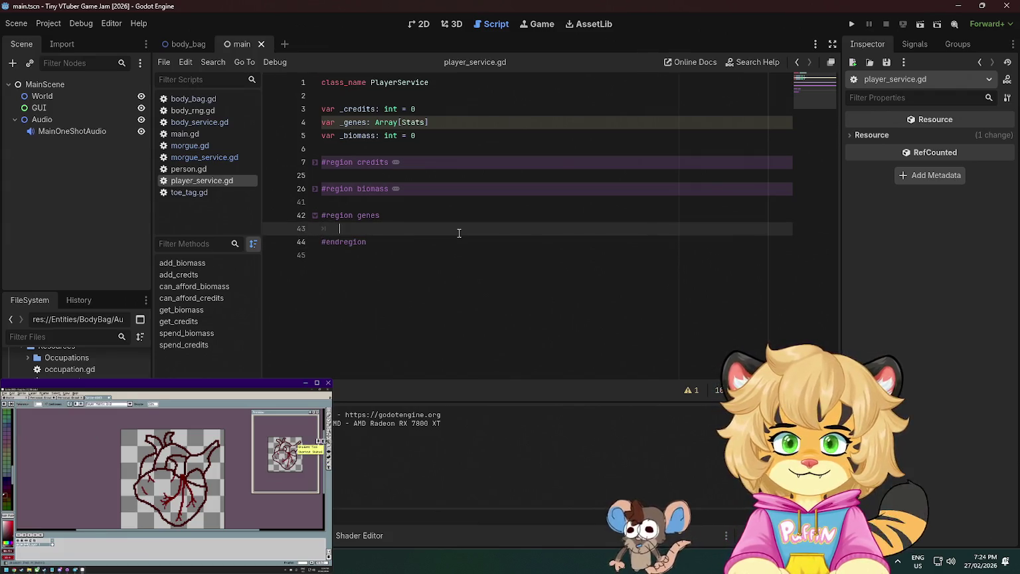
key(Tab)
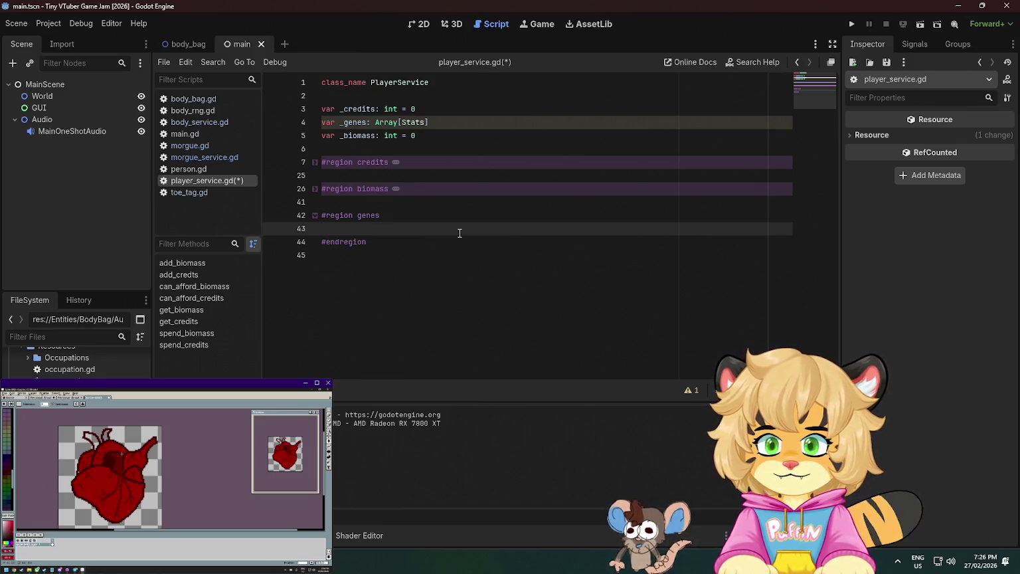
Write an add_genes(gene: Stats) function that appends the gene to _genes
text(fun)
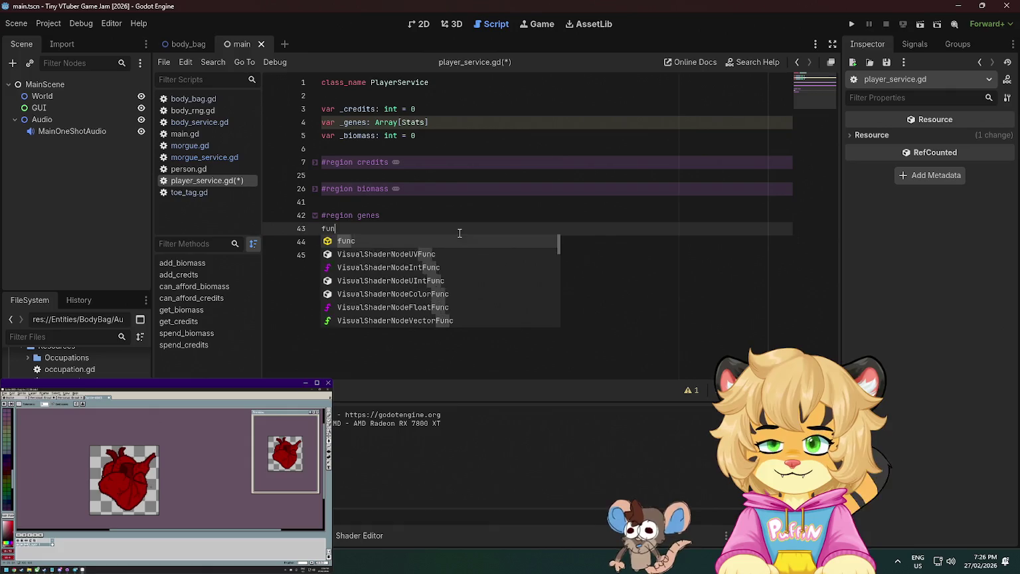
text(c add_ge)
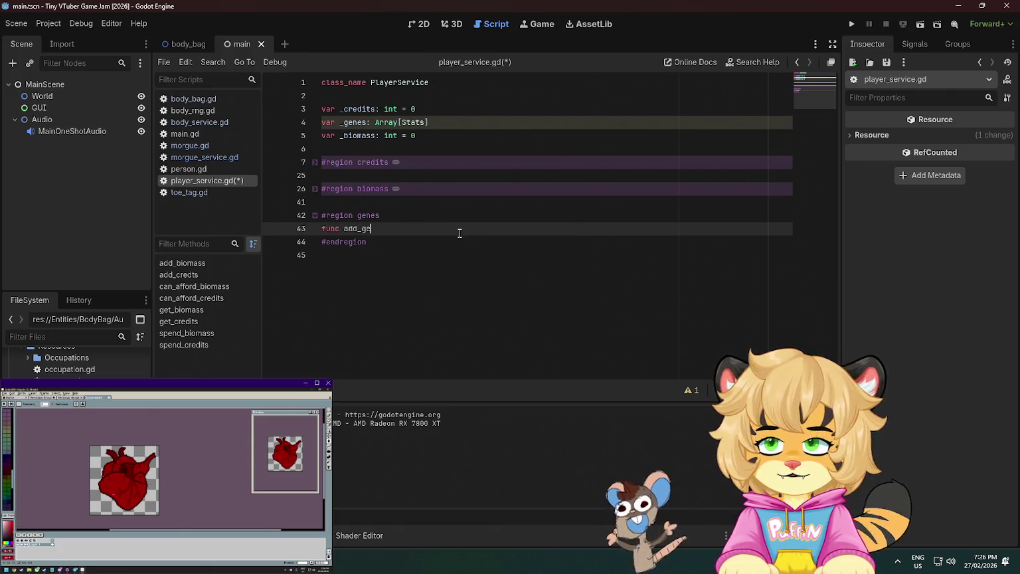
text(nes()
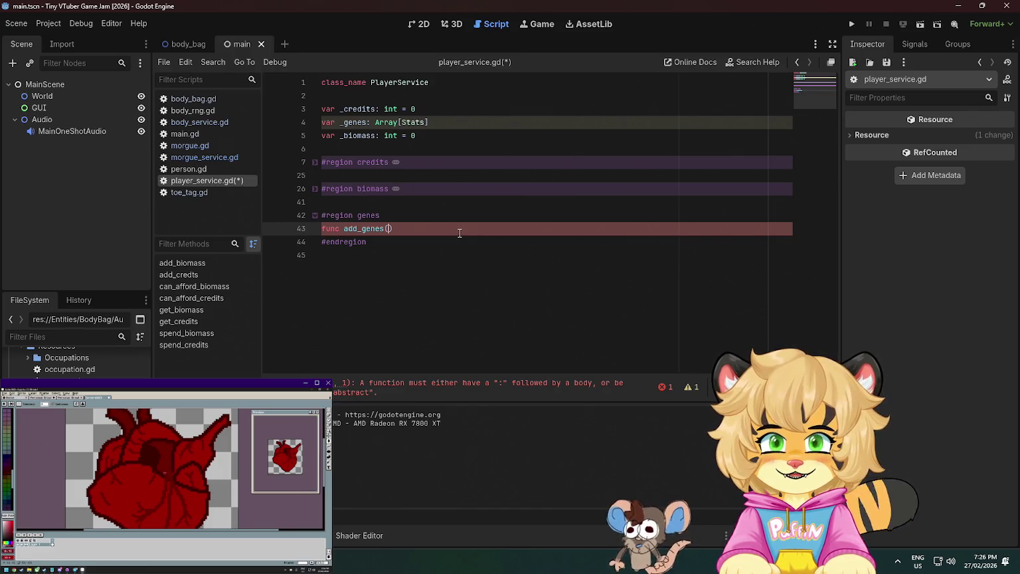
text(gene)
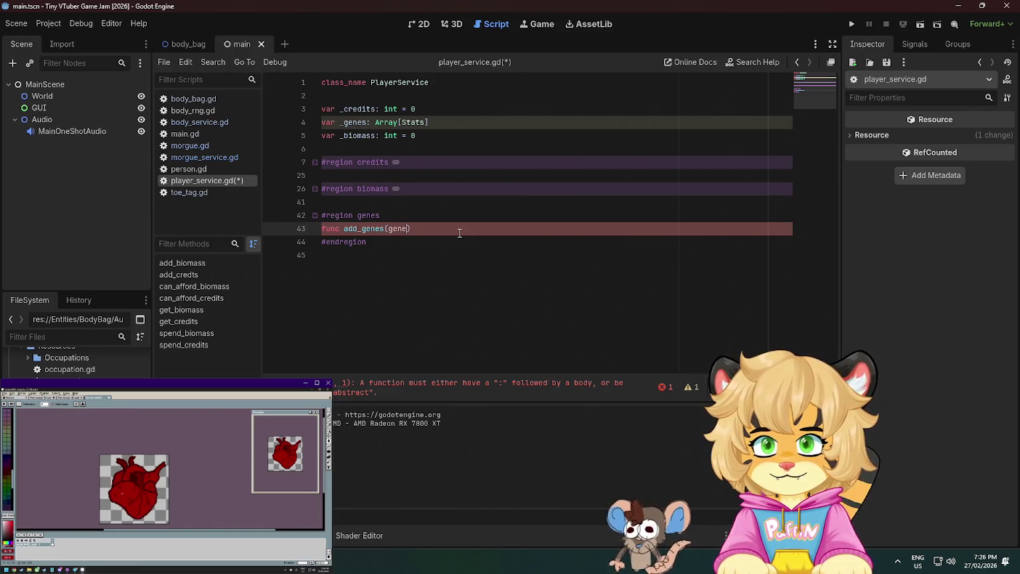
text(: Stats))
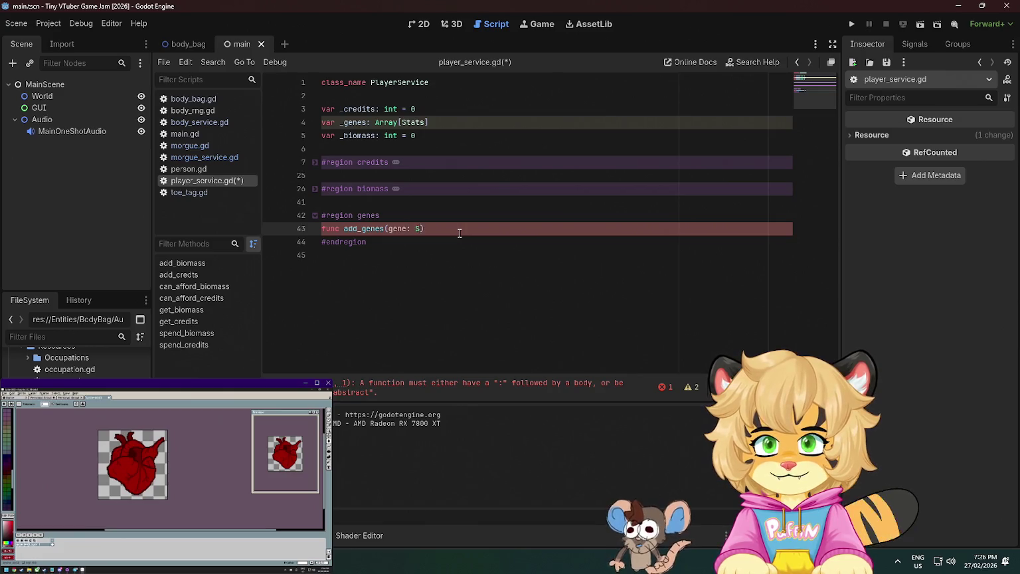
text(:)
key(Return)
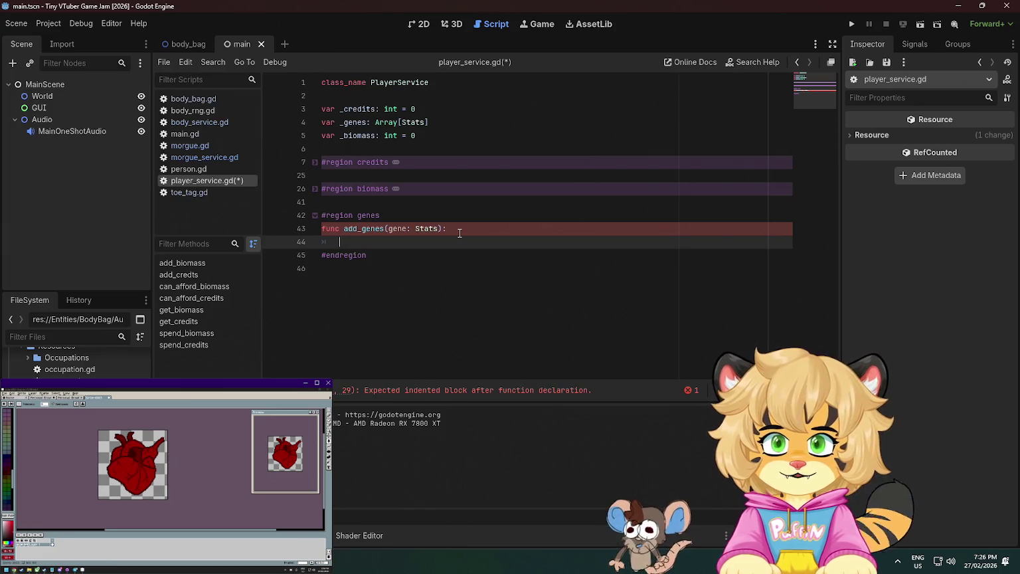
text(_gen)
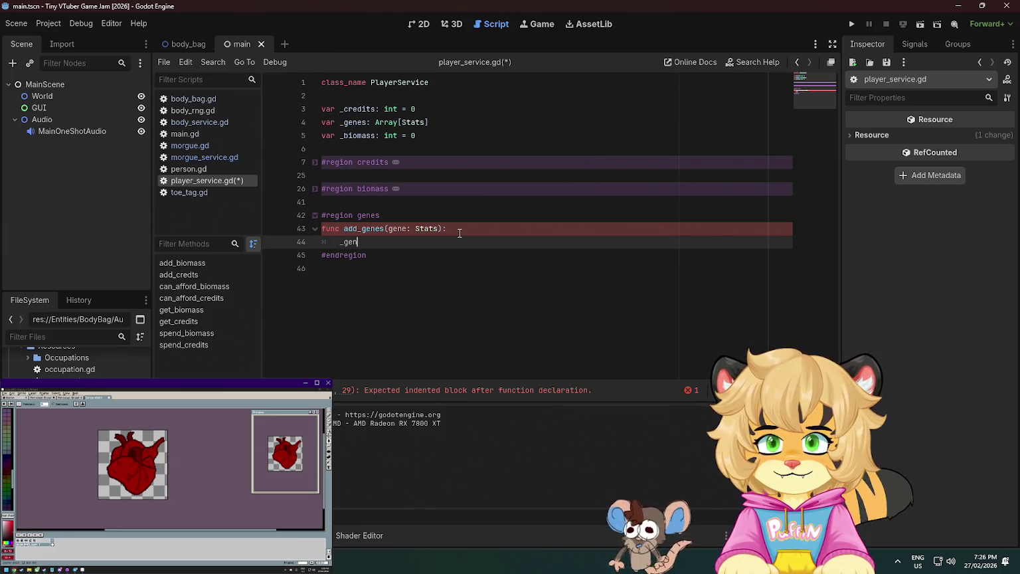
text(es.app)
key(Return)
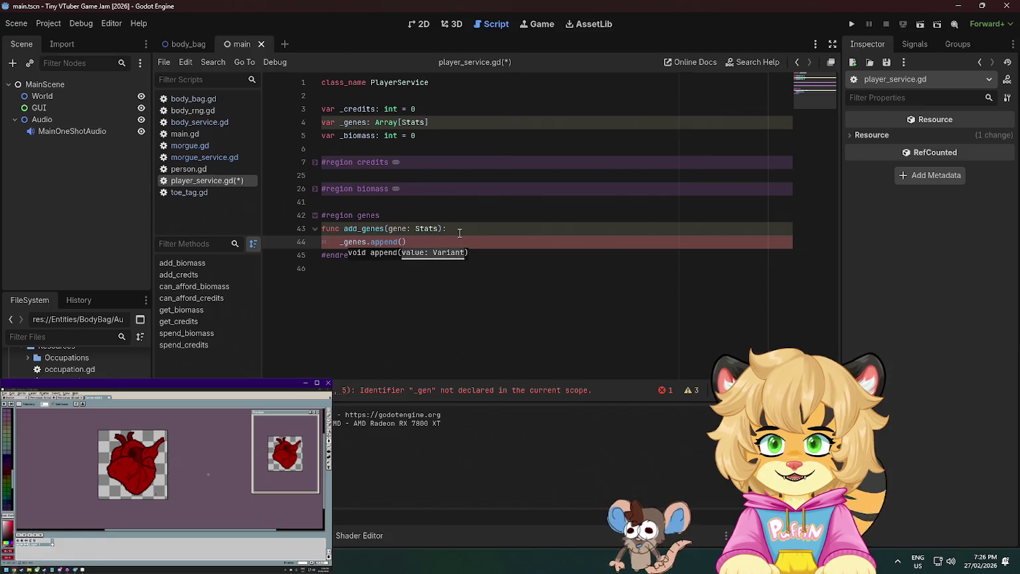
text(gene)
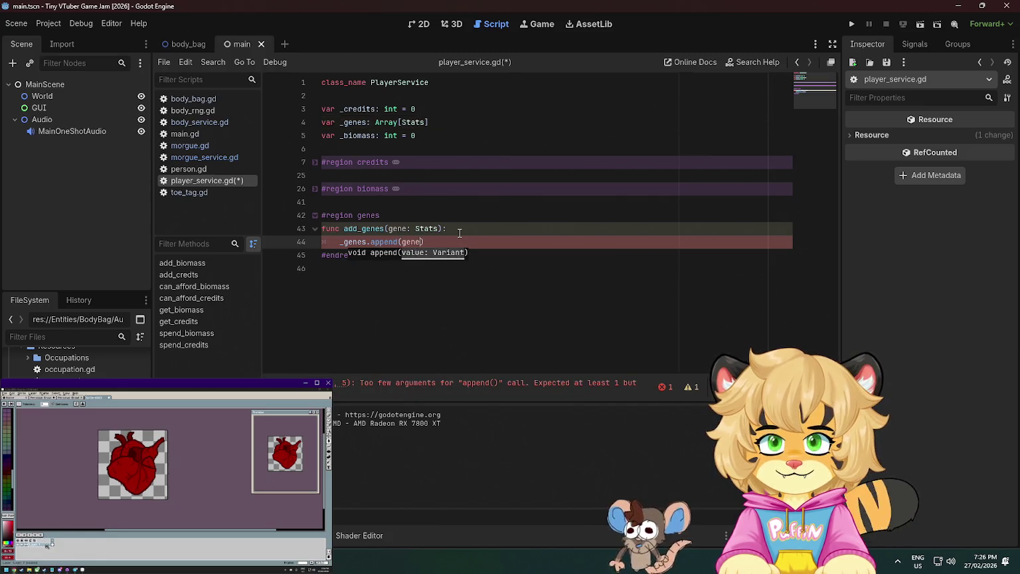
key(Right)
key(Return)
key(Return)
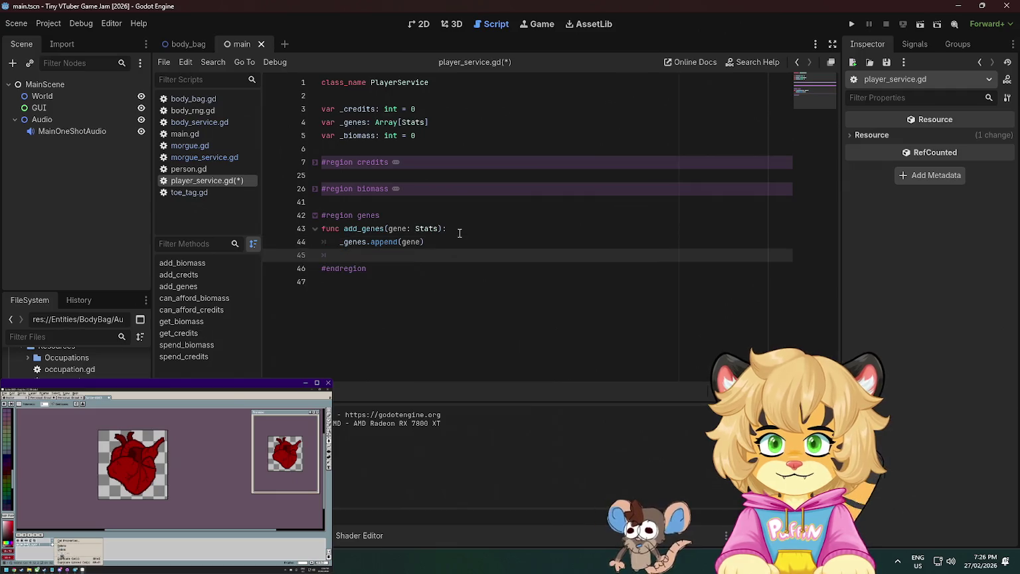
Add an empty spend_genes() function stub containing pass
key(BackSpace)
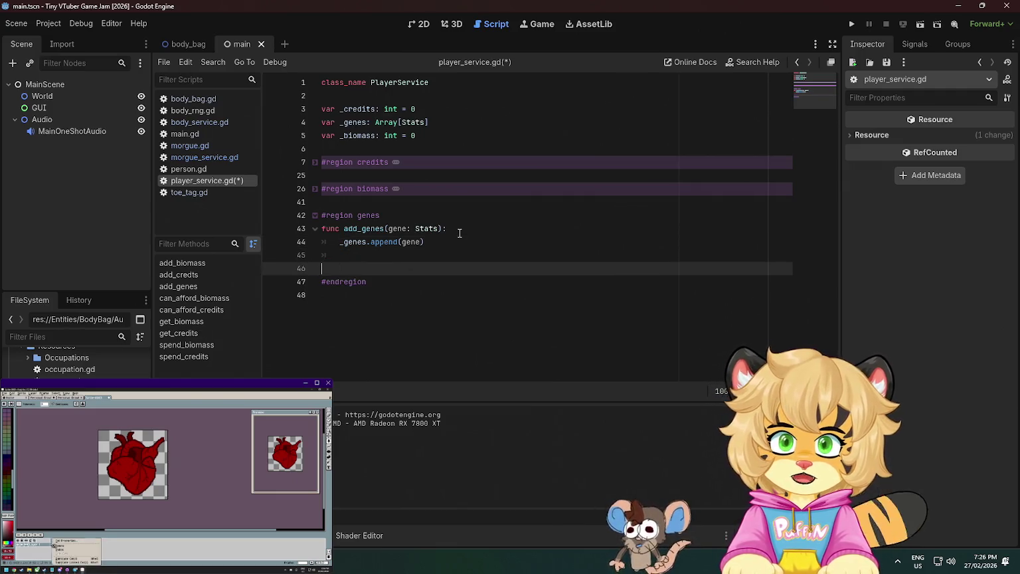
text(func )
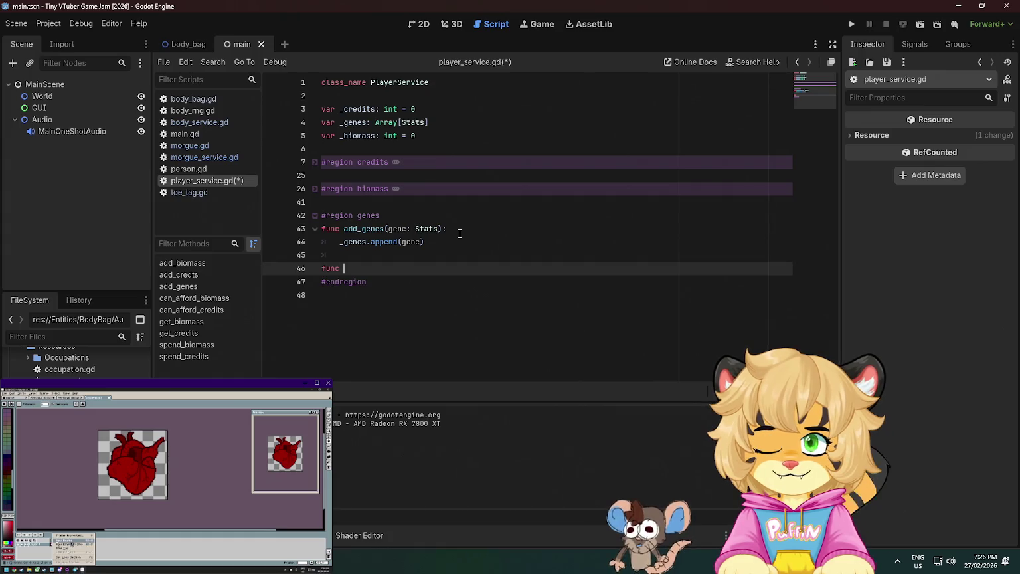
text(spend_genes)
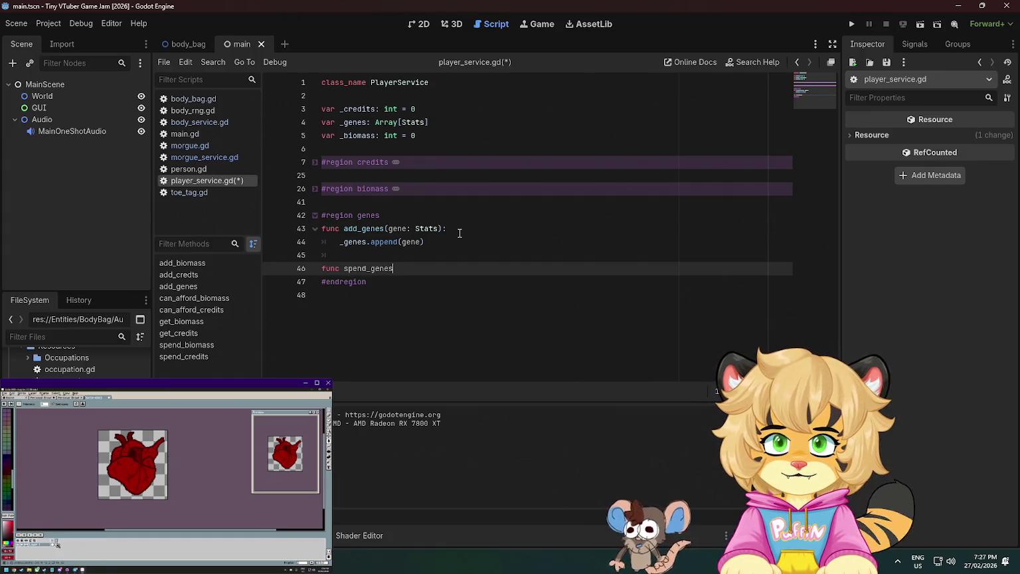
text(():)
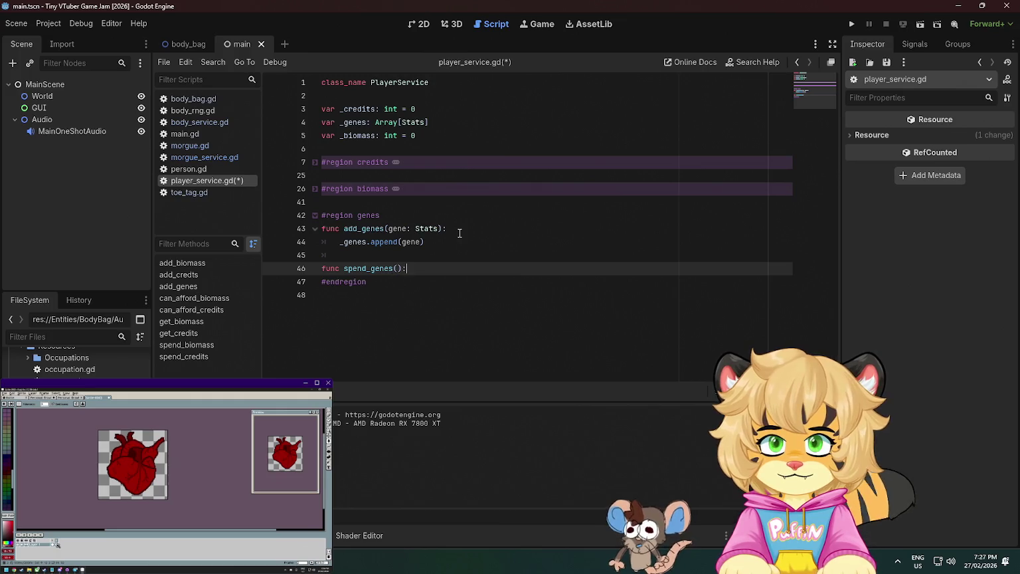
key(Return)
text(pass)
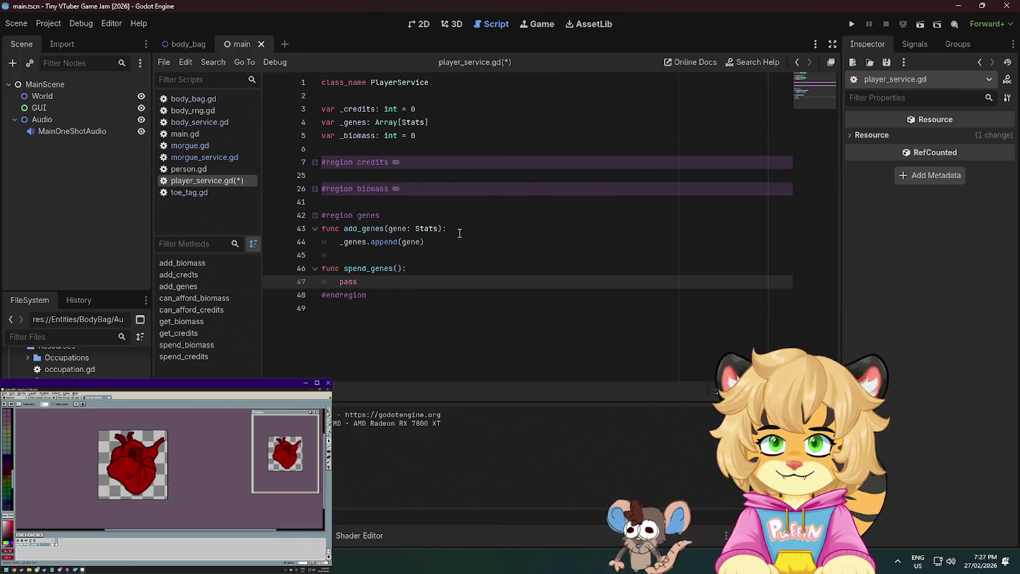
Insert get_genes() -> Array[Stats] returning _genes.duplicate() above spend_genes
key(Up)
key(Up)
key(Return)
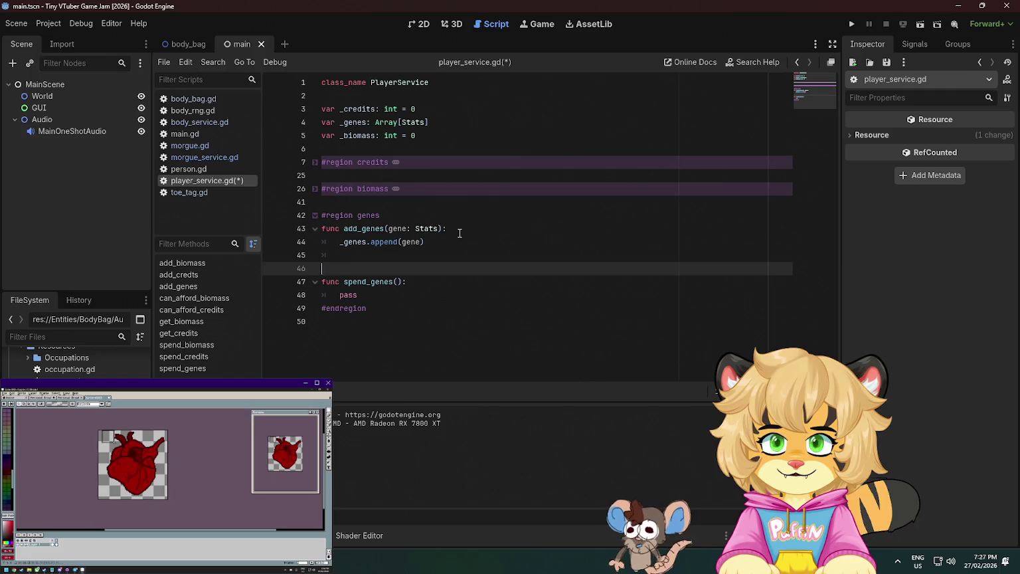
key(Down)
key(Up)
key(BackSpace)
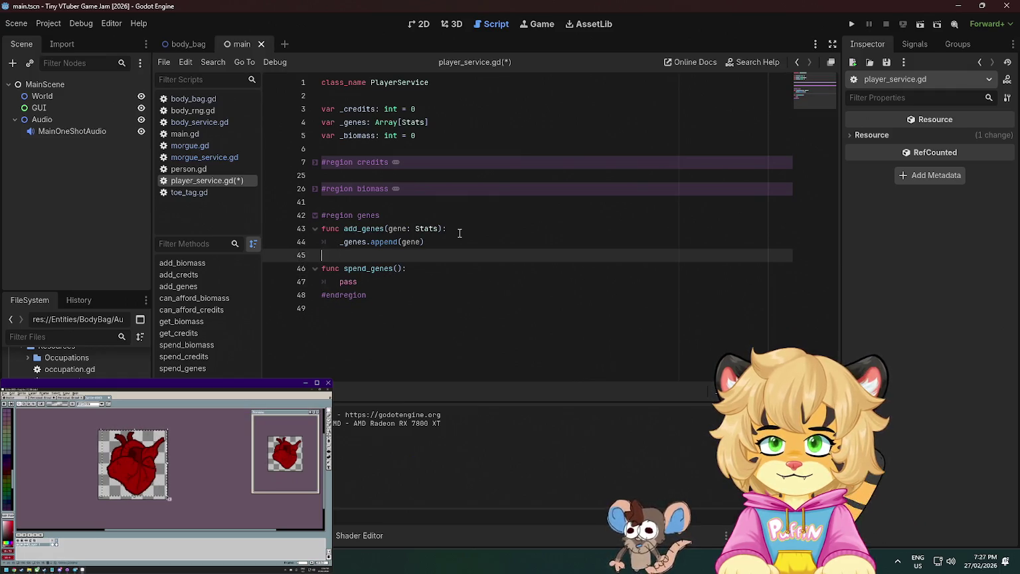
key(Return)
key(Return)
key(Up)
text(func get_genes() -> Ar)
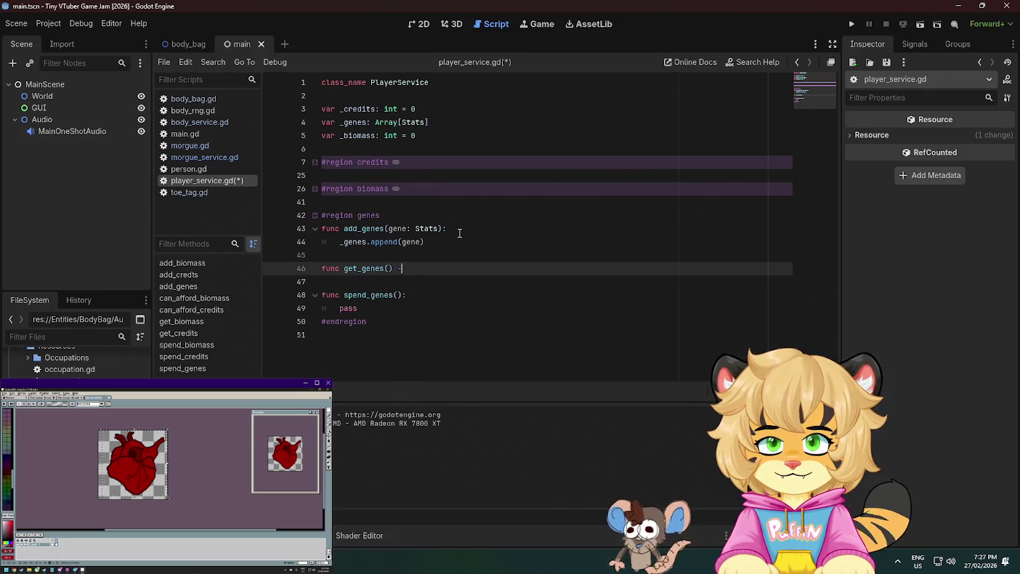
text(ray)
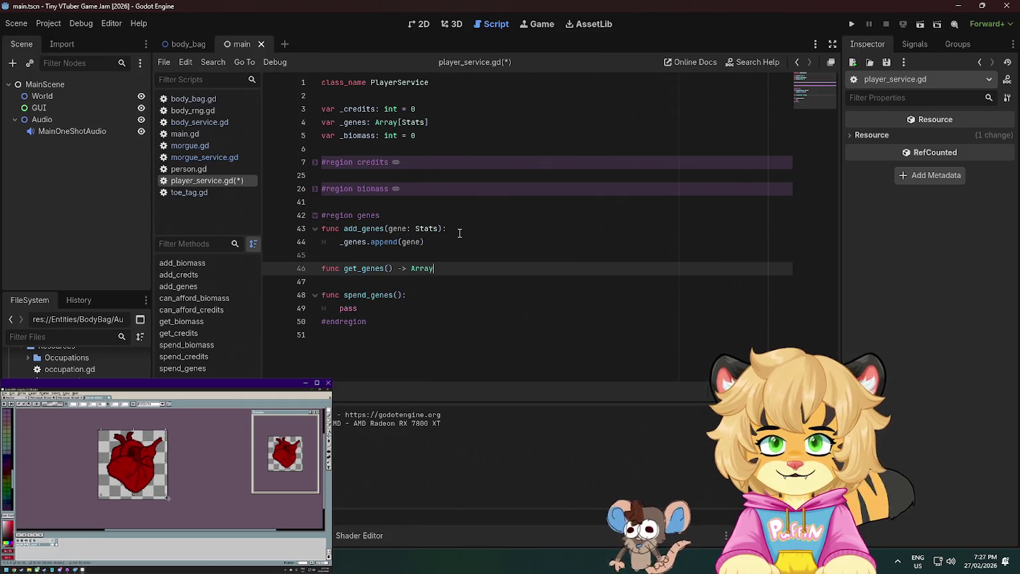
text([Stats]:)
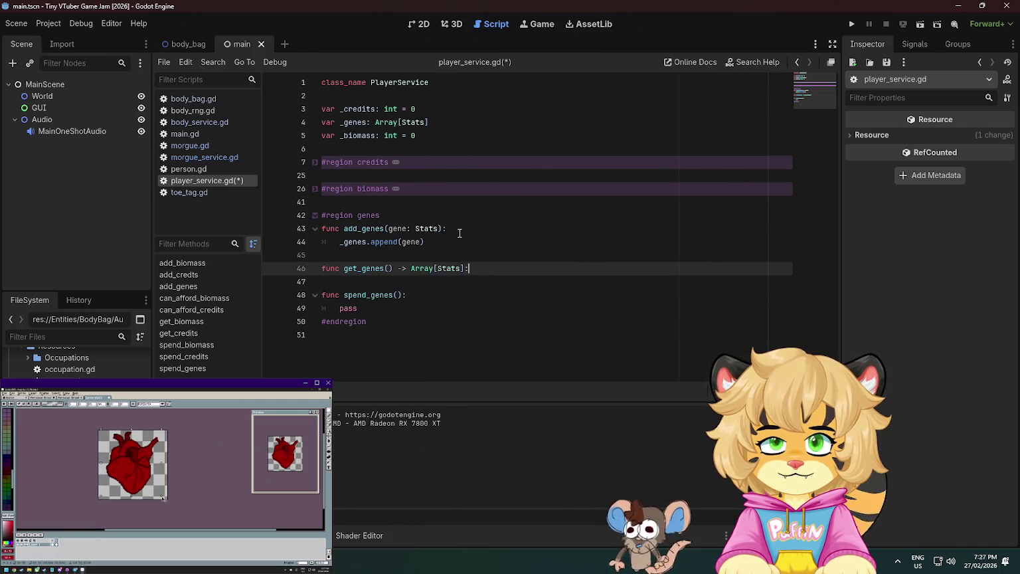
key(Return)
text(retur)
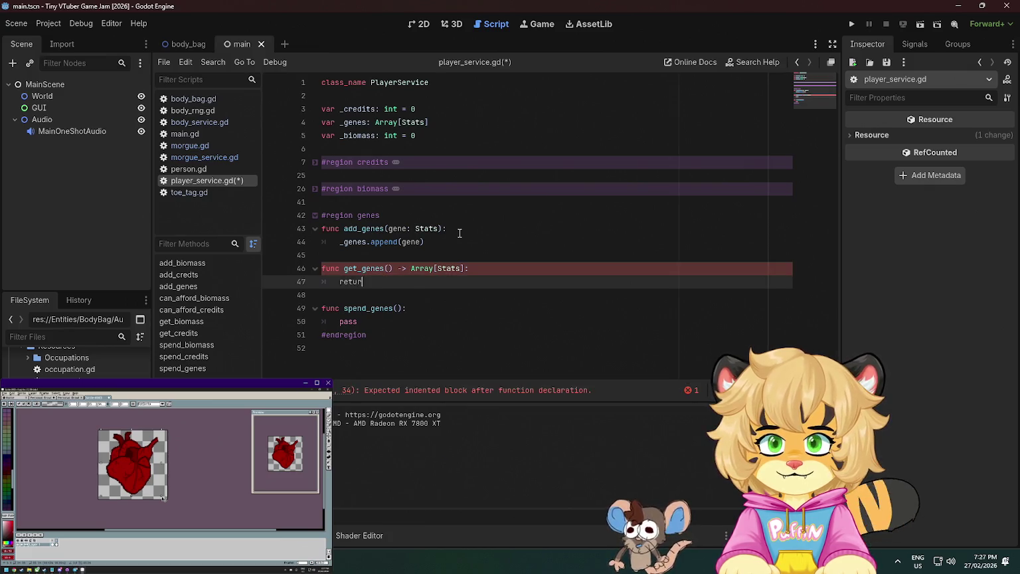
text(n _genes)
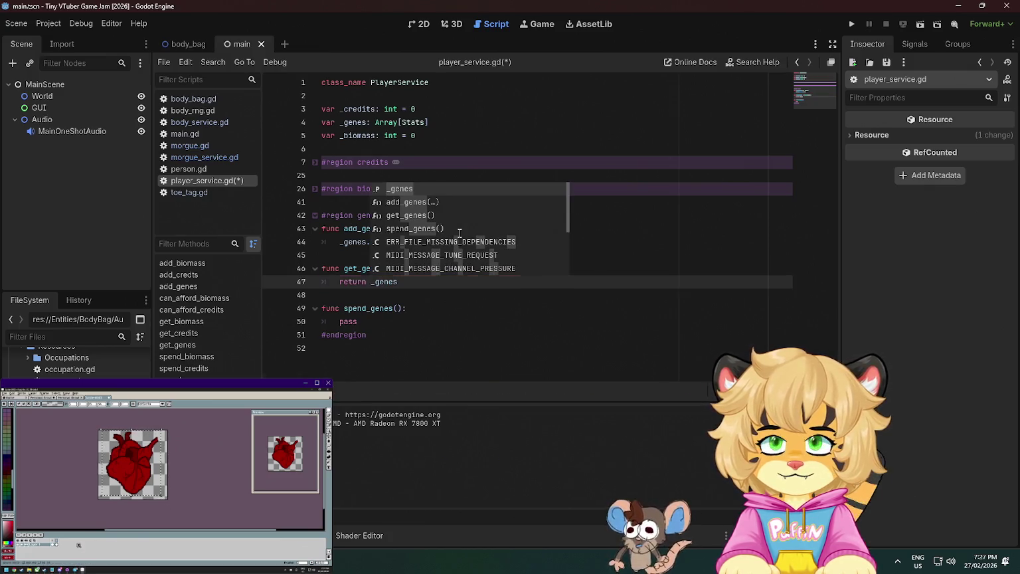
text(.du)
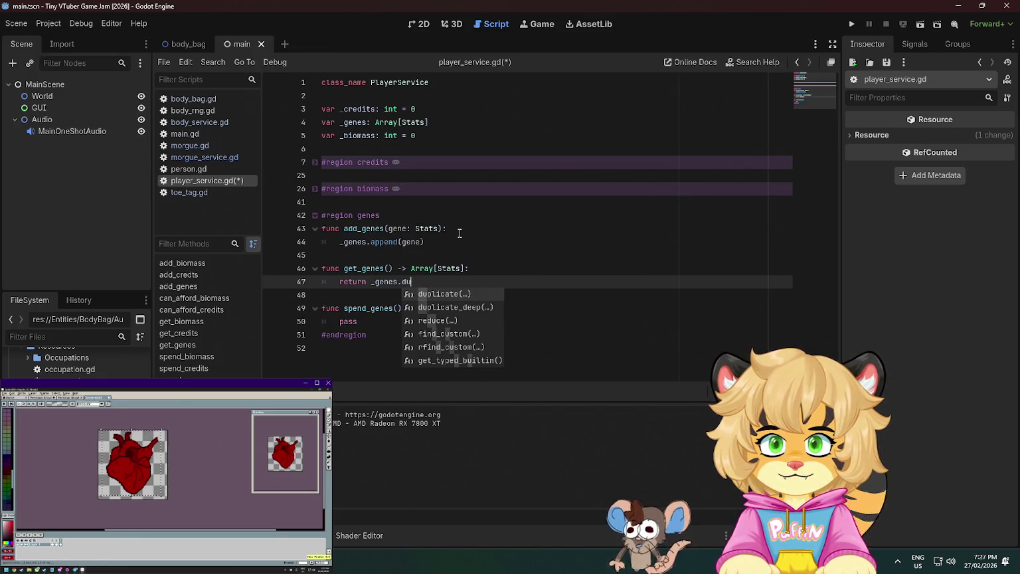
key(Return)
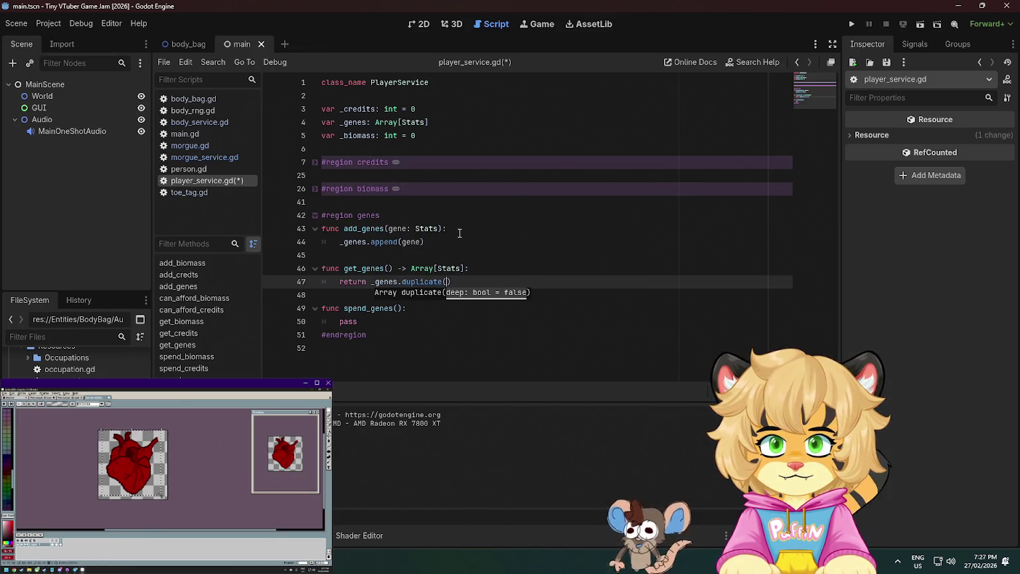
key(Escape)
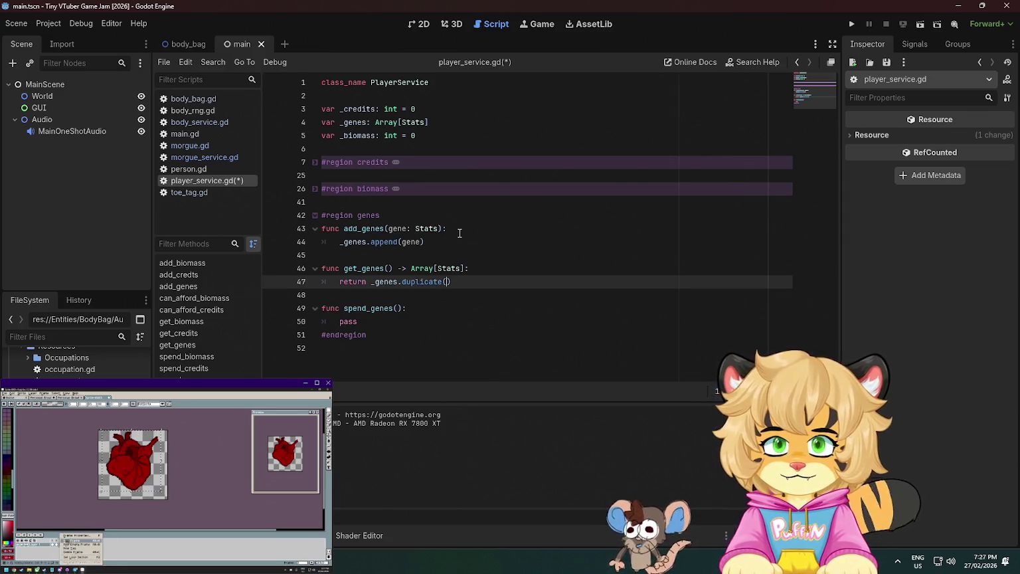
click(548, 292)
Save player_service.gd and add a '# TODO: Add gene spendning' comment above spend_genes
click(457, 202)
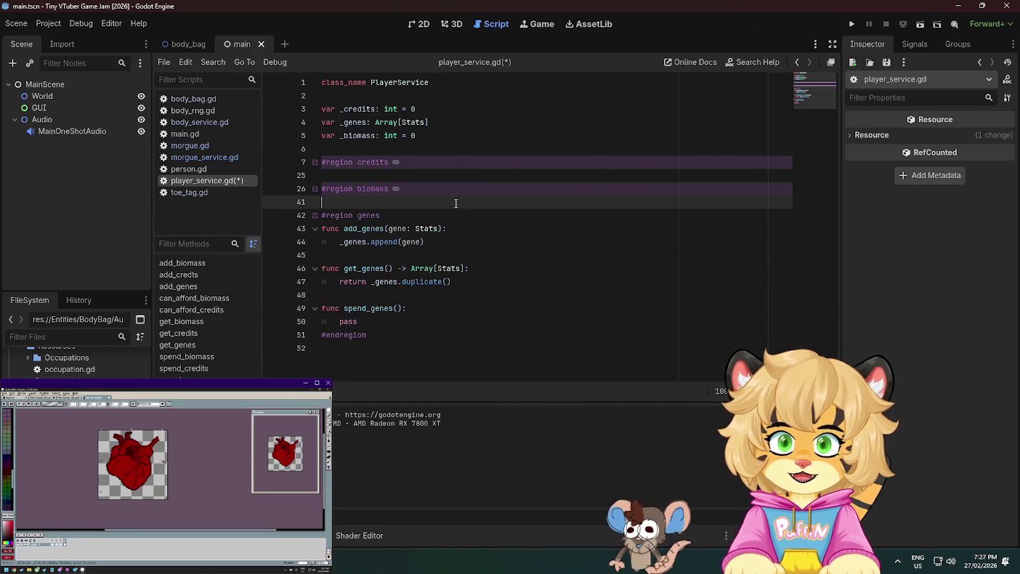
key(ctrl+s)
click(366, 296)
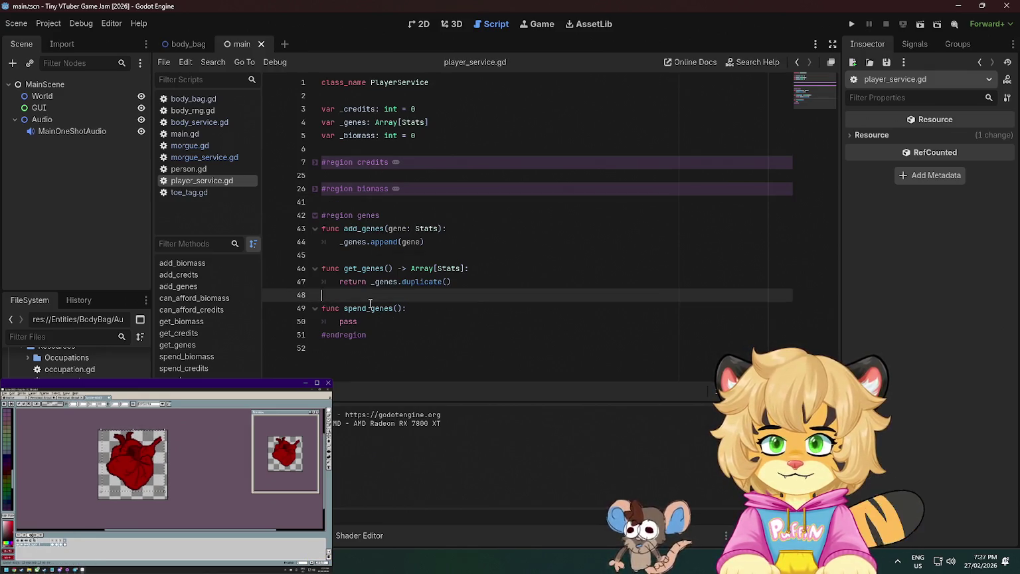
key(Return)
text(# TODO: Add ge)
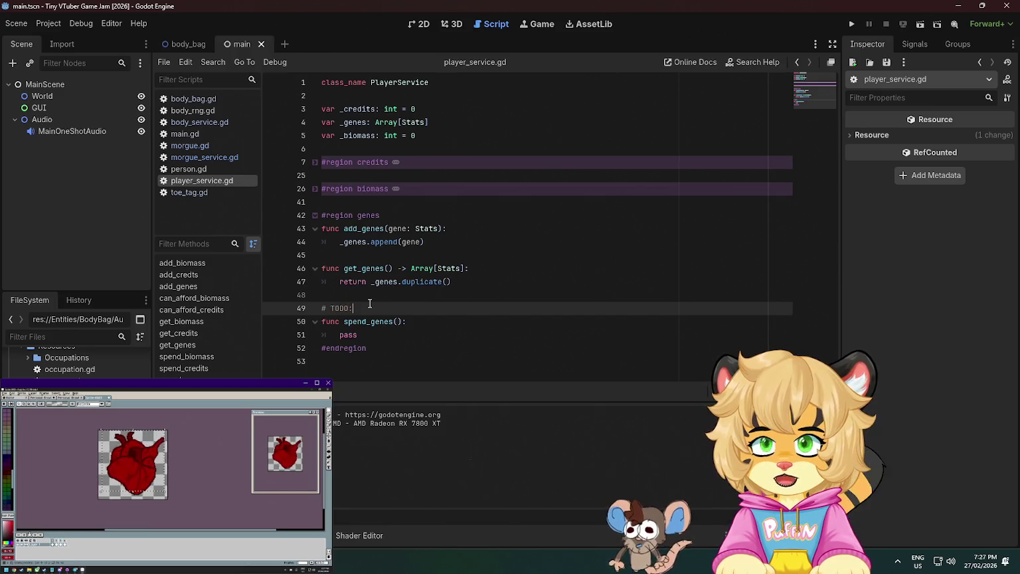
text(ne spenmd)
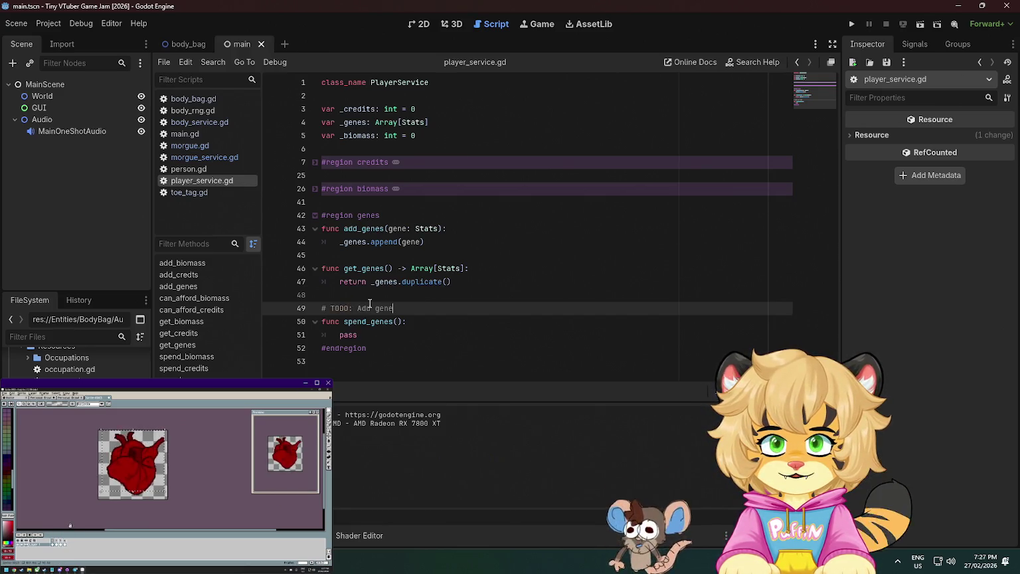
key(BackSpace)
key(BackSpace)
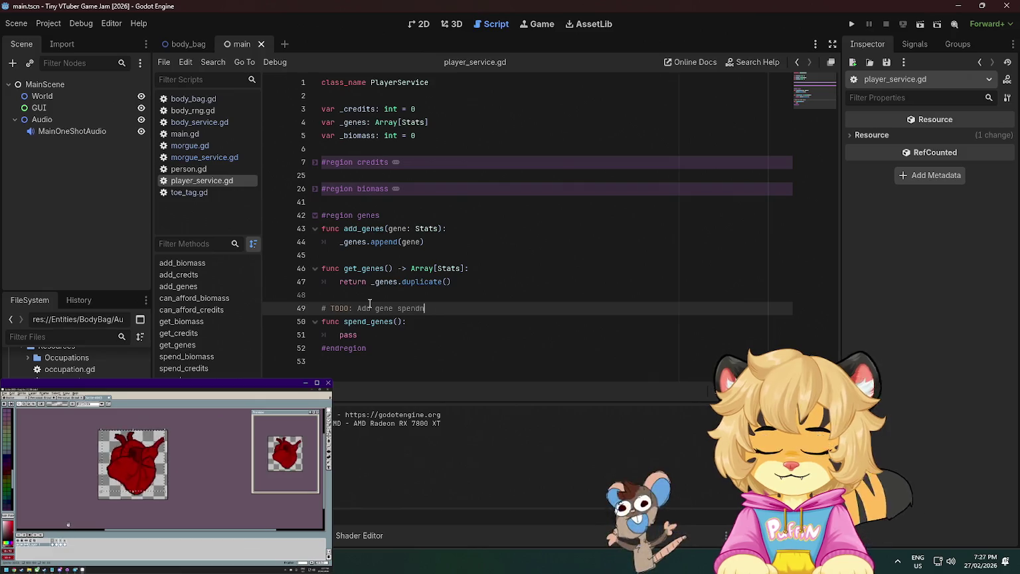
text(dning)
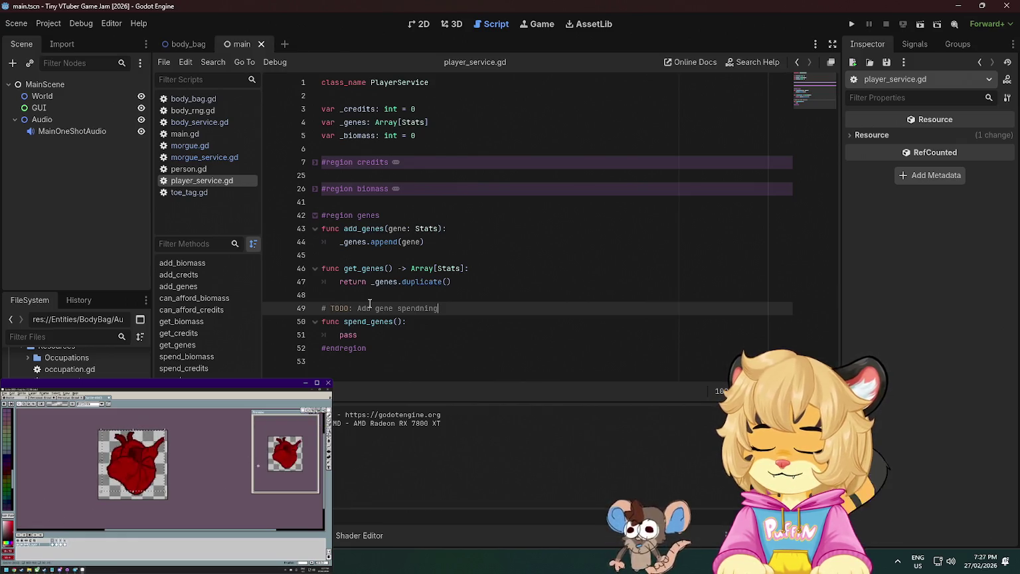
Fold the genes region in player_service.gd
click(314, 216)
click(447, 158)
click(418, 151)
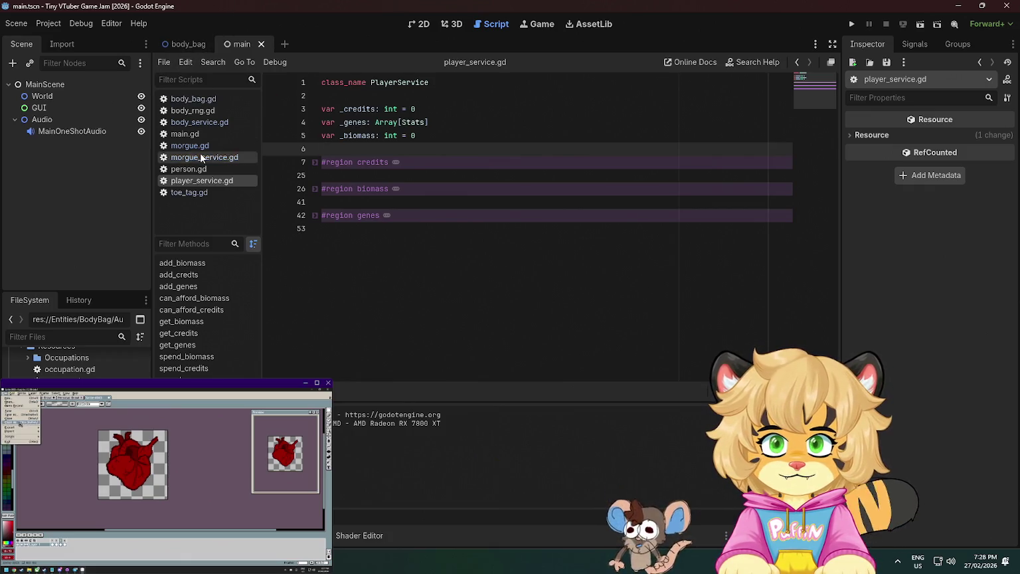
Open toe_tag.gd and scroll to its _recycle function
click(183, 193)
scroll(473, 195, down, 4)
scroll(474, 194, up, 8)
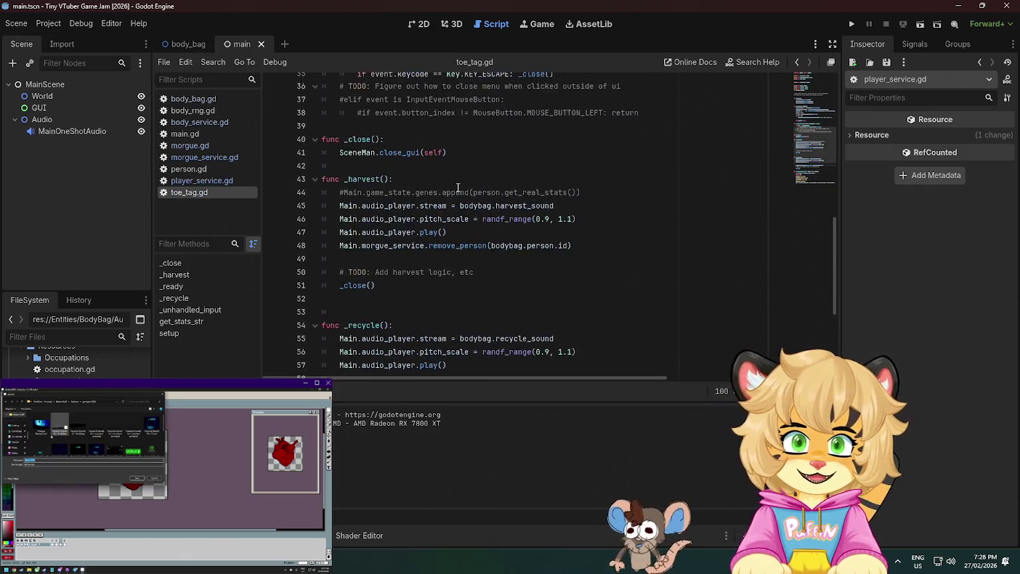
scroll(456, 180, down, 7)
Add a Main.player_service line in _recycle and jump to its declaration in main.gd
key(Return)
text(Main.)
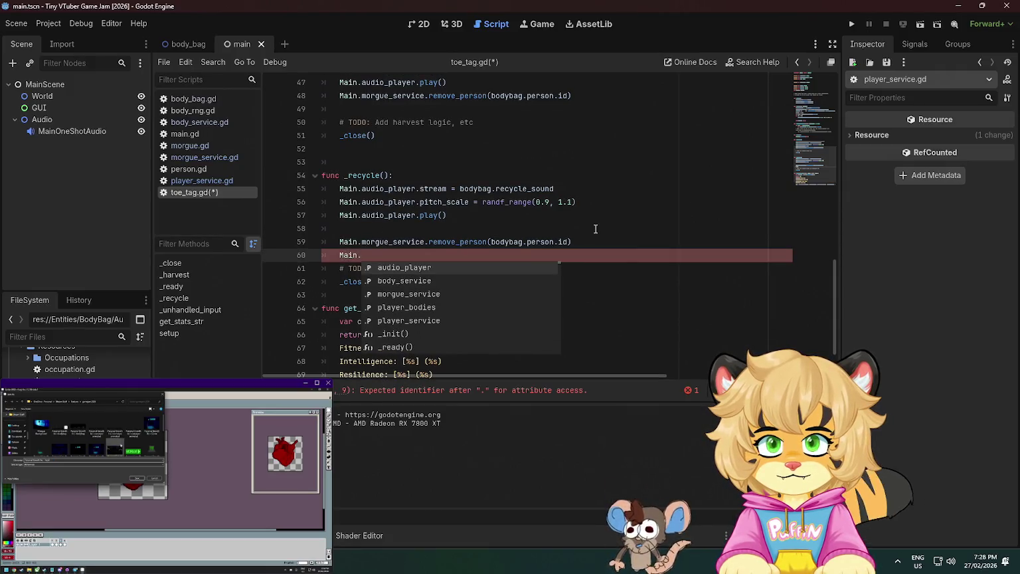
text(mo)
key(BackSpace)
key(BackSpace)
text(p)
key(Return)
key(ctrl+BackSpace)
text(player_)
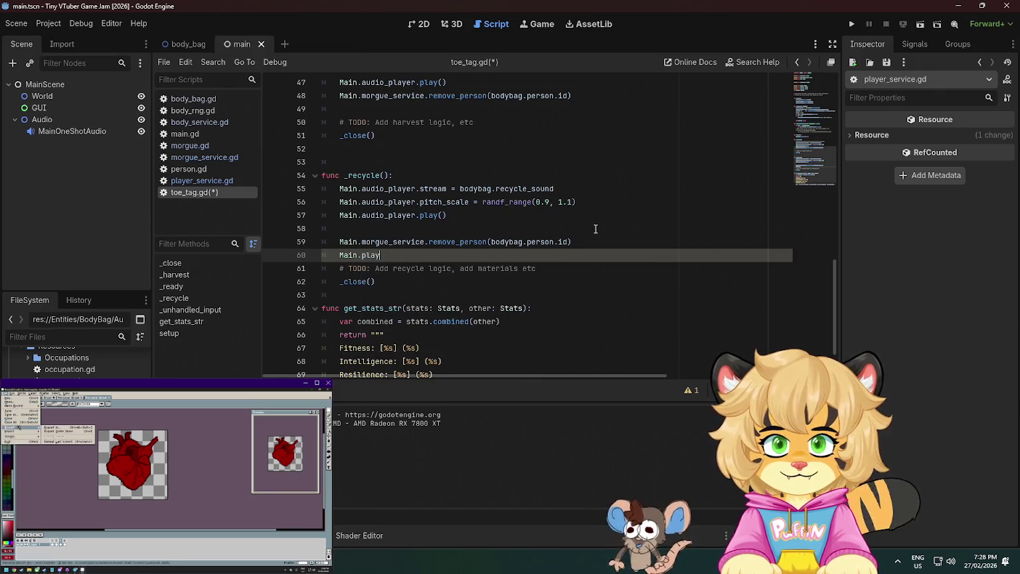
key(Down)
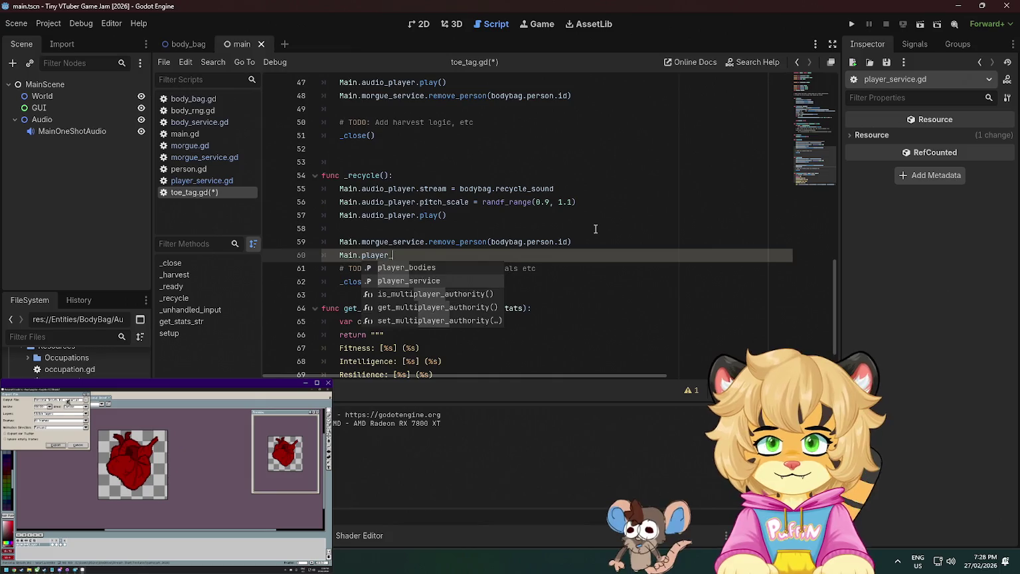
key(Return)
ctrl+click(351, 265)
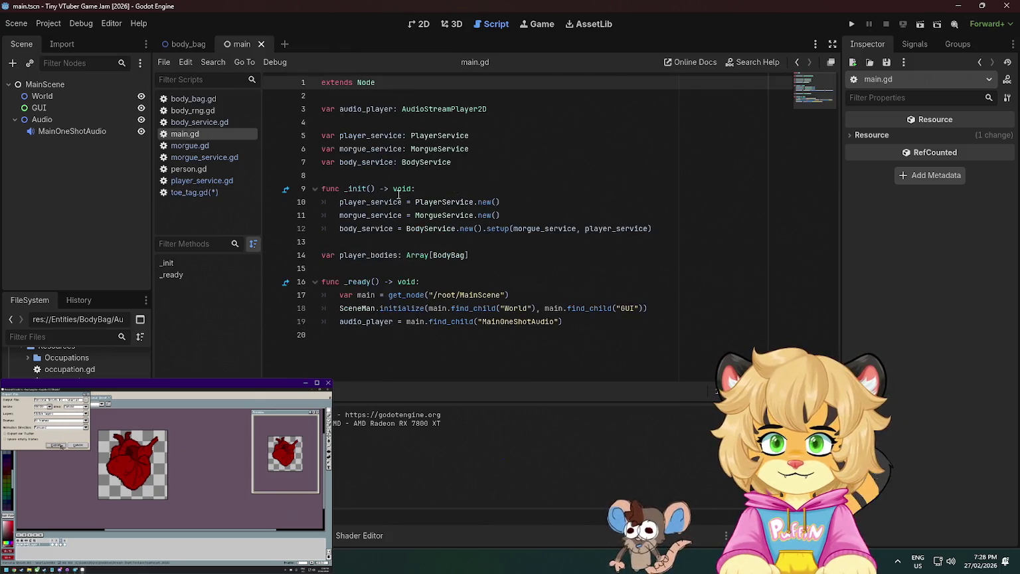
Delete the player_bodies: Array[BodyBag] declaration from main.gd and save
click(502, 161)
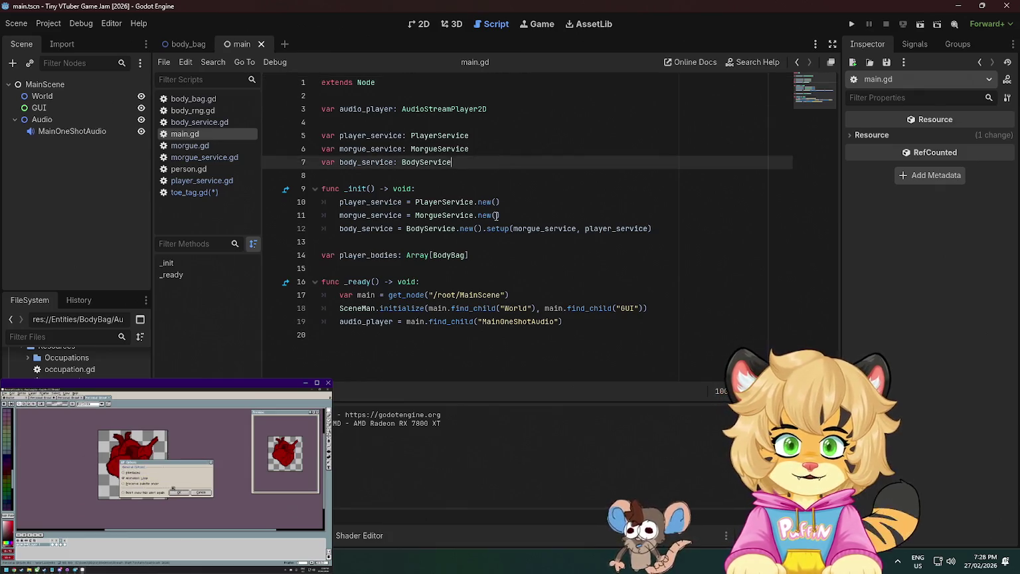
drag(488, 253, 499, 245)
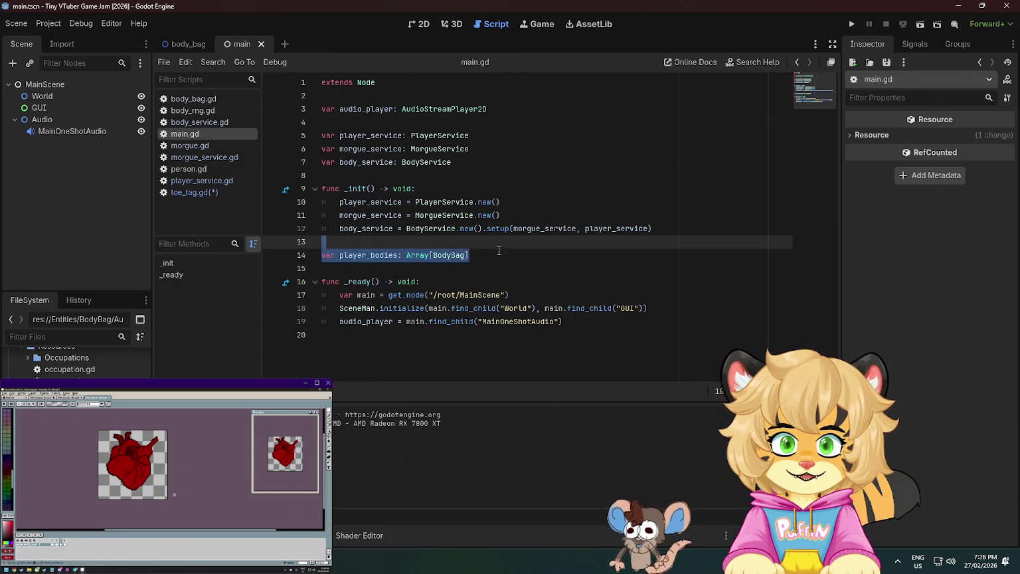
key(BackSpace)
key(BackSpace)
click(540, 148)
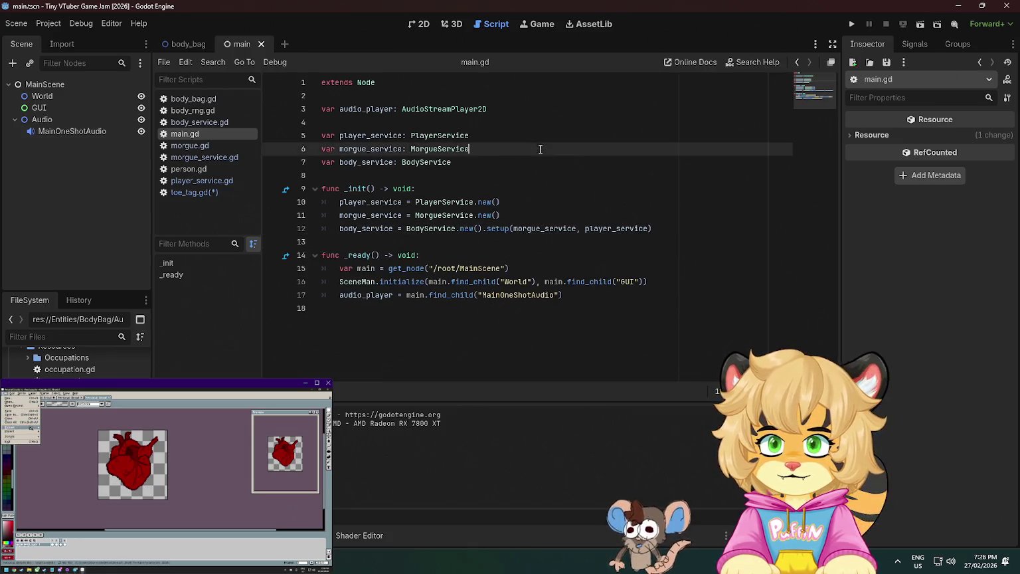
key(ctrl+s)
Return to the main scene tab and reopen toe_tag.gd
click(190, 45)
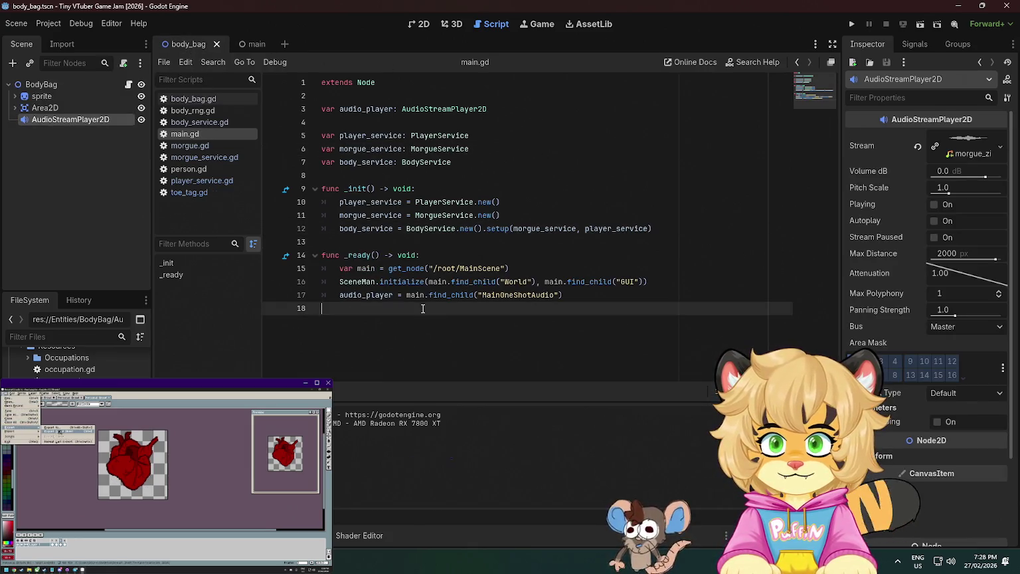
click(251, 44)
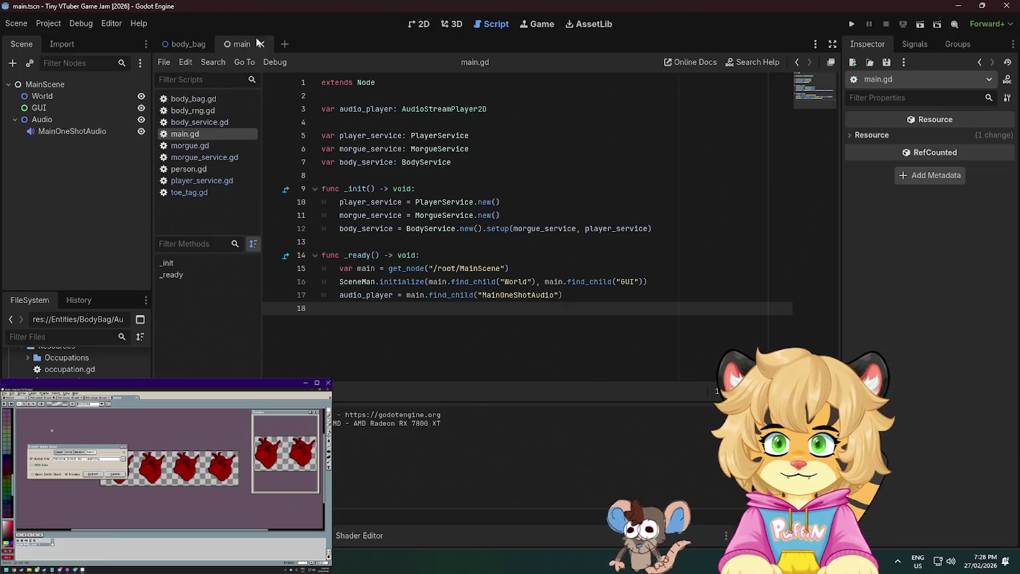
click(199, 192)
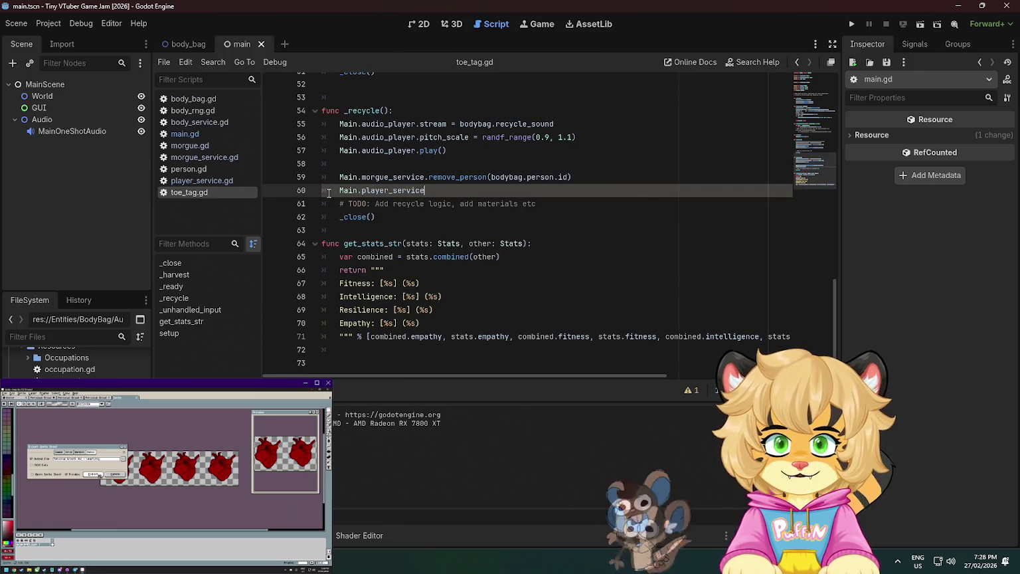
Extend Main.player_service with add_biomass, replacing an accidentally picked add_genes
scroll(439, 194, up, 2)
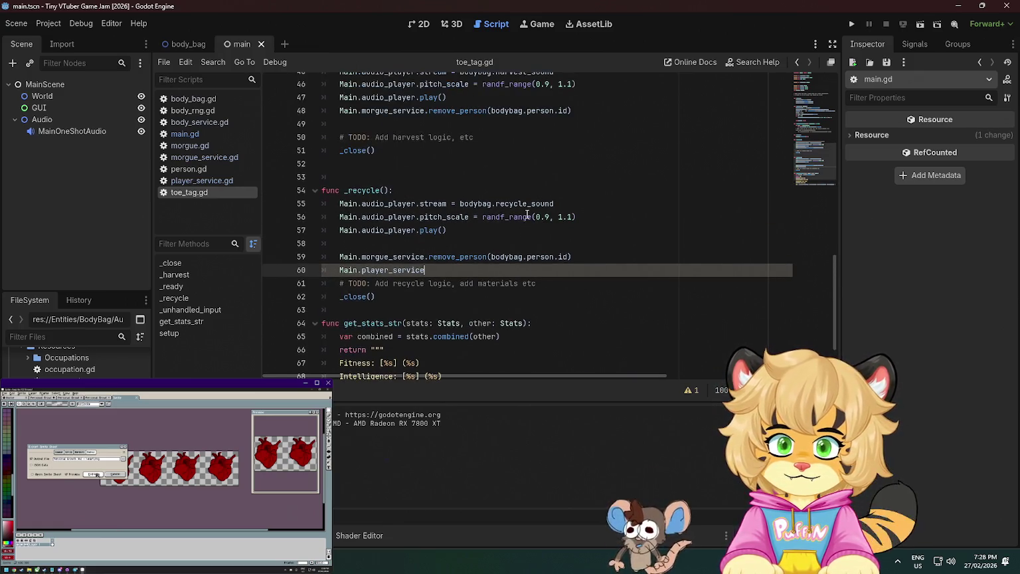
mouse_move(527, 215)
text(.)
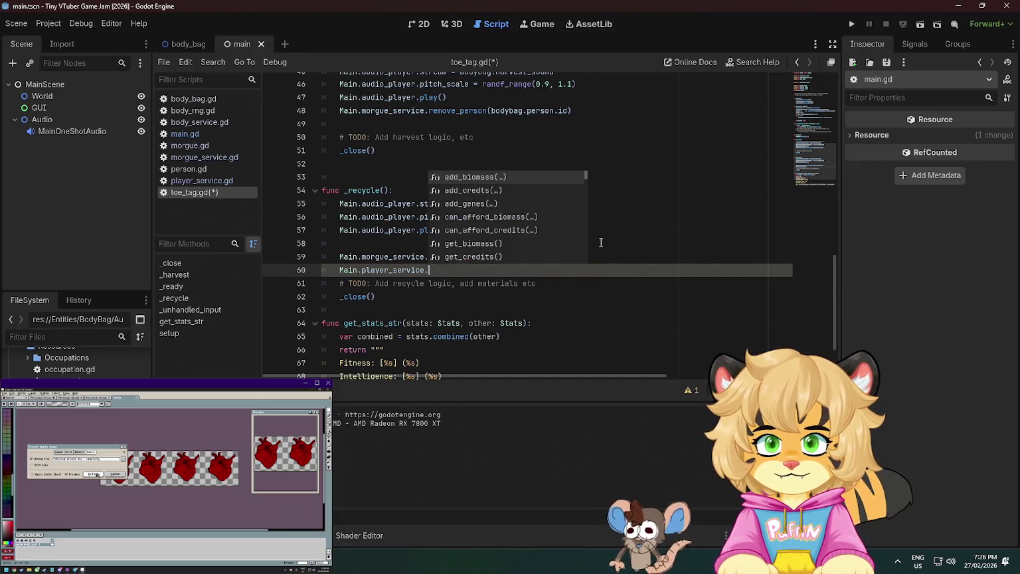
key(Down)
key(Down)
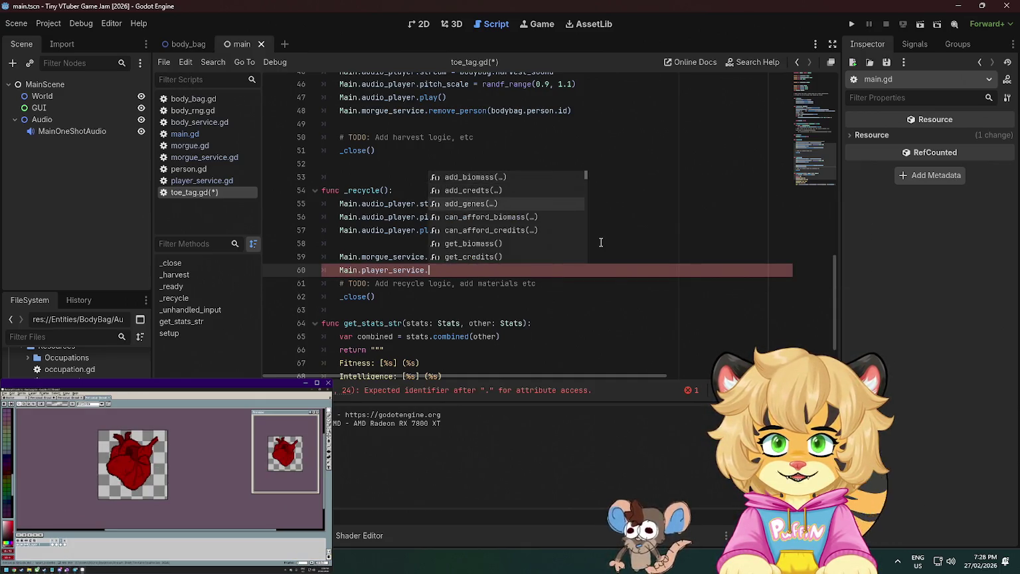
key(Return)
key(BackSpace)
key(BackSpace)
key(BackSpace)
key(Up)
key(Up)
key(Return)
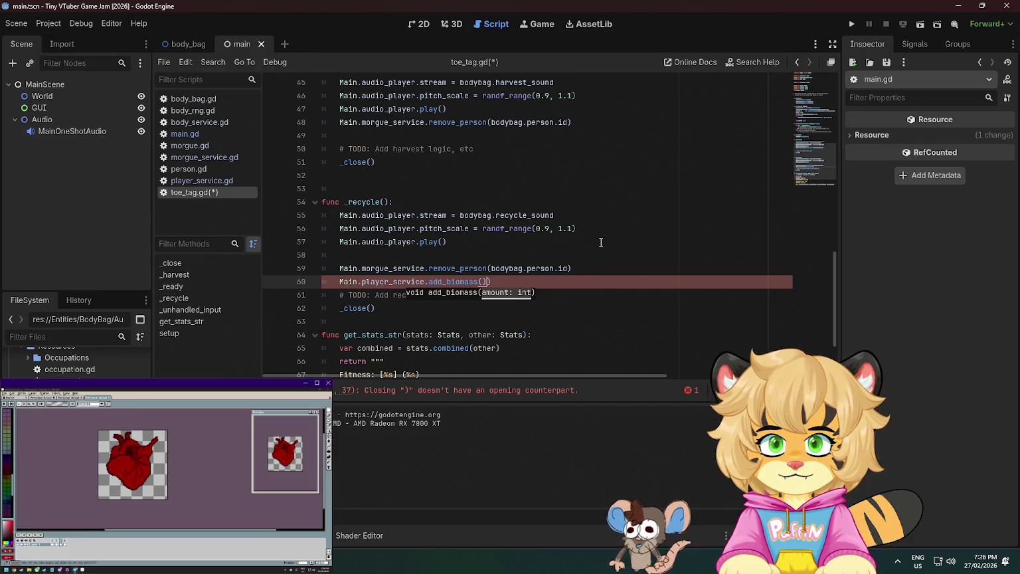
Pass 123 as the add_biomass argument and save toe_tag.gd
key(ctrl+s)
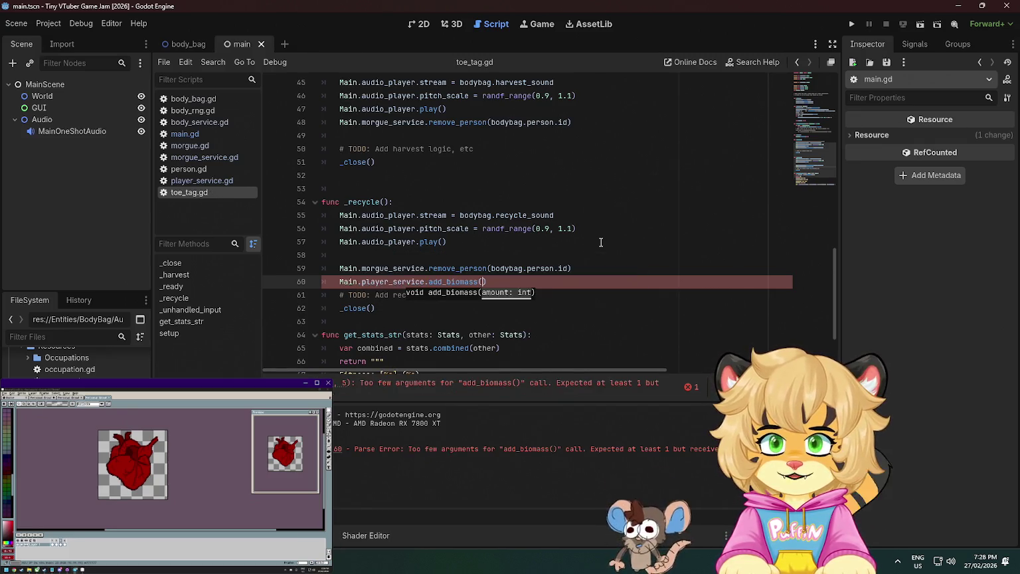
text(123)
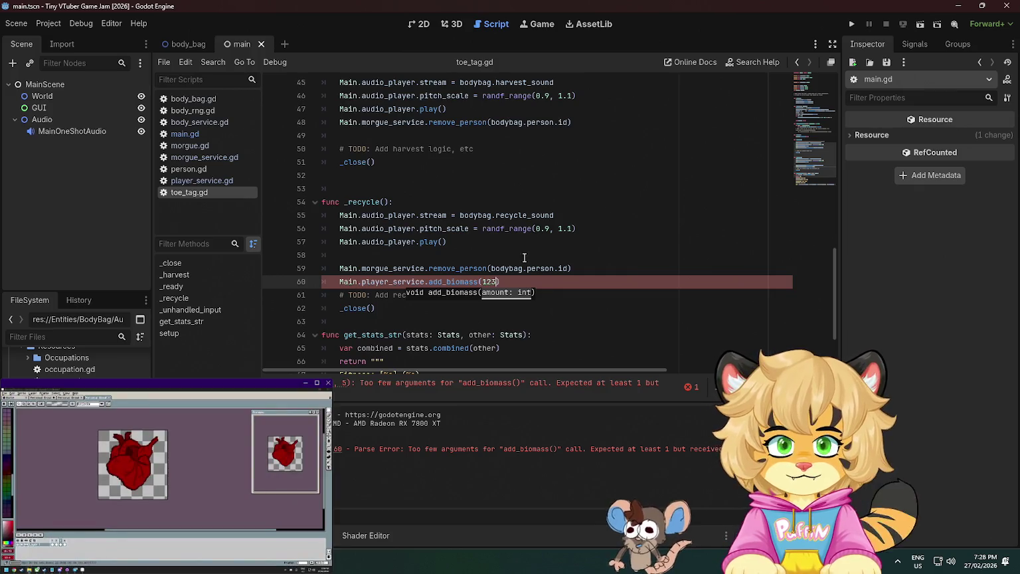
click(510, 281)
click(661, 218)
key(ctrl+s)
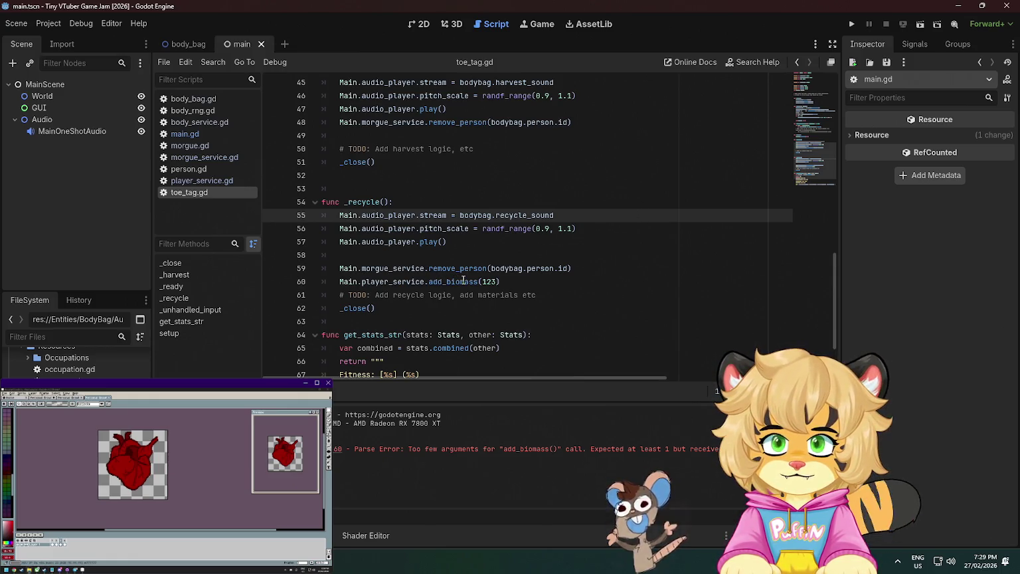
mouse_move(463, 279)
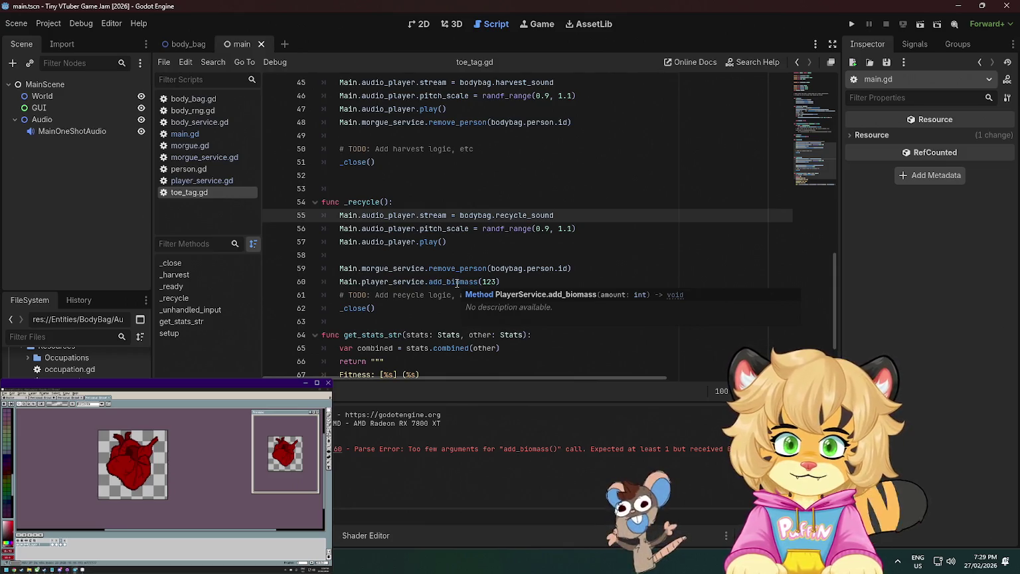
Review toe_tag.gd's code, then open body_rng.gd from the script list
click(464, 282)
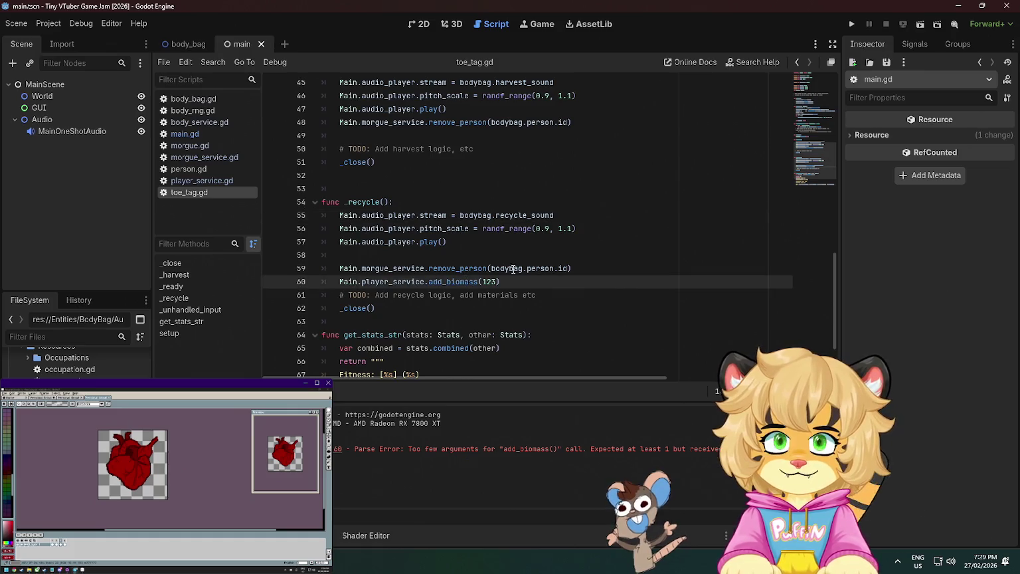
scroll(490, 297, up, 5)
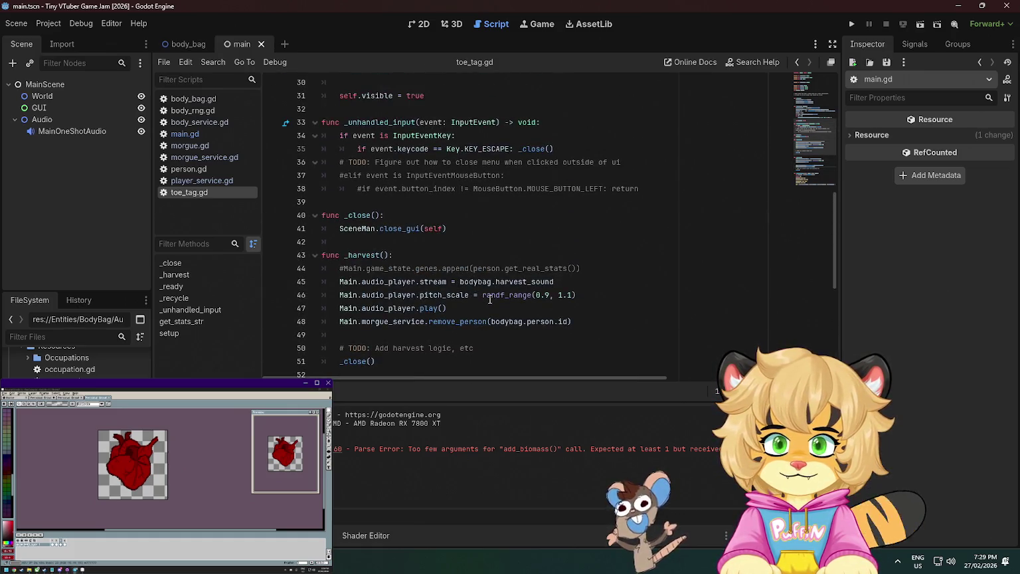
scroll(490, 299, up, 4)
scroll(490, 299, up, 3)
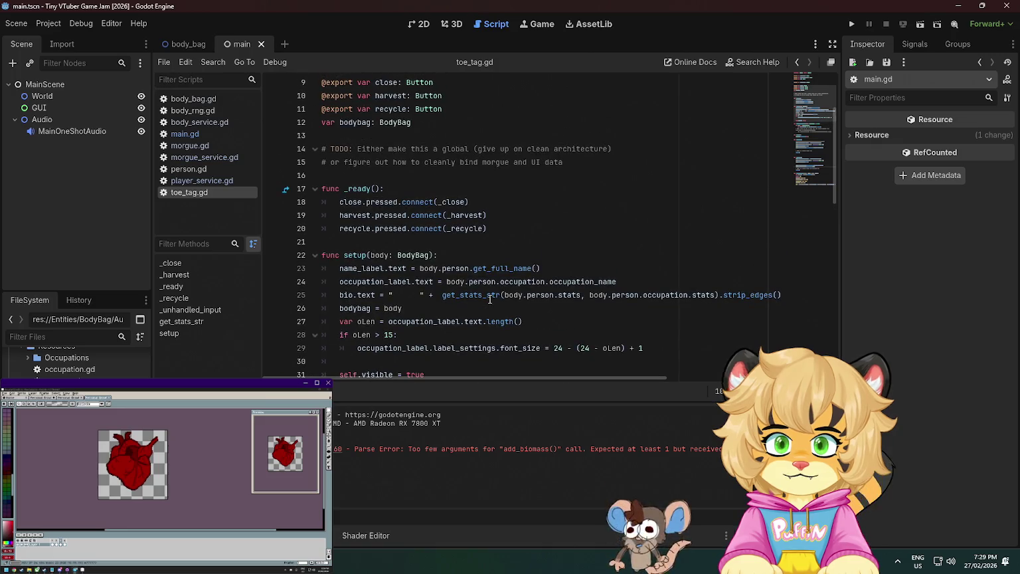
scroll(491, 300, up, 3)
scroll(490, 299, down, 15)
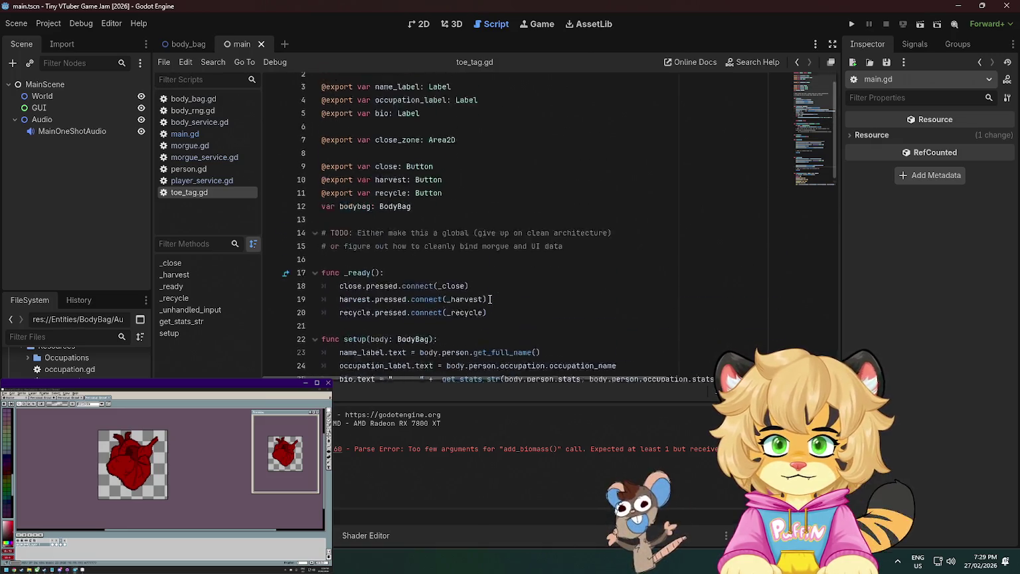
click(491, 299)
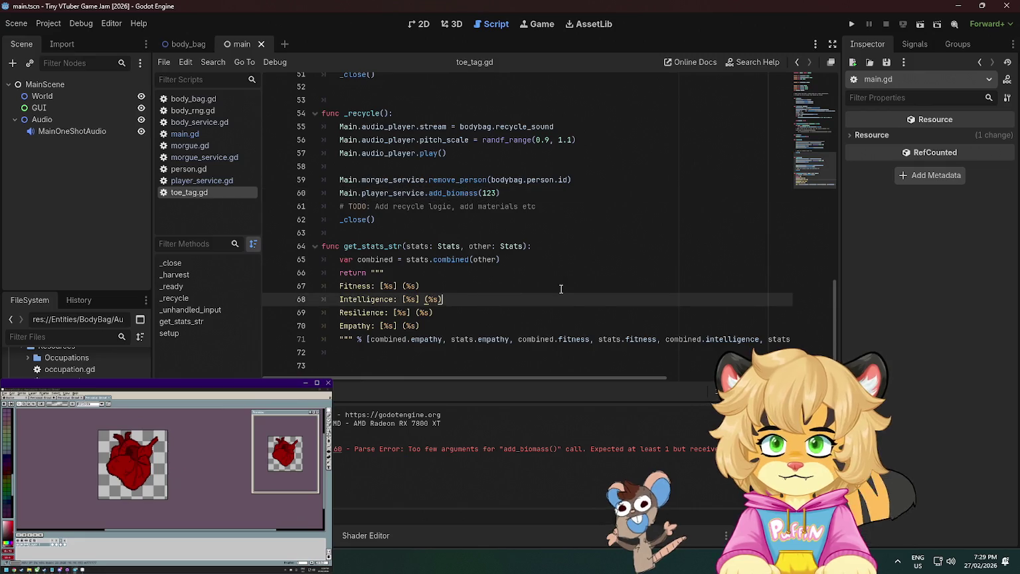
click(499, 245)
click(347, 232)
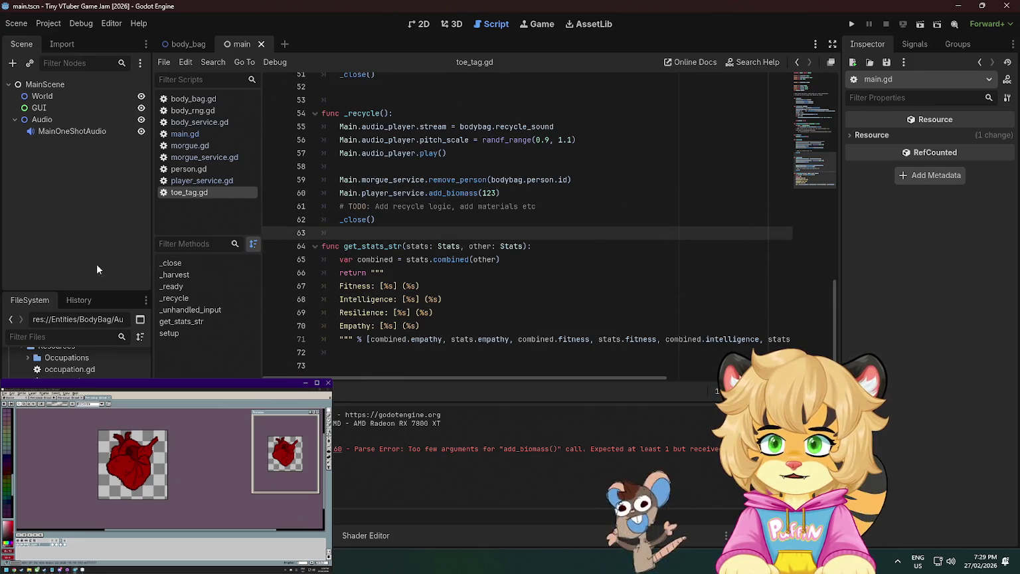
scroll(32, 358, down, 5)
scroll(74, 362, down, 3)
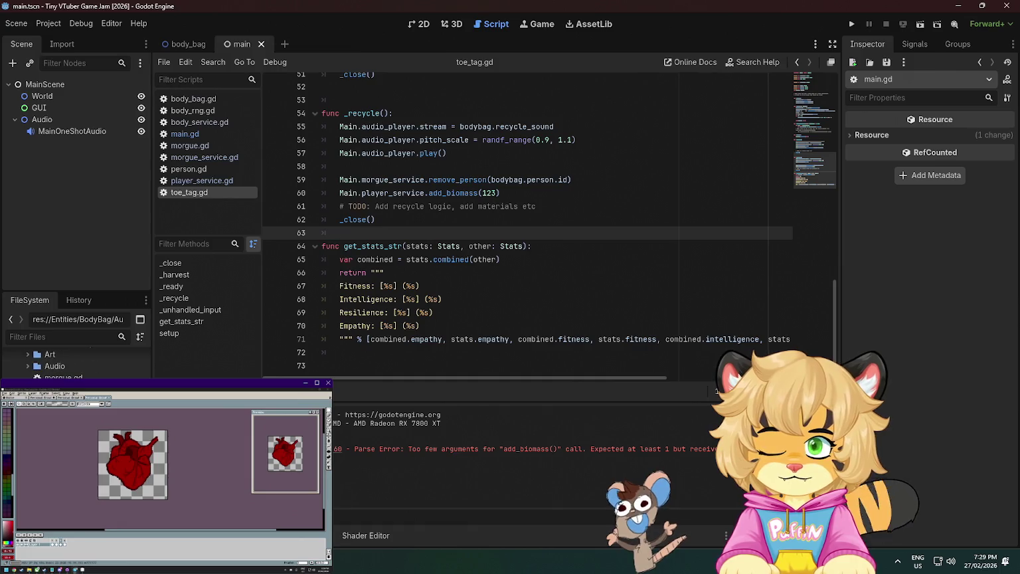
scroll(73, 362, down, 3)
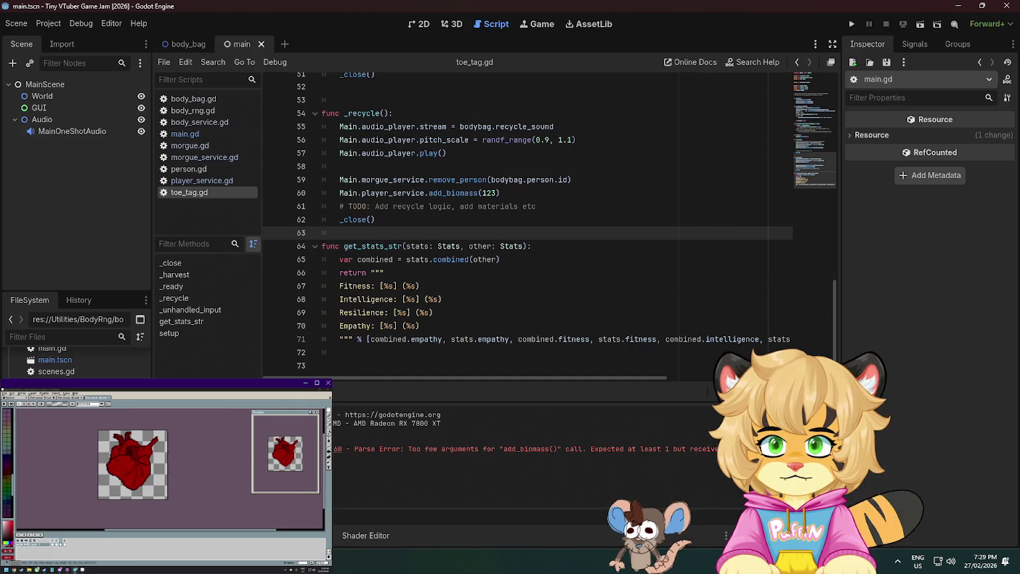
click(191, 110)
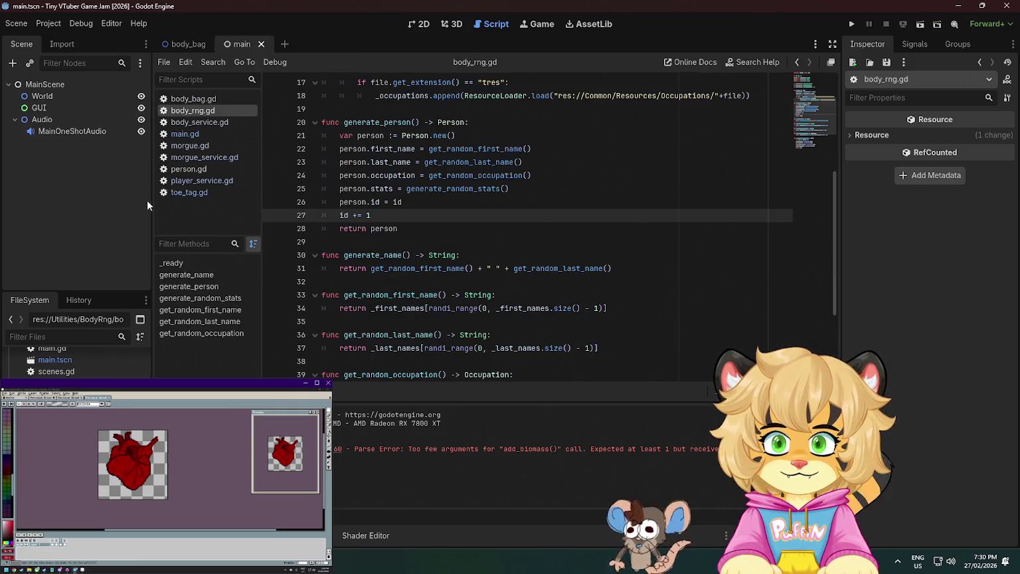
Scroll body_rng.gd to the top and bring up the Services folder's context menu
scroll(320, 186, up, 5)
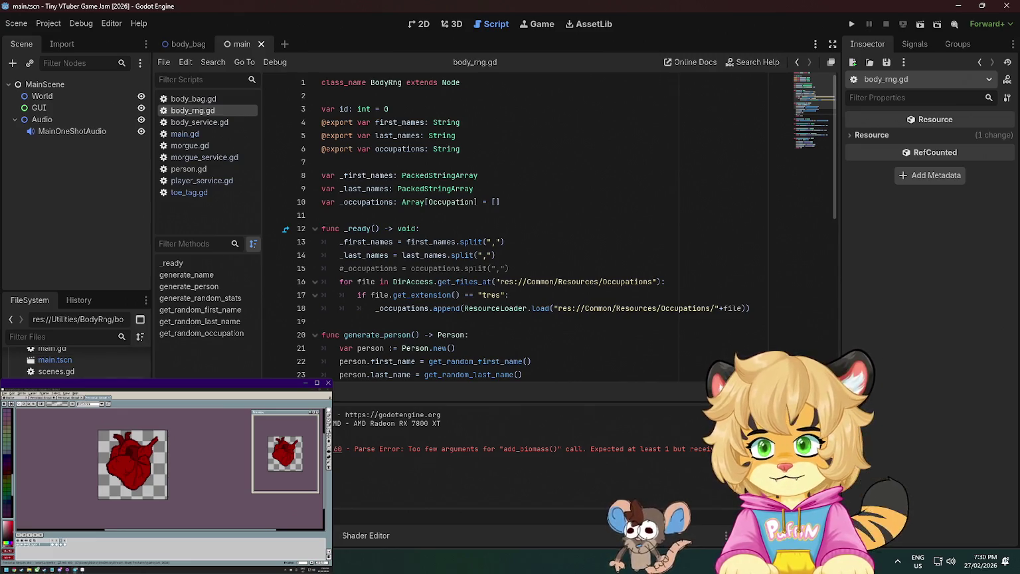
right_click(73, 351)
Create a new script named rng_service.gd in the Services folder
mouse_move(136, 359)
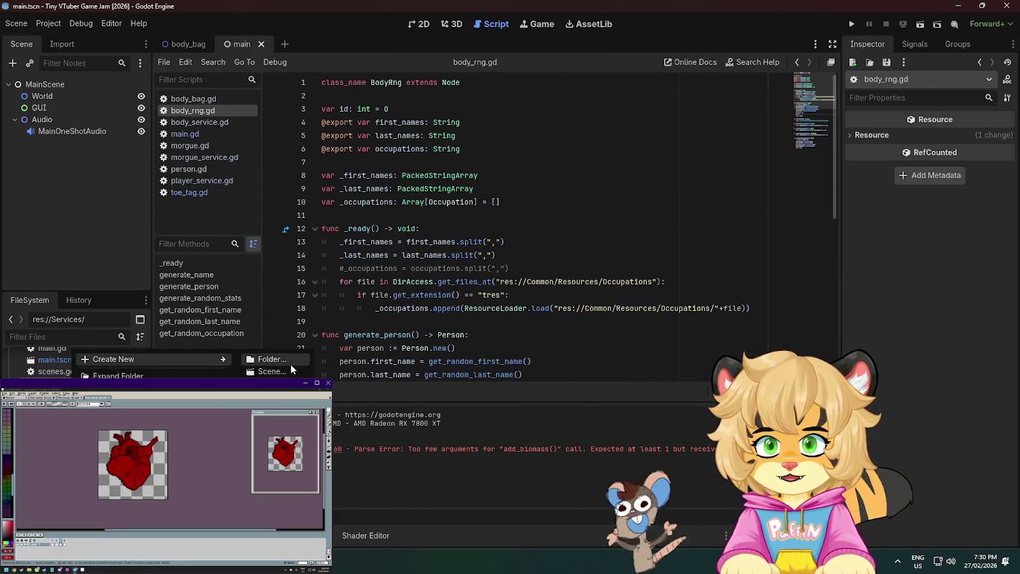
click(272, 383)
text(rng_service)
key(Return)
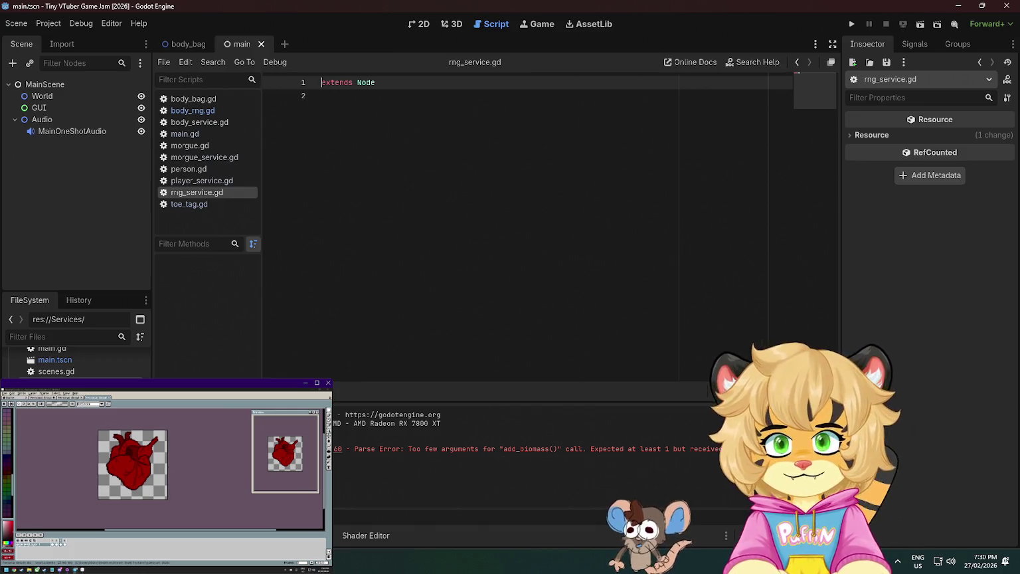
Replace the 'extends Node' template with 'class_name RNGService'
key(ctrl+a)
key(BackSpace)
text(class_name RNGServi)
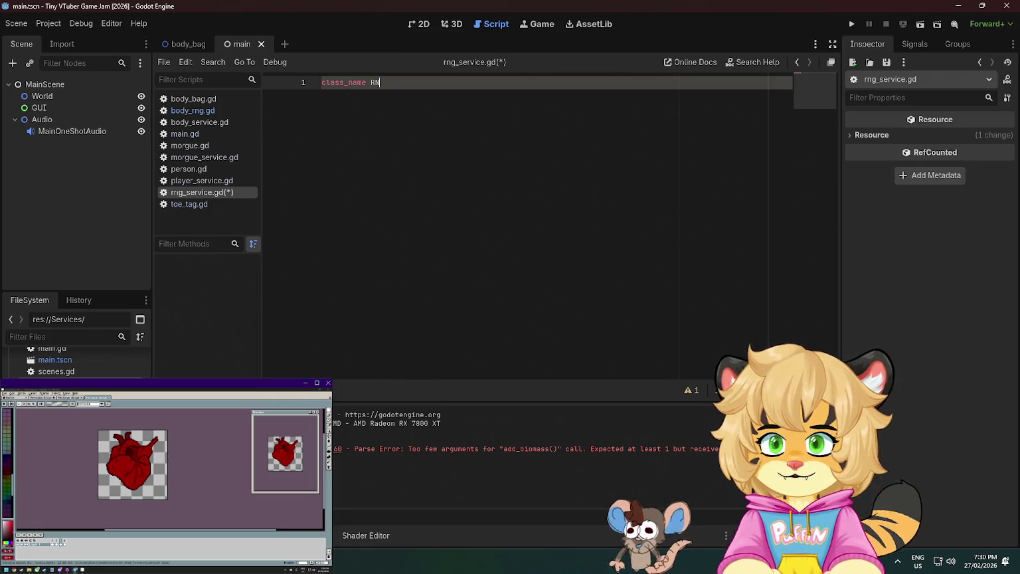
text(ce)
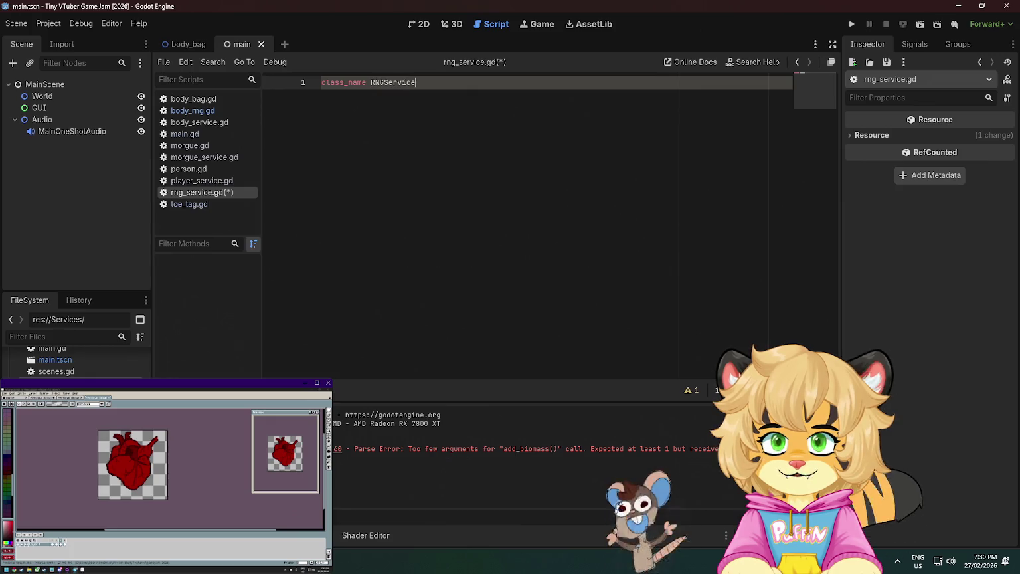
key(Return)
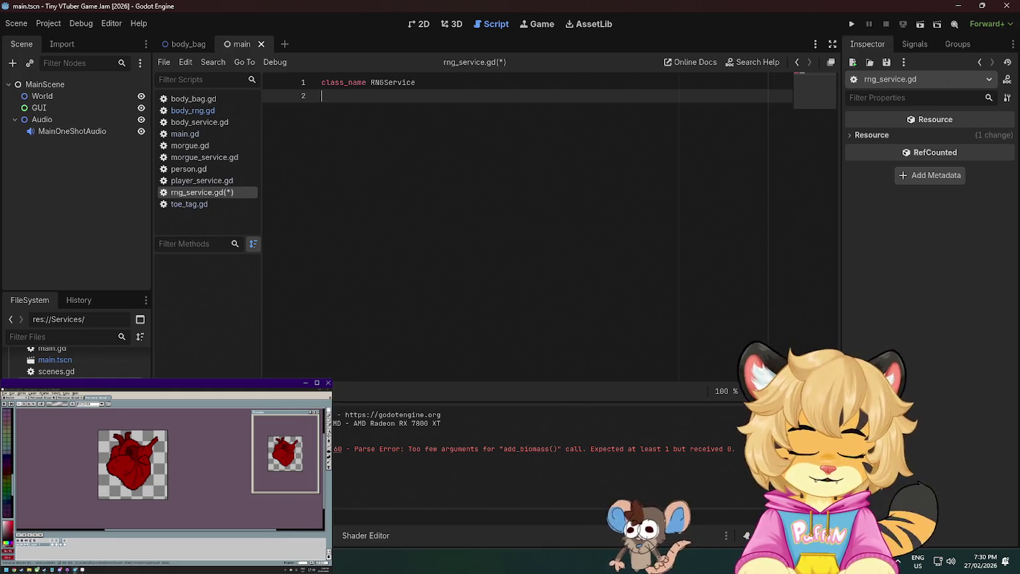
Declare 'var body_rng: BodyRng.new' in RNGService, then open body_rng.tscn
key(XF86AudioRaiseVolume)
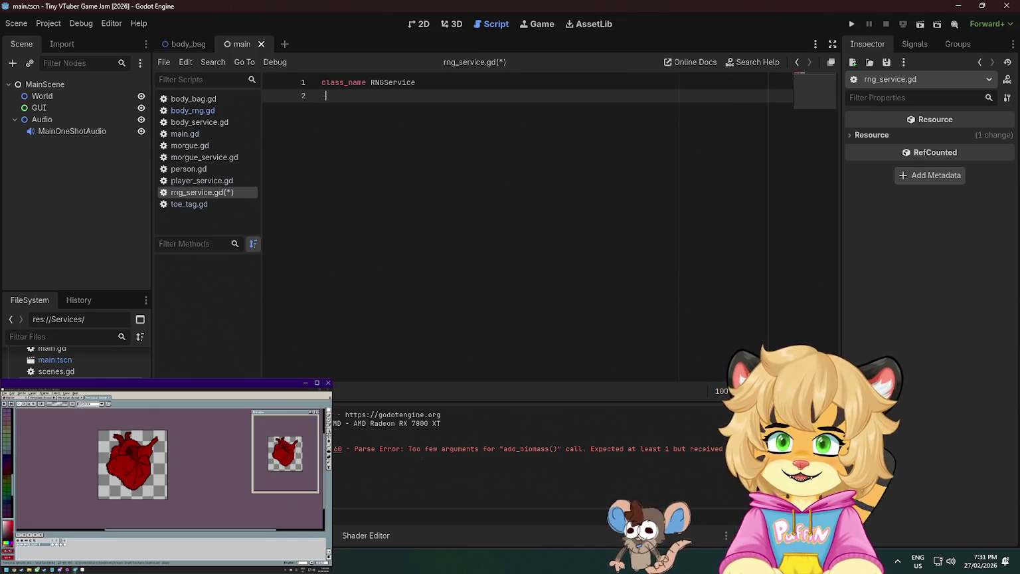
key(Return)
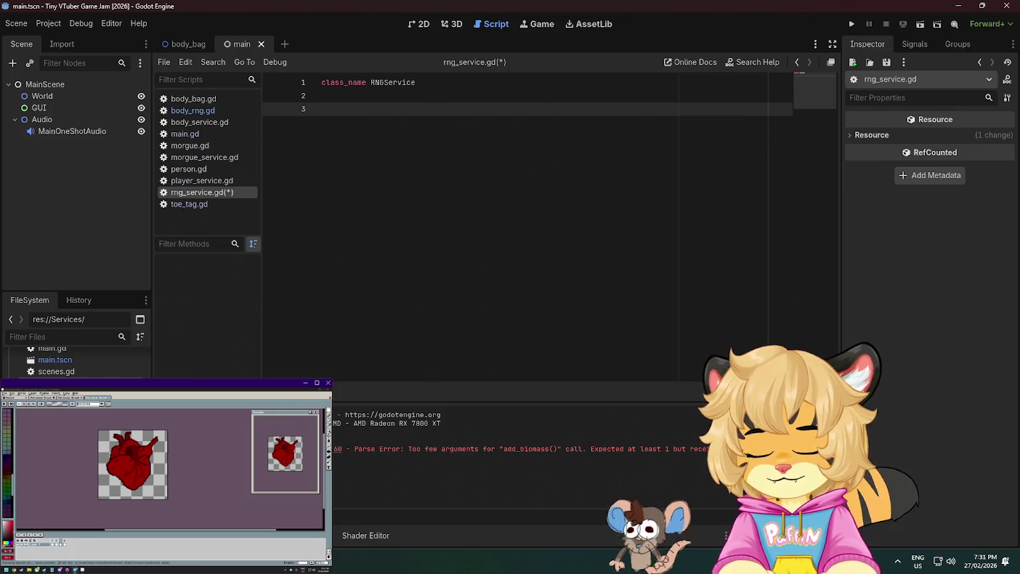
text(var bo)
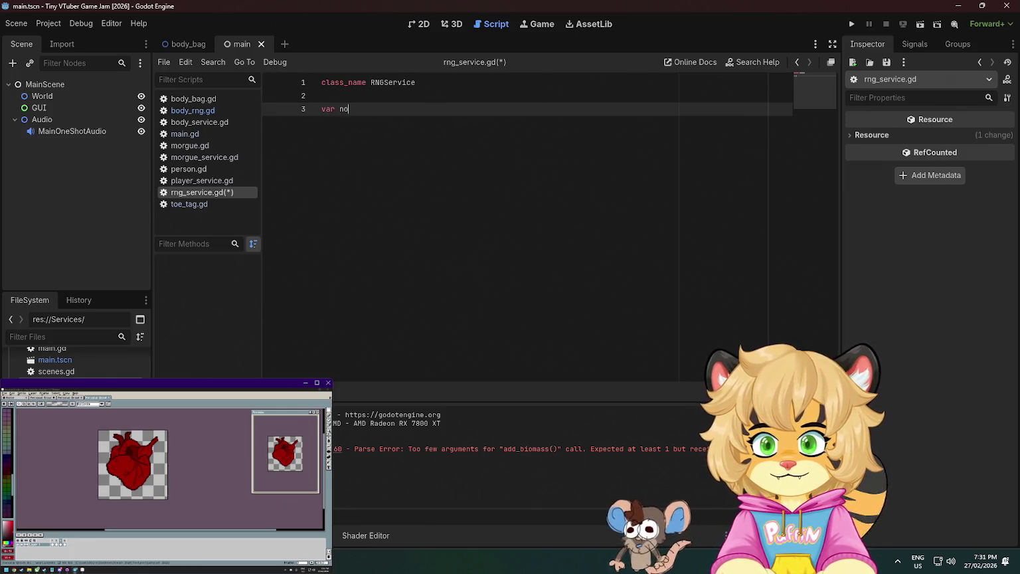
text(dy_service)
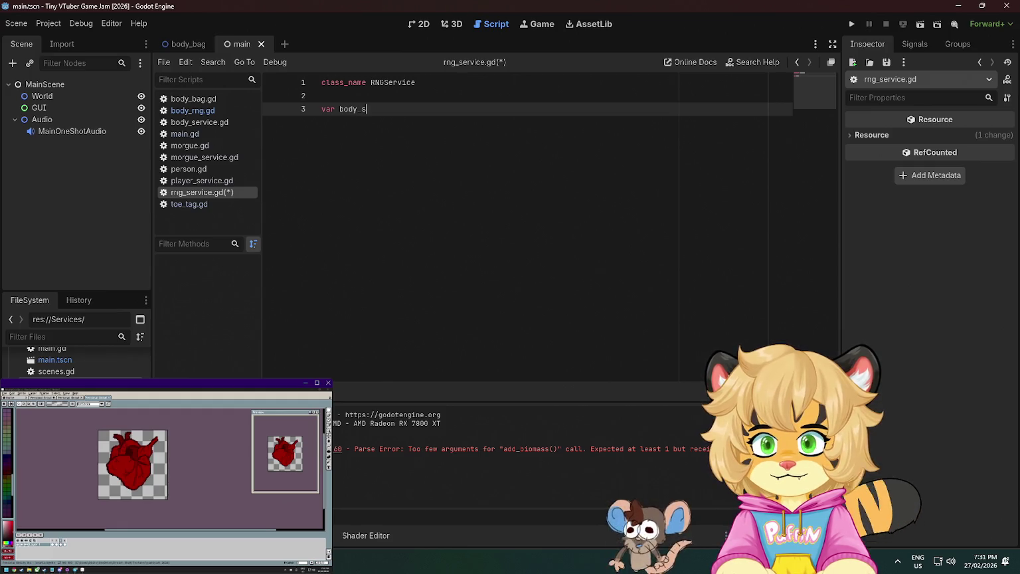
key(ctrl+BackSpace)
text(b)
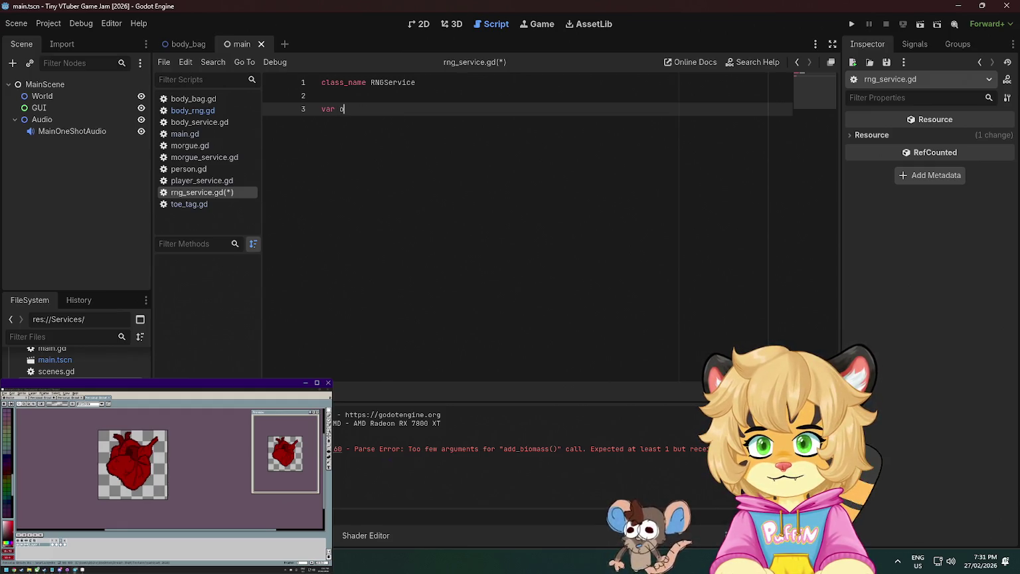
text(ody_rng:)
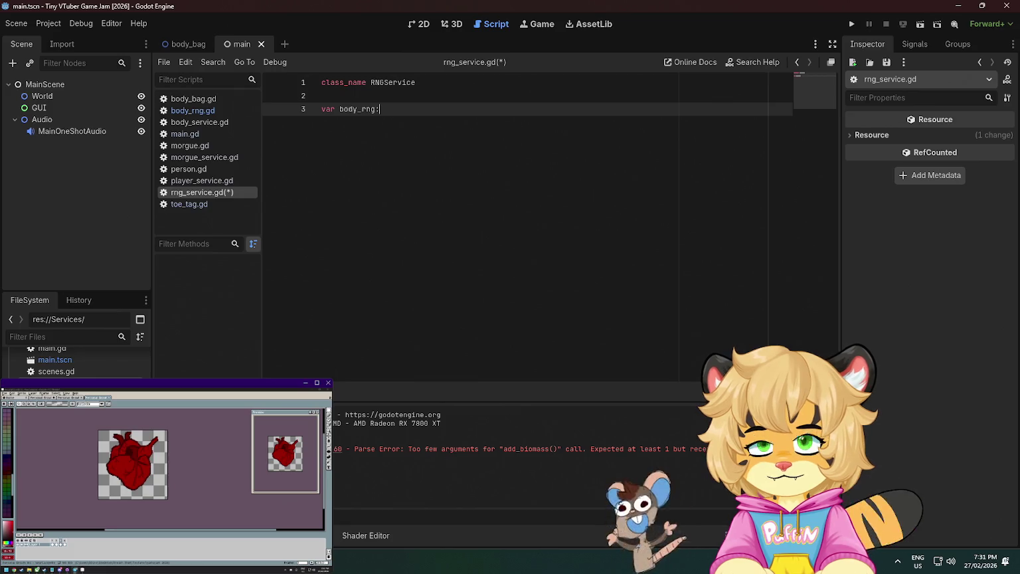
text( Bo)
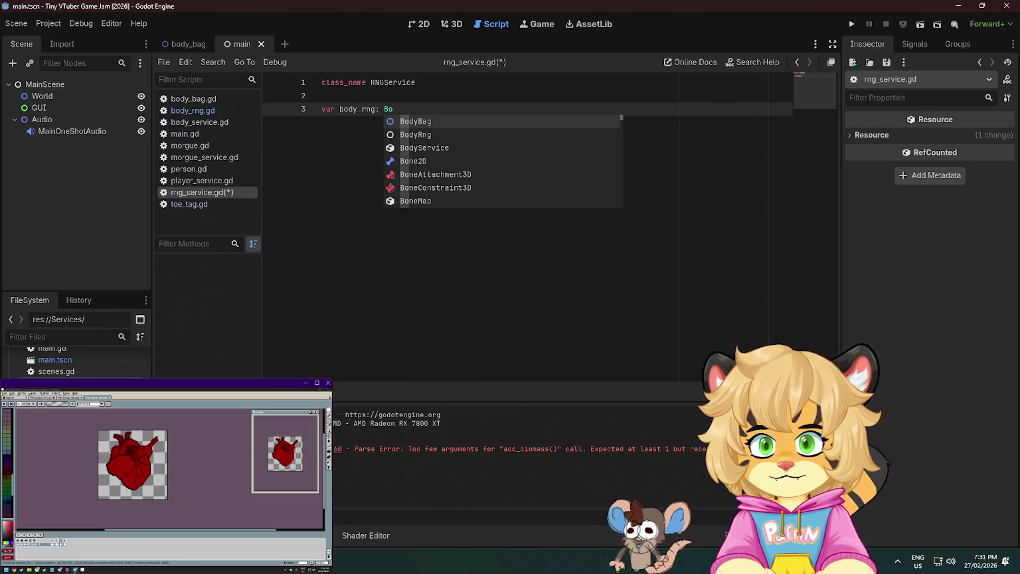
text(dyRng)
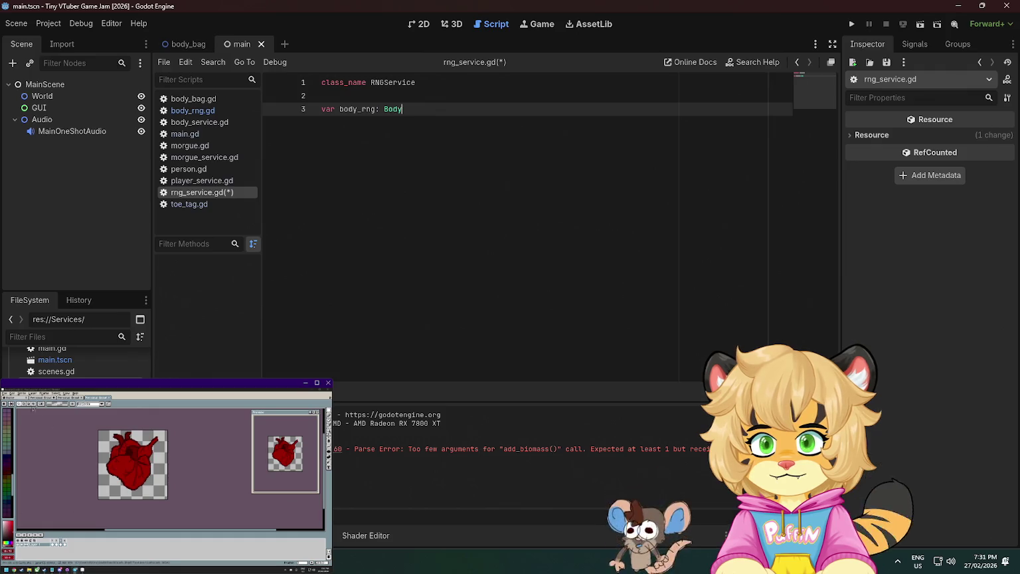
key(Return)
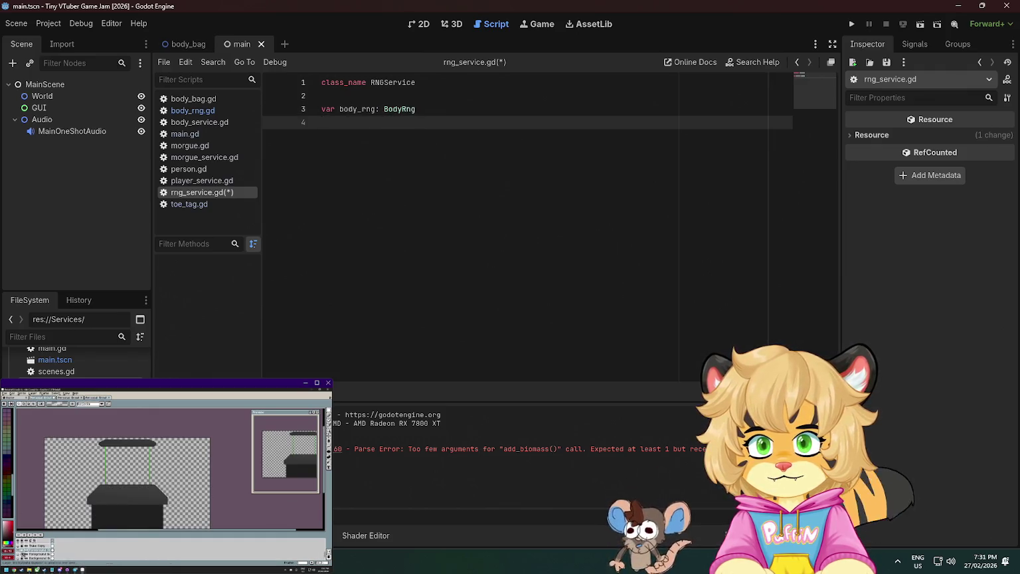
key(BackSpace)
text(.new)
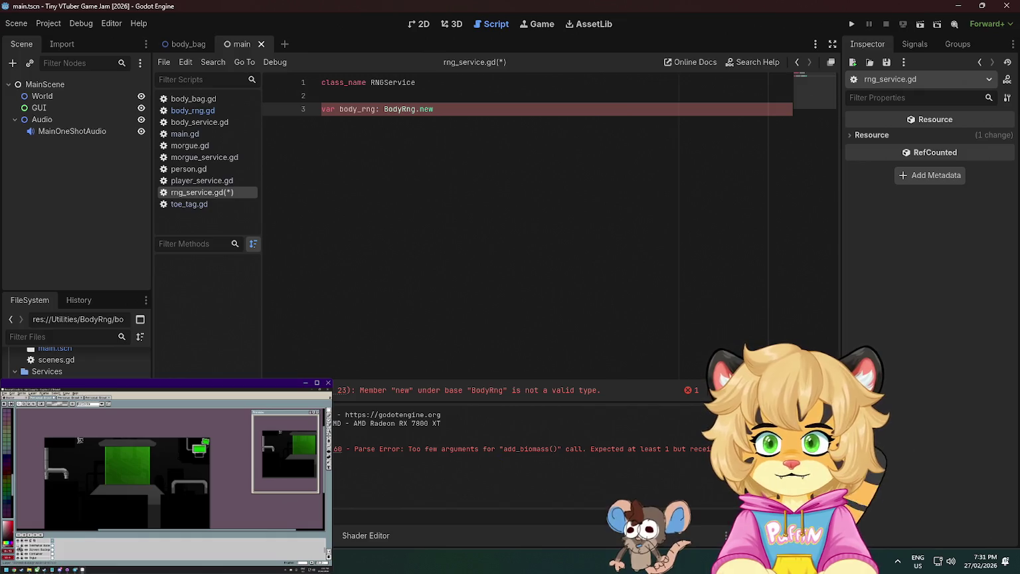
click(95, 87)
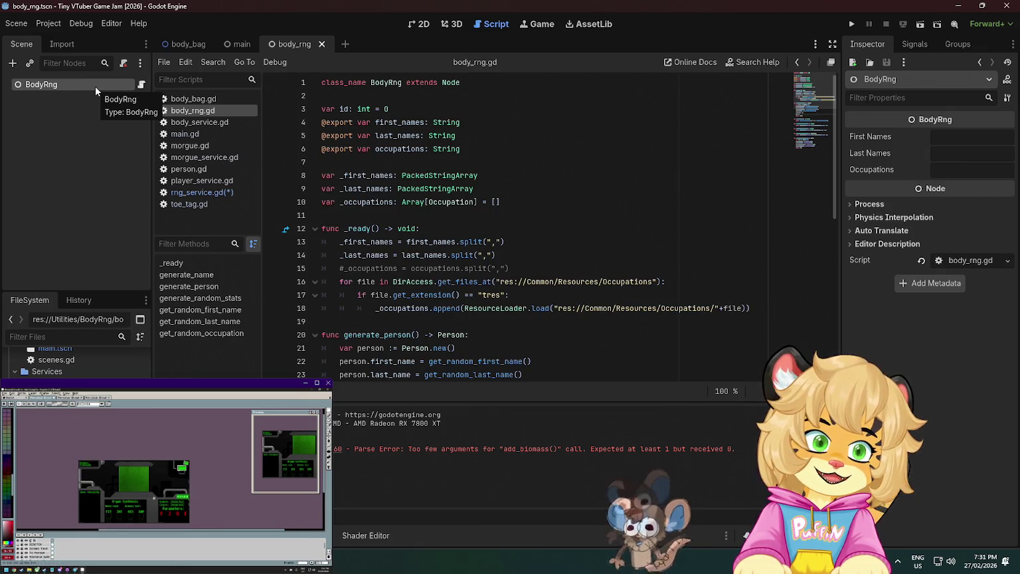
Check BodyRng's Last Names, return to the main scene, and collapse the Audio node
click(954, 153)
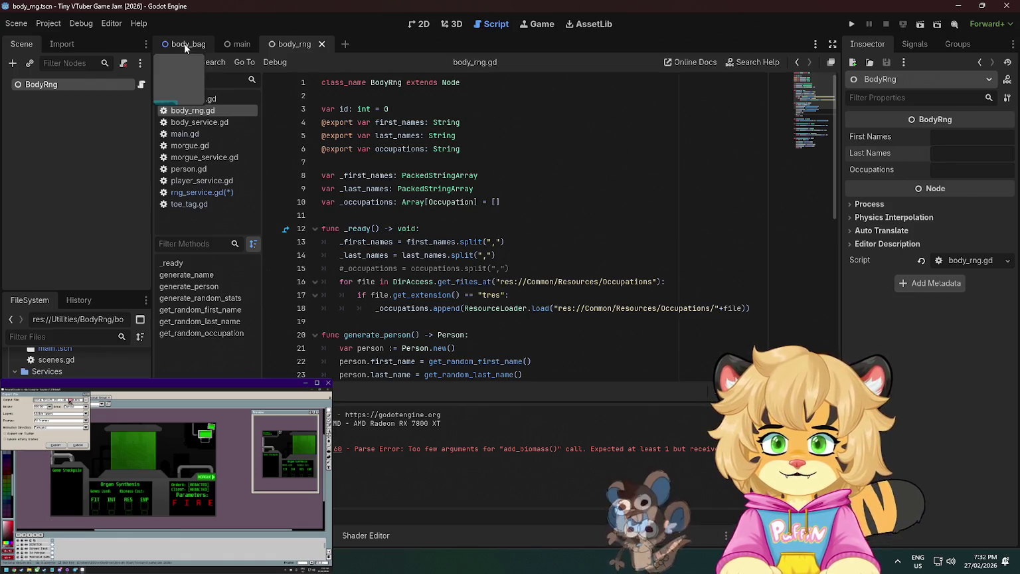
click(225, 45)
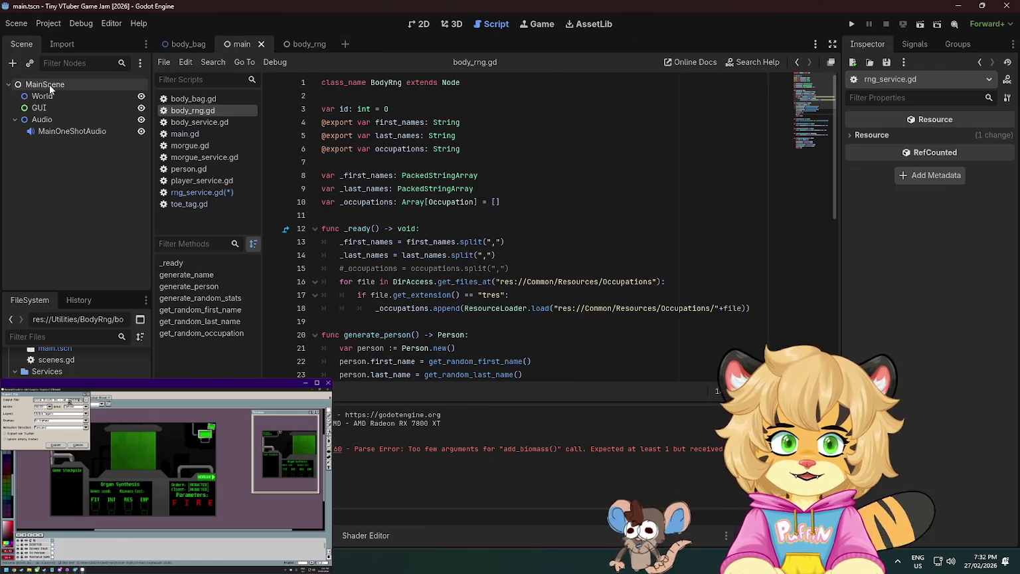
click(49, 86)
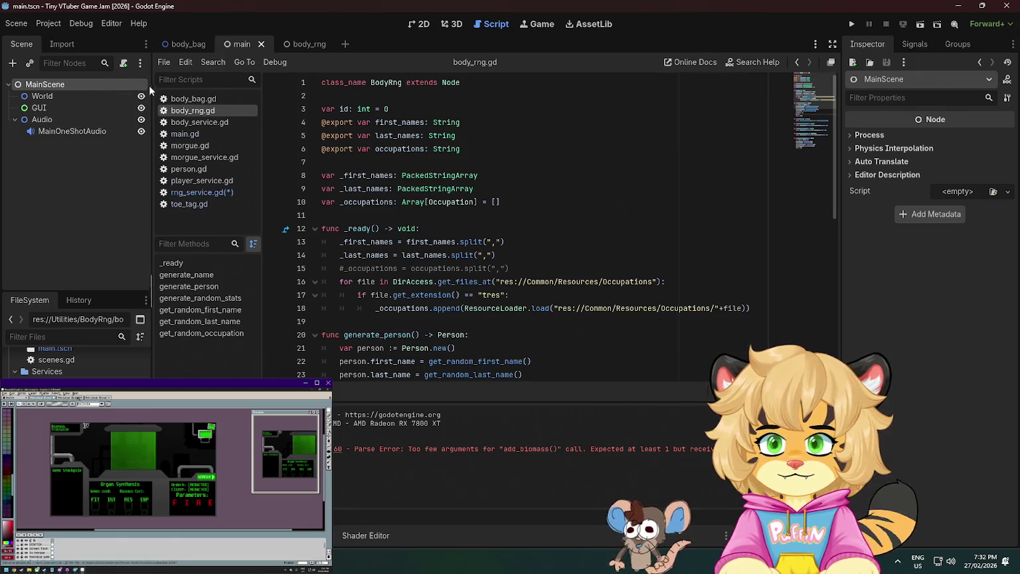
click(16, 121)
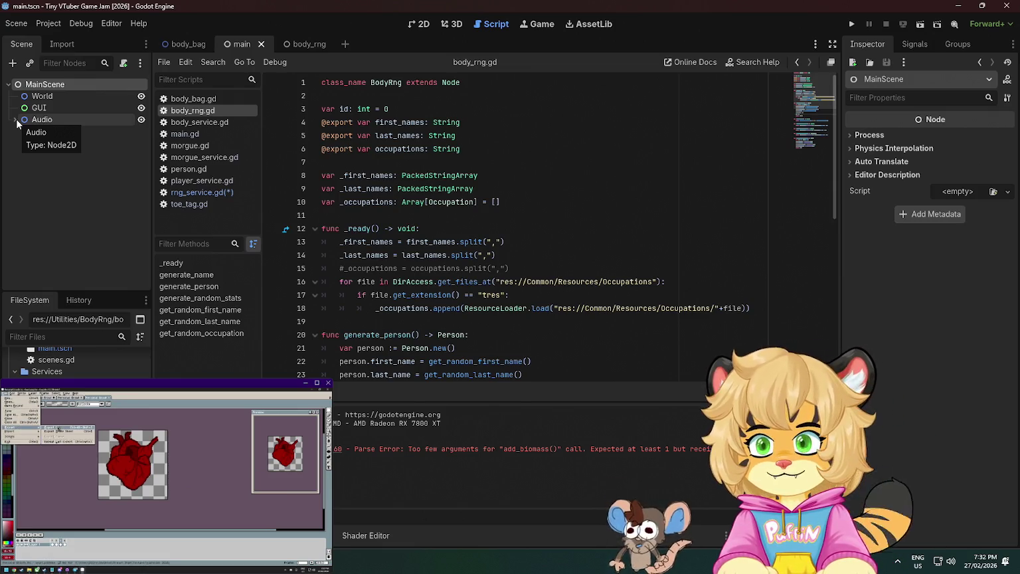
Add a plain Node named RngService as a child of MainScene, then clear the selection
right_click(48, 86)
click(67, 92)
double_click(392, 246)
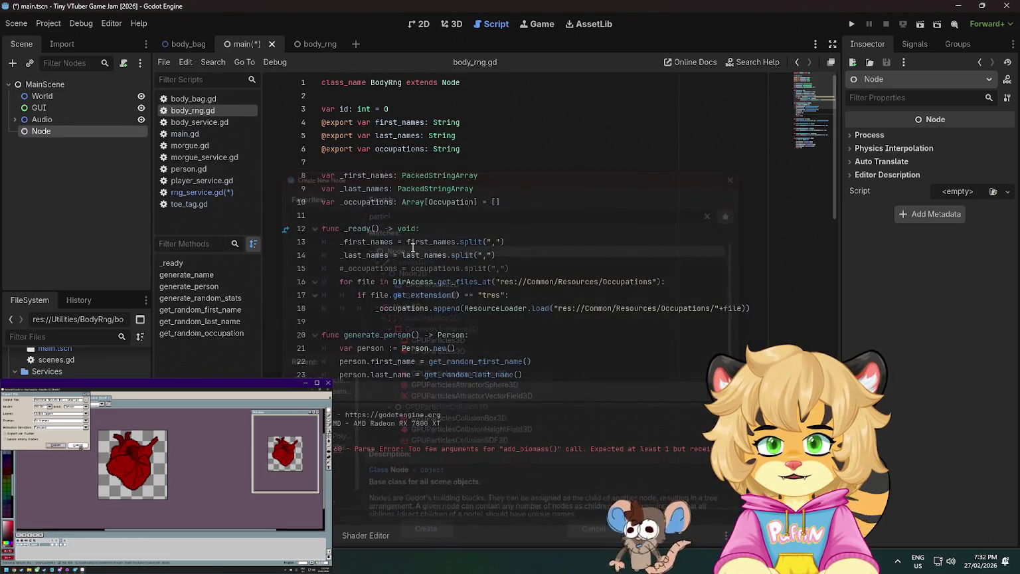
text(RngService)
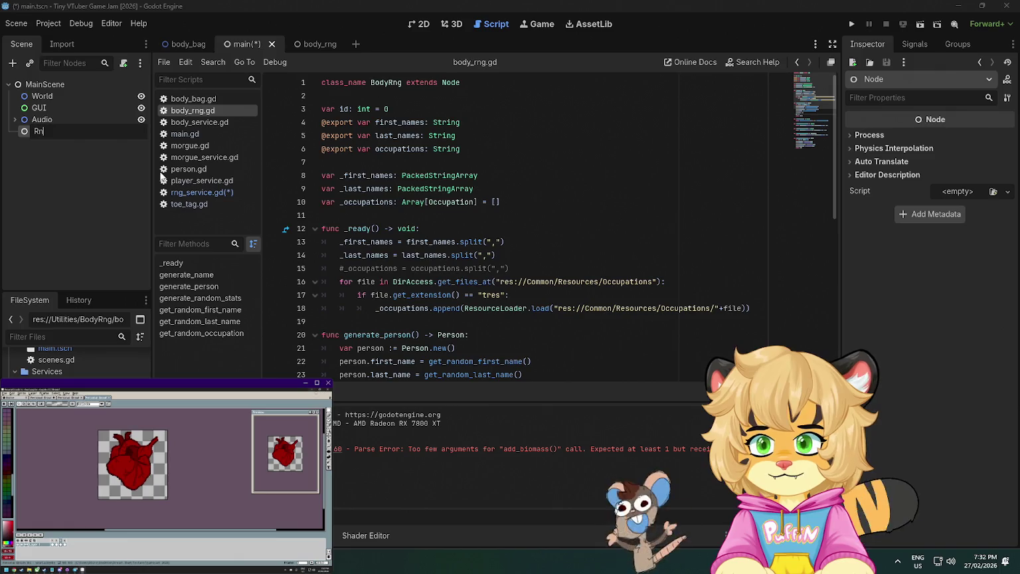
key(Return)
click(42, 120)
click(52, 130)
click(91, 206)
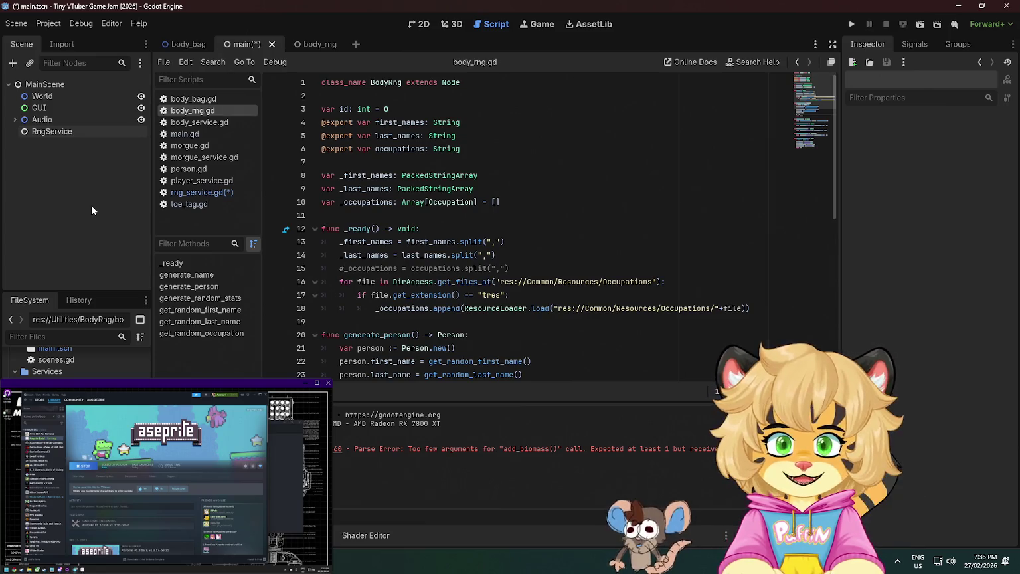
Review the open script's lines 10–17, then bring up rng_service.gd
click(423, 201)
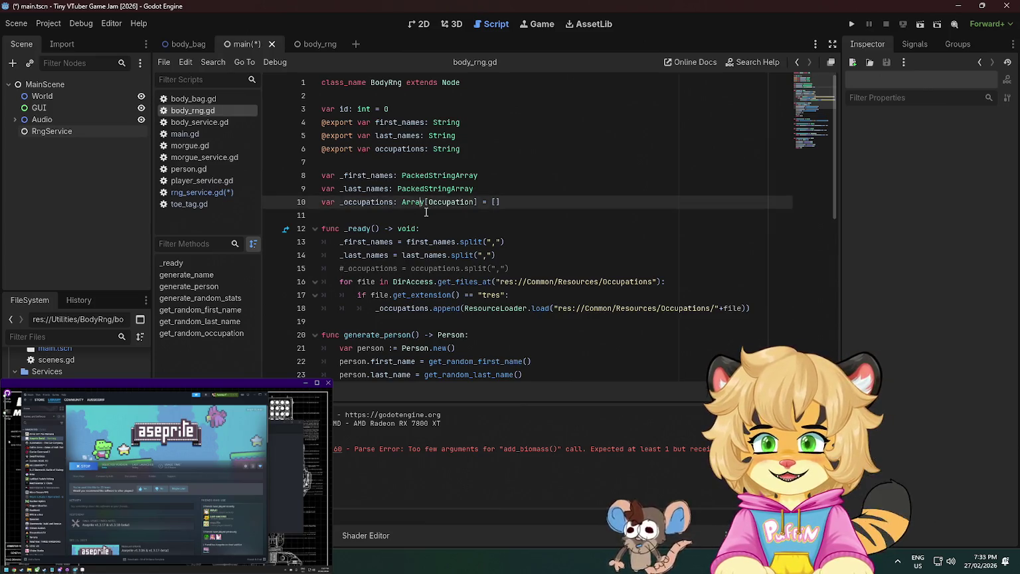
click(459, 242)
click(518, 295)
scroll(505, 293, down, 4)
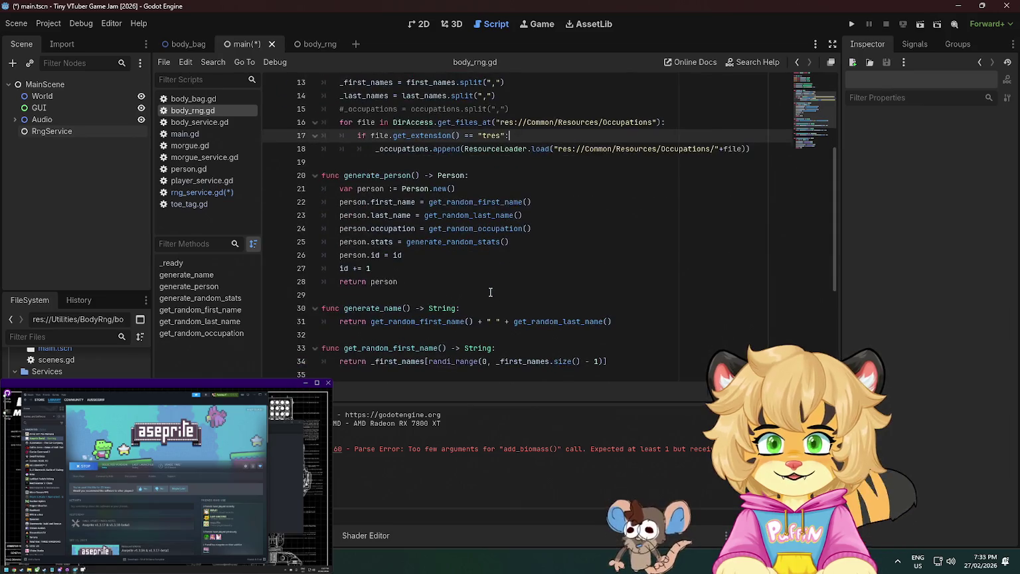
scroll(475, 281, up, 4)
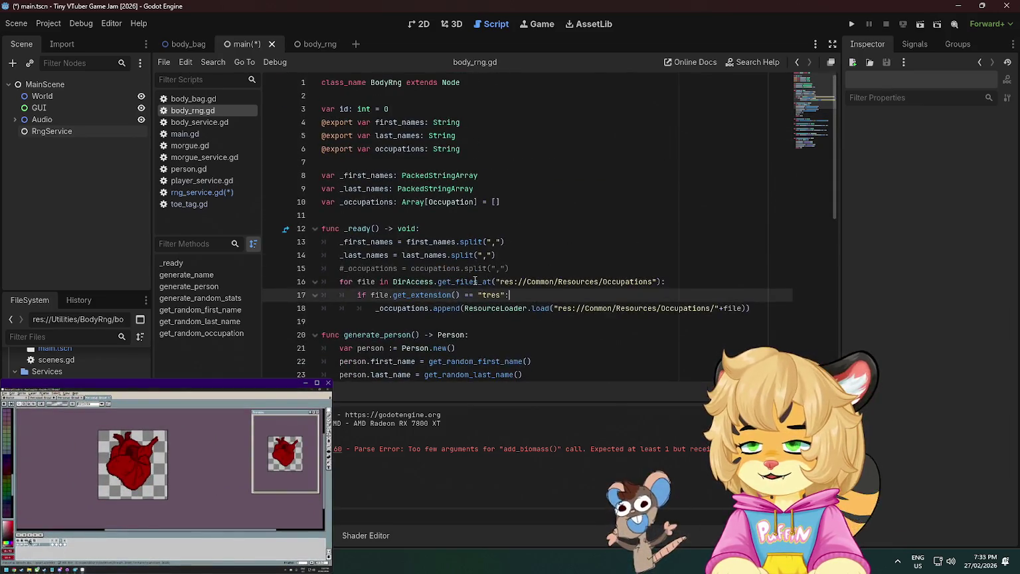
click(195, 194)
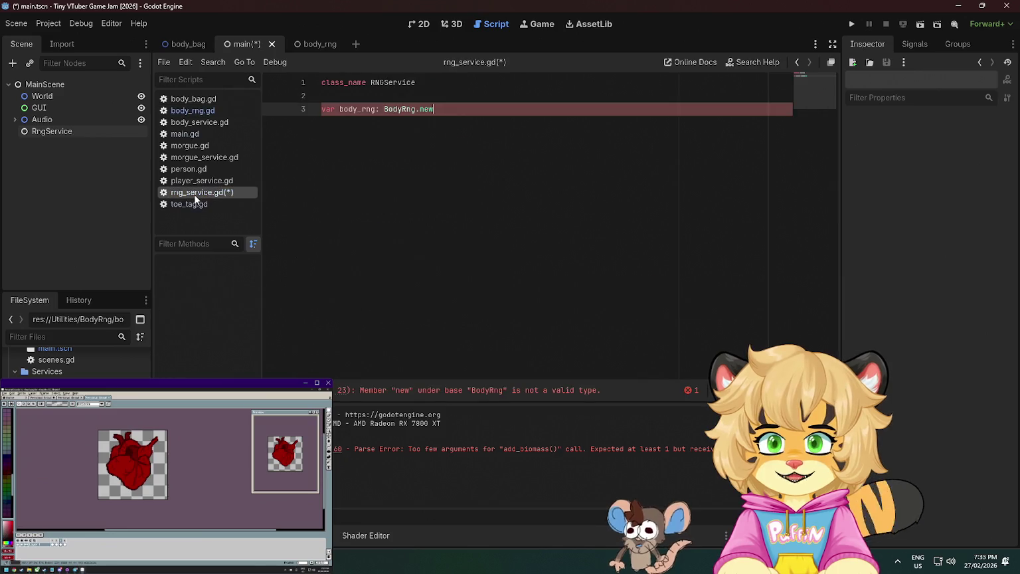
Change line 3 to 'var body_rng := BodyRng.new()' and save the script and scene
click(439, 109)
text(())
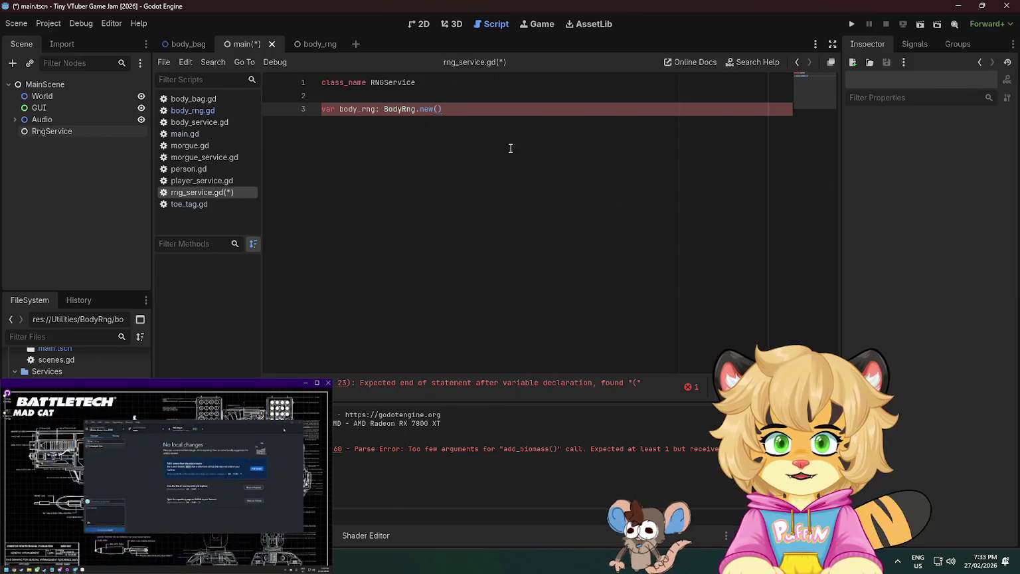
click(381, 109)
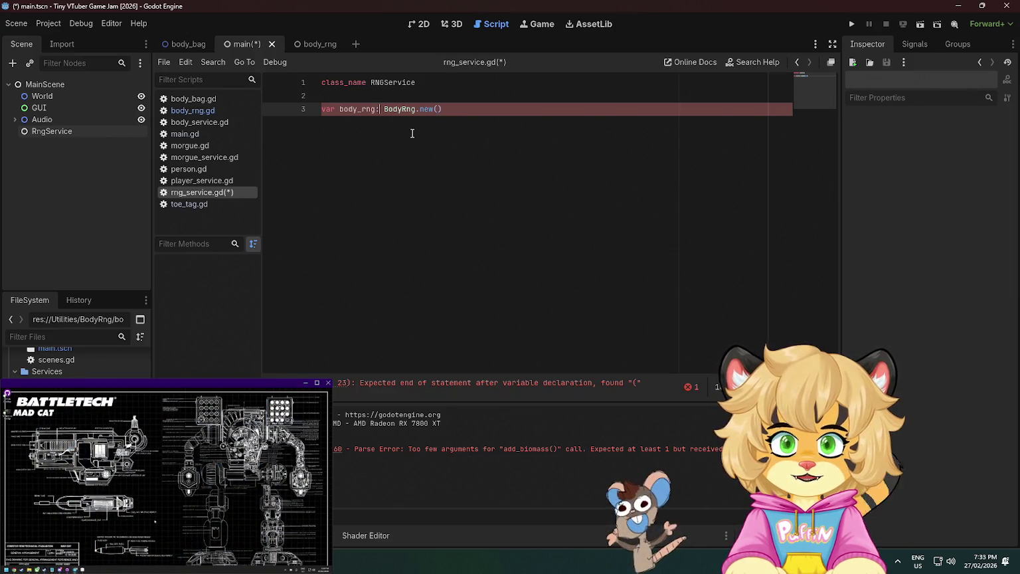
text(=)
key(Left)
key(Left)
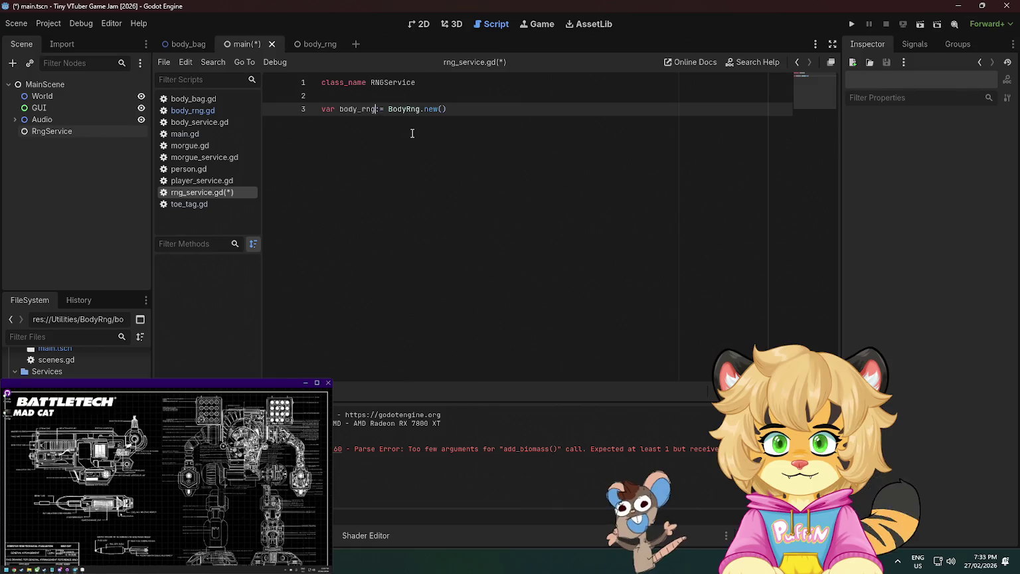
text(:)
click(507, 107)
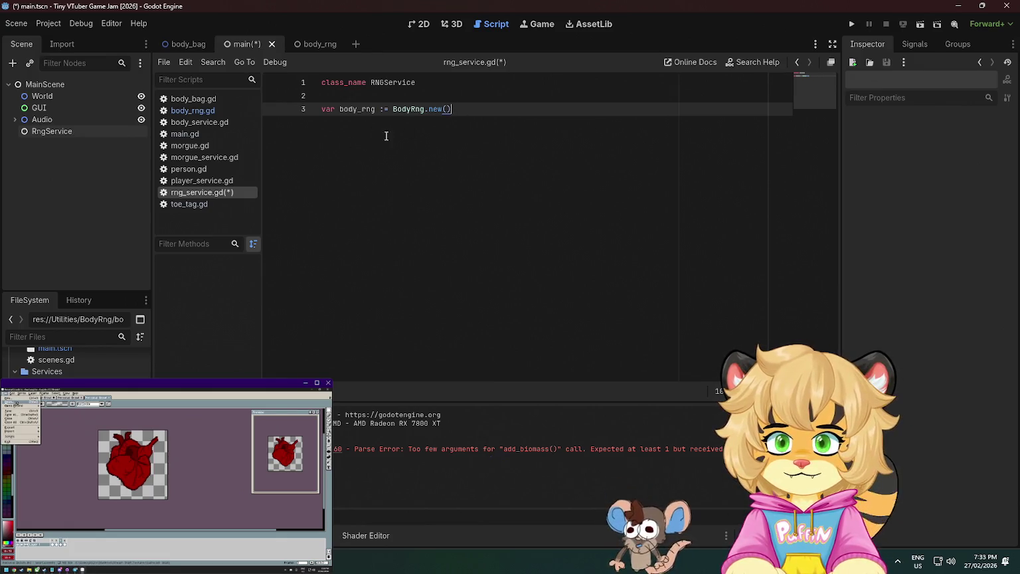
key(ctrl+s)
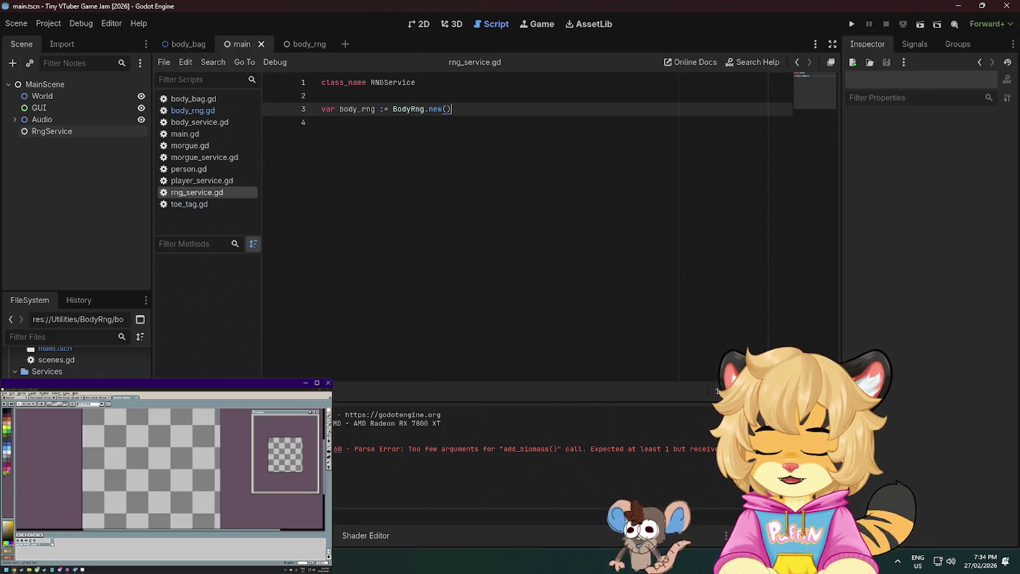
scroll(76, 359, down, 1)
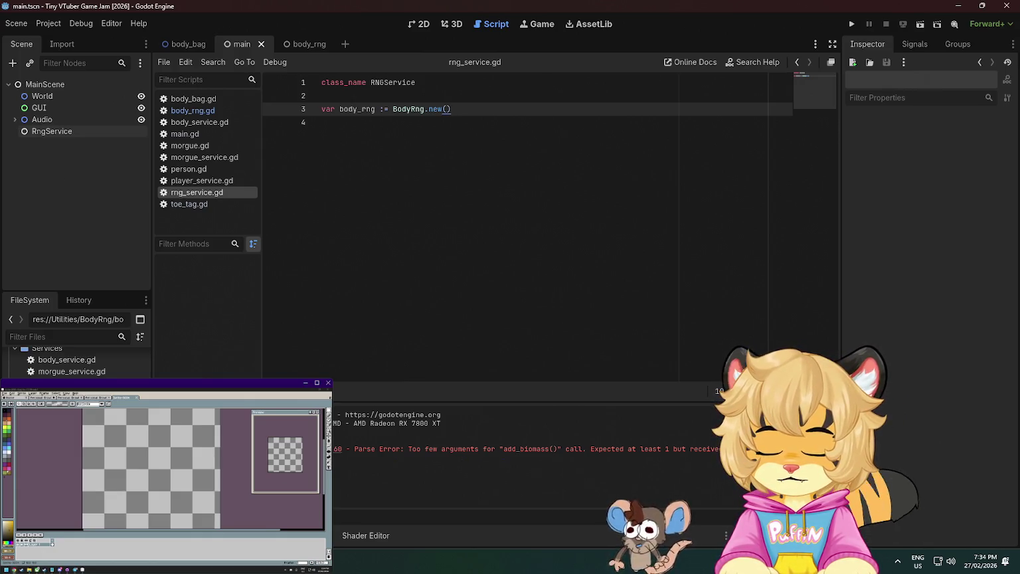
scroll(77, 359, up, 1)
scroll(77, 359, up, 1)
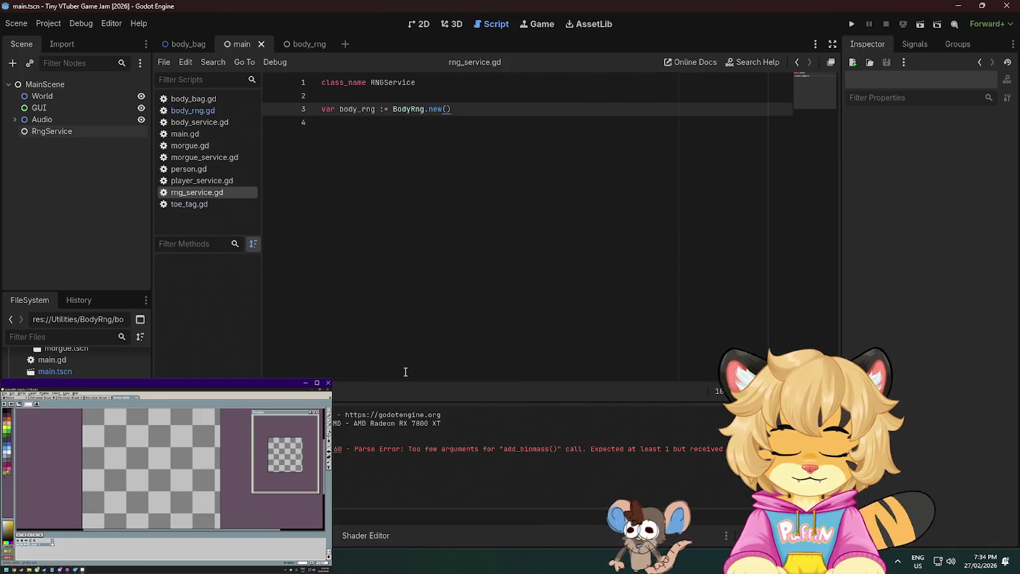
key(ctrl+o)
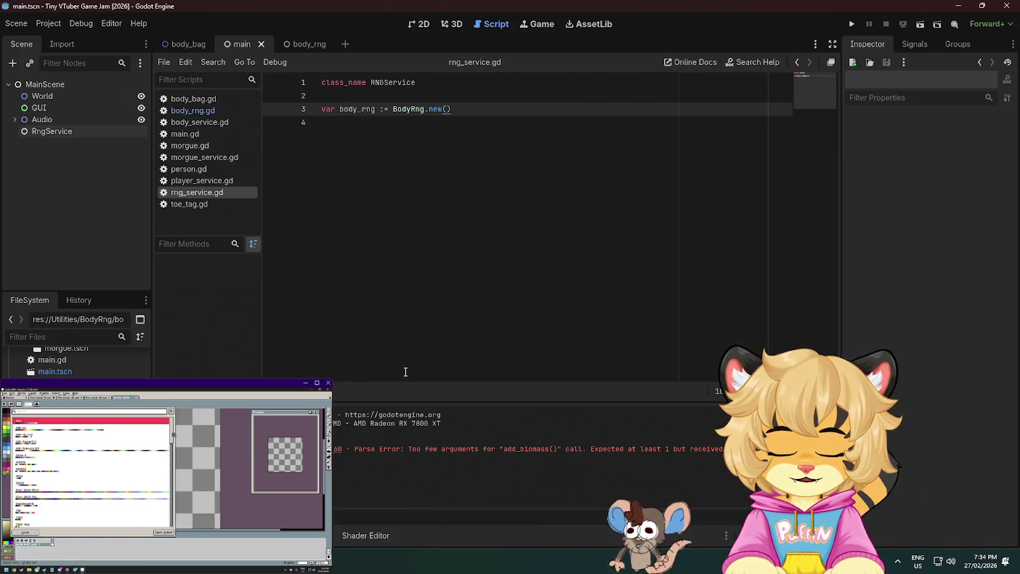
scroll(80, 484, down, 5)
click(59, 484)
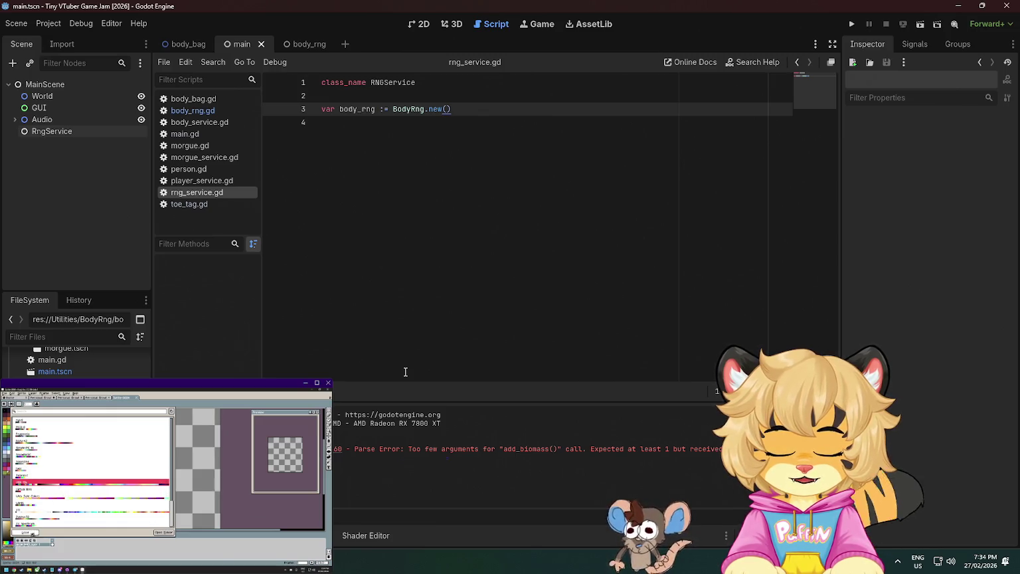
key(Return)
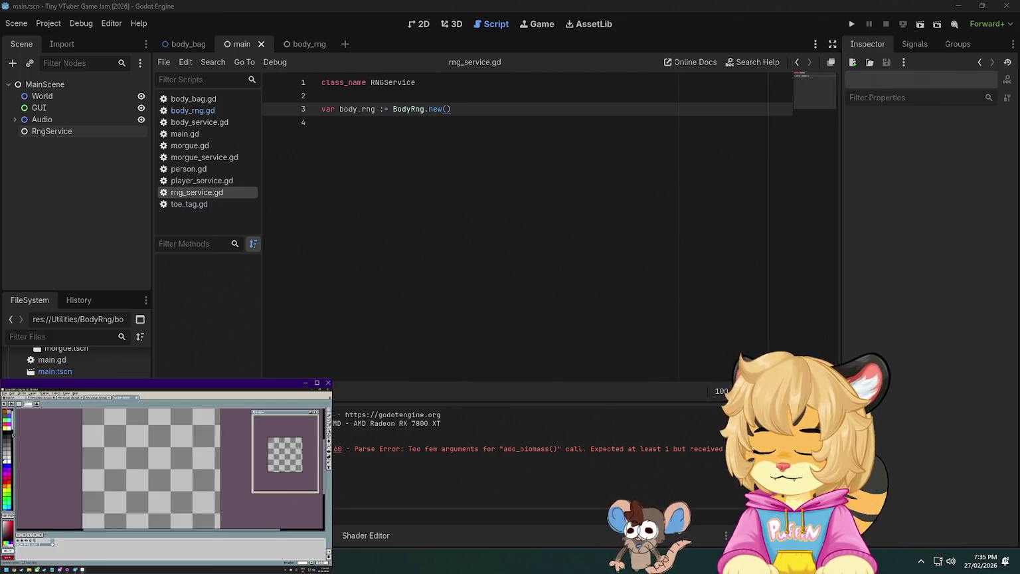
scroll(146, 467, up, 2)
scroll(145, 467, down, 2)
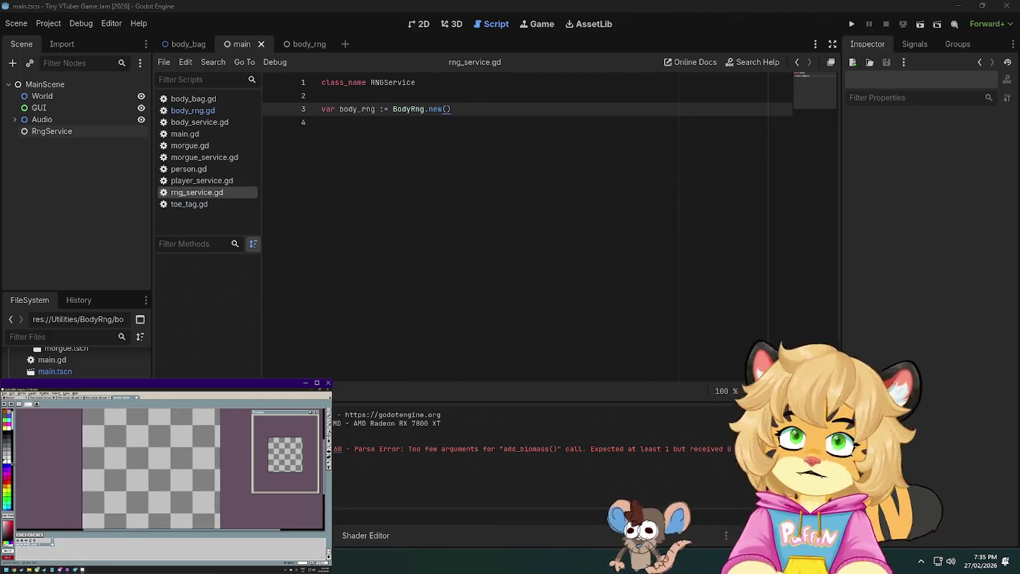
scroll(104, 477, right, 1)
scroll(103, 477, down, 1)
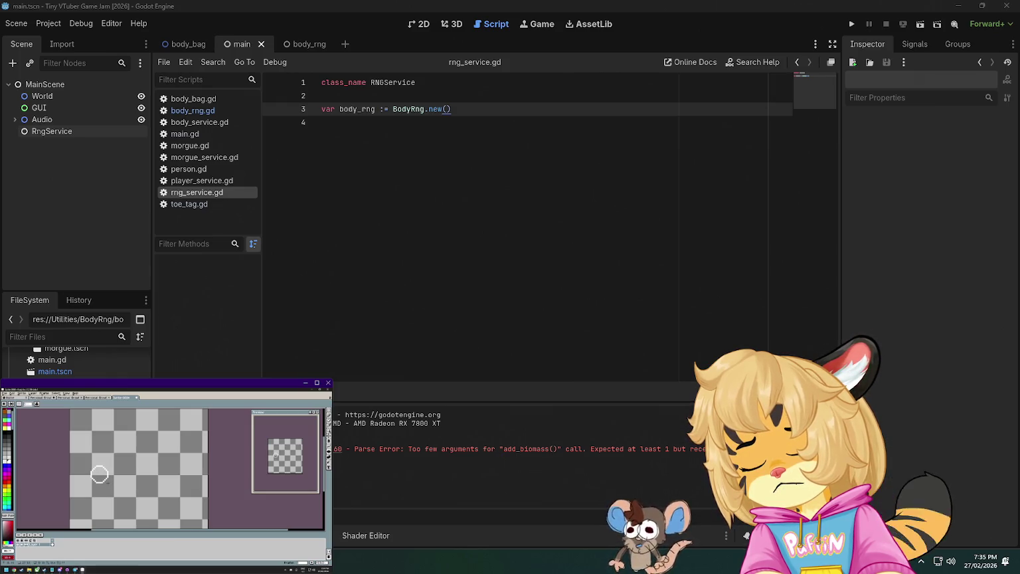
click(99, 474)
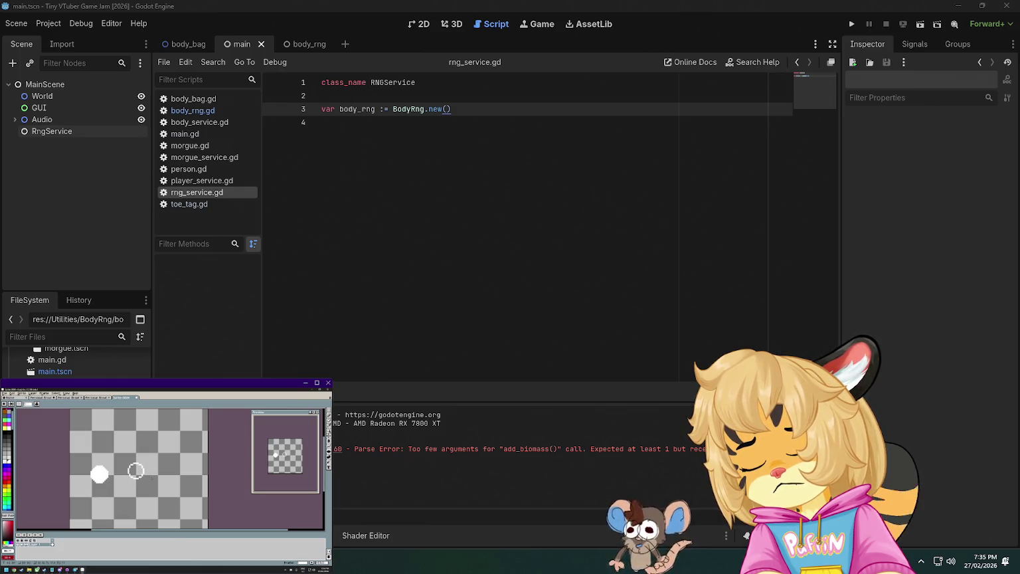
click(135, 471)
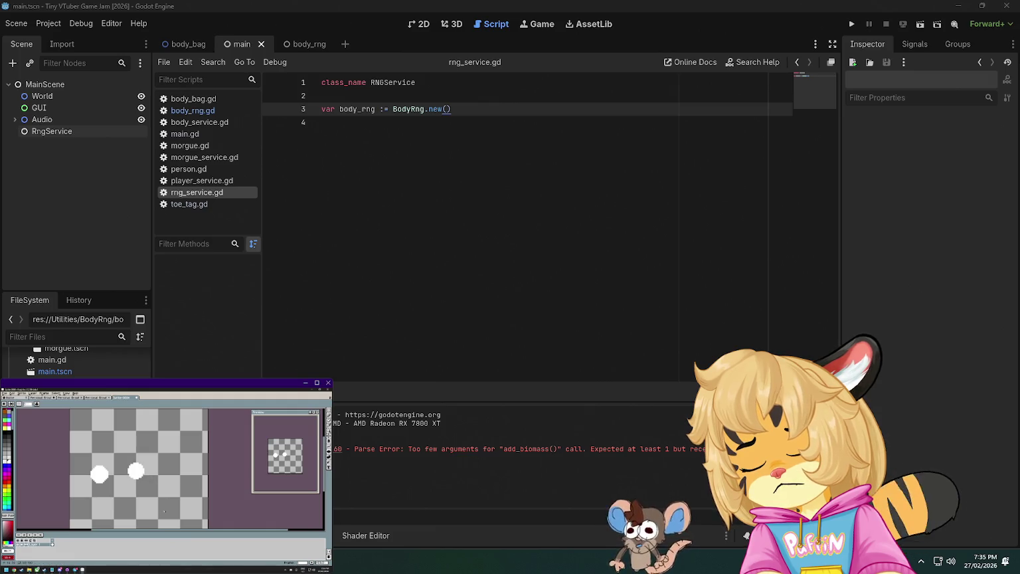
key(ctrl+z)
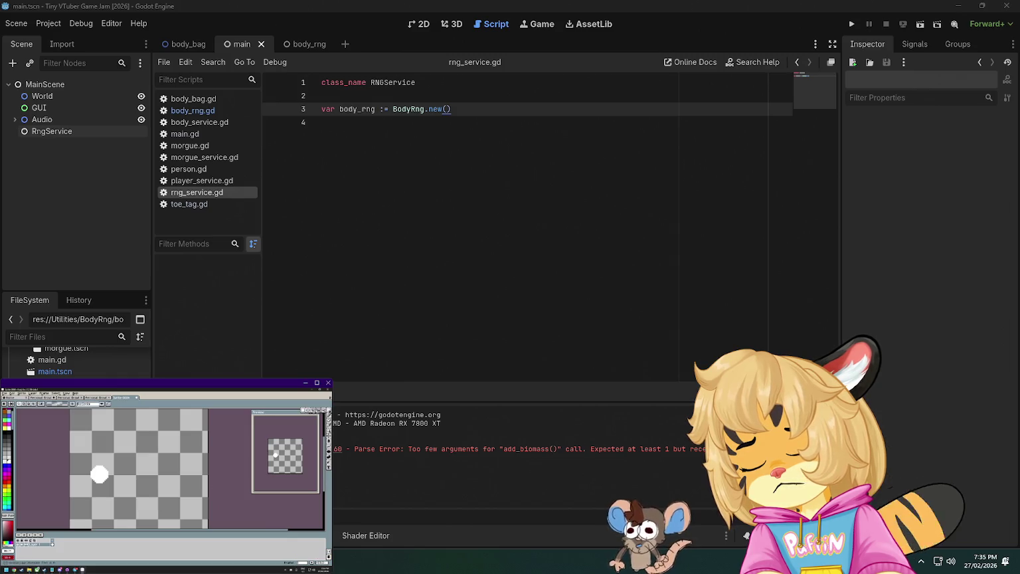
drag(76, 457, 130, 499)
key(ctrl+d)
click(129, 468)
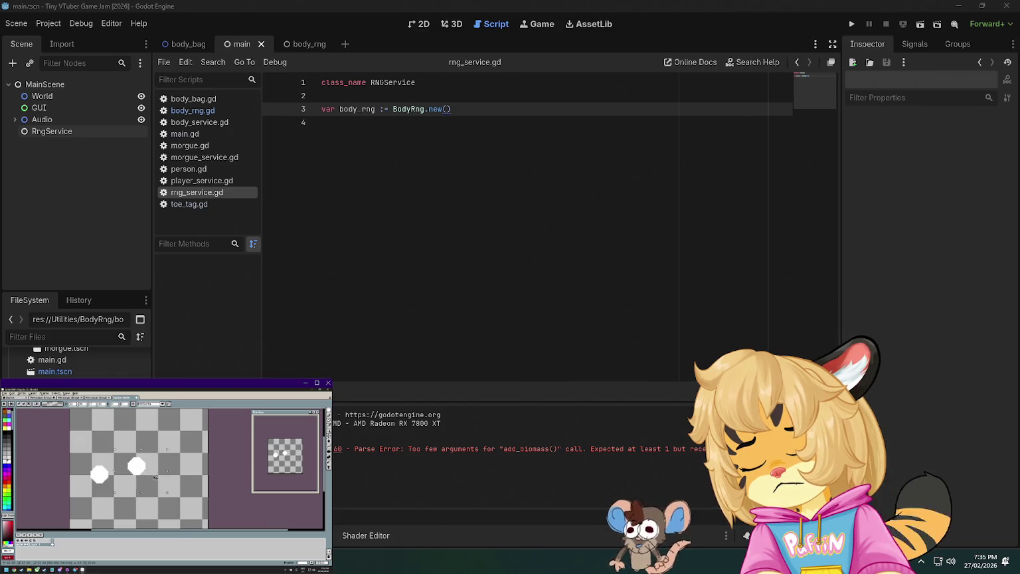
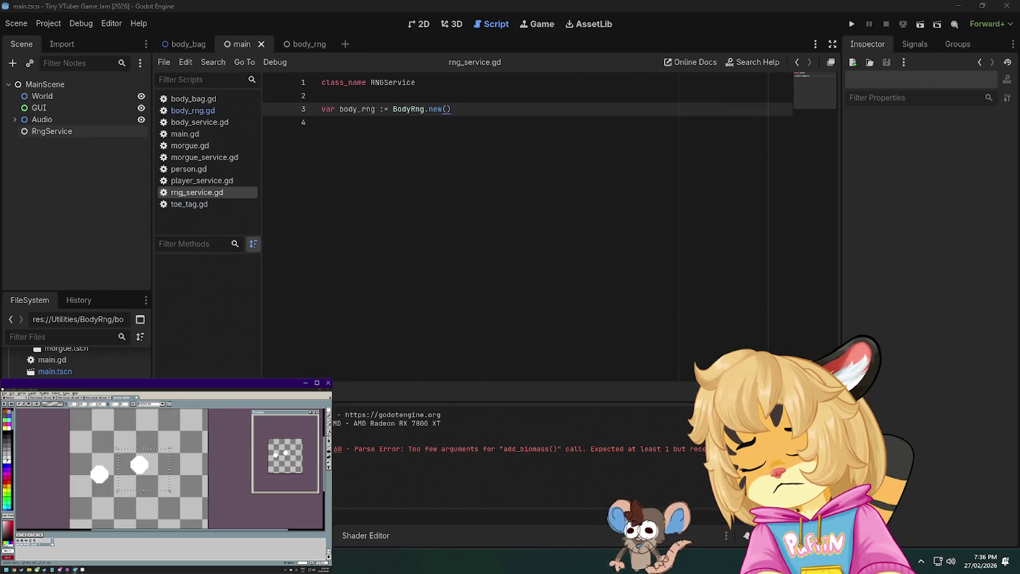
Draw solid blue ellipses over the left and right white blobs of the sprite
click(187, 461)
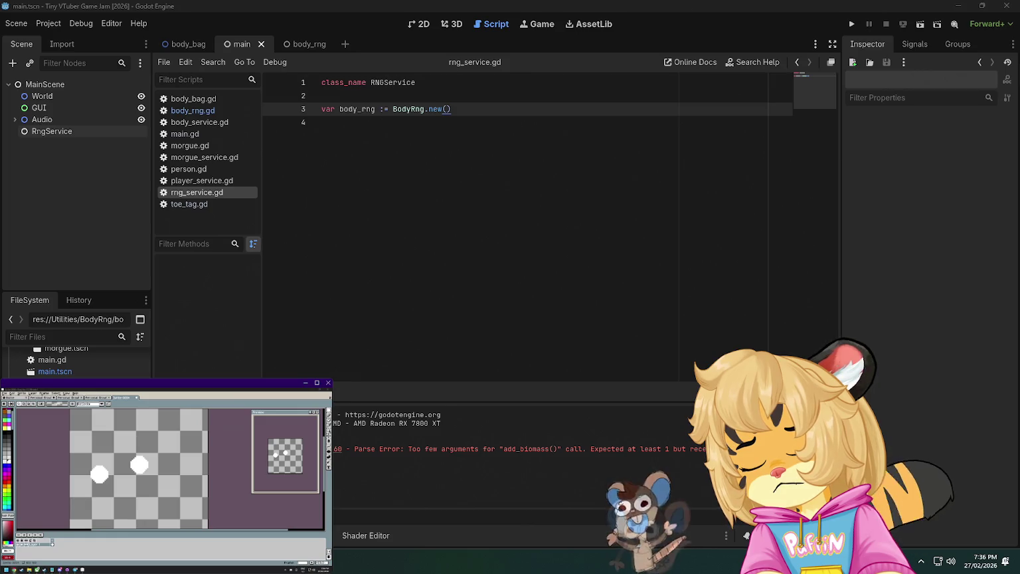
scroll(91, 477, up, 2)
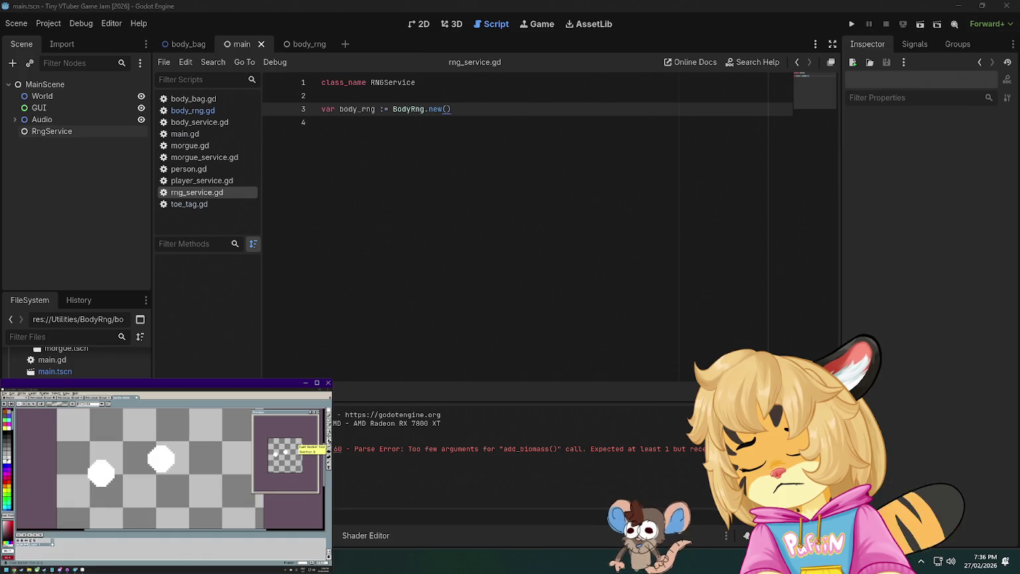
click(327, 451)
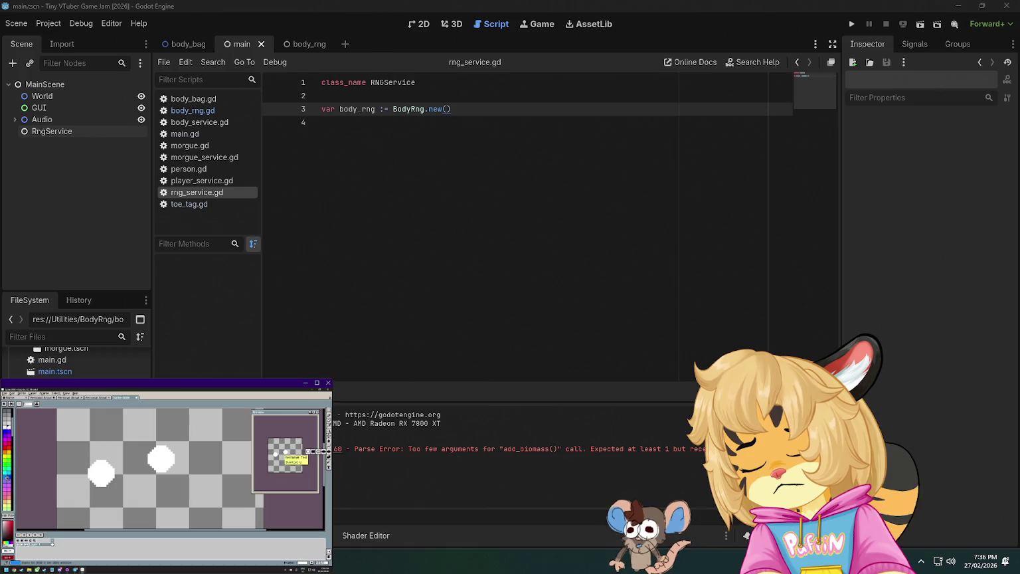
scroll(85, 480, up, 1)
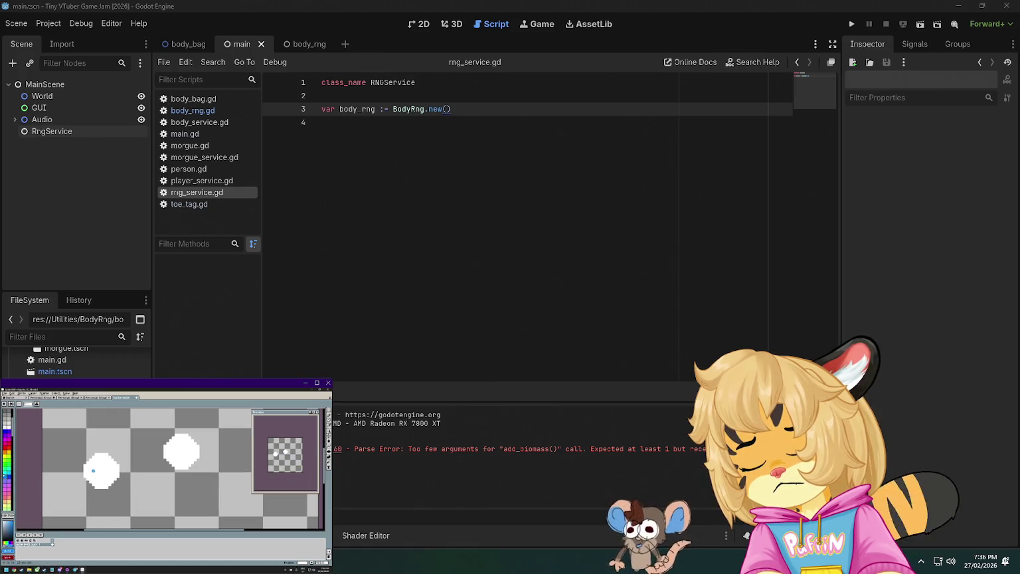
drag(94, 470, 109, 484)
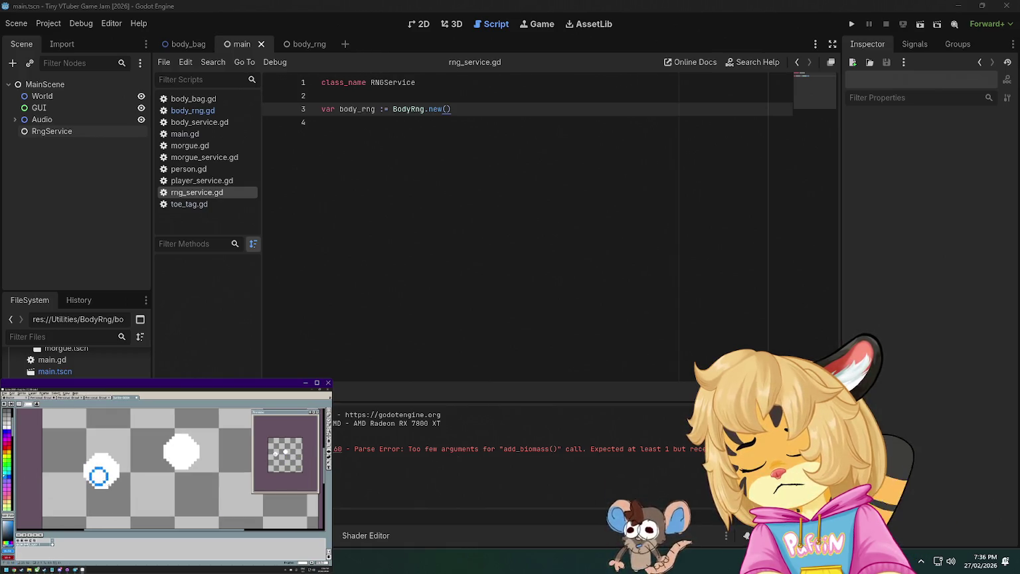
click(99, 476)
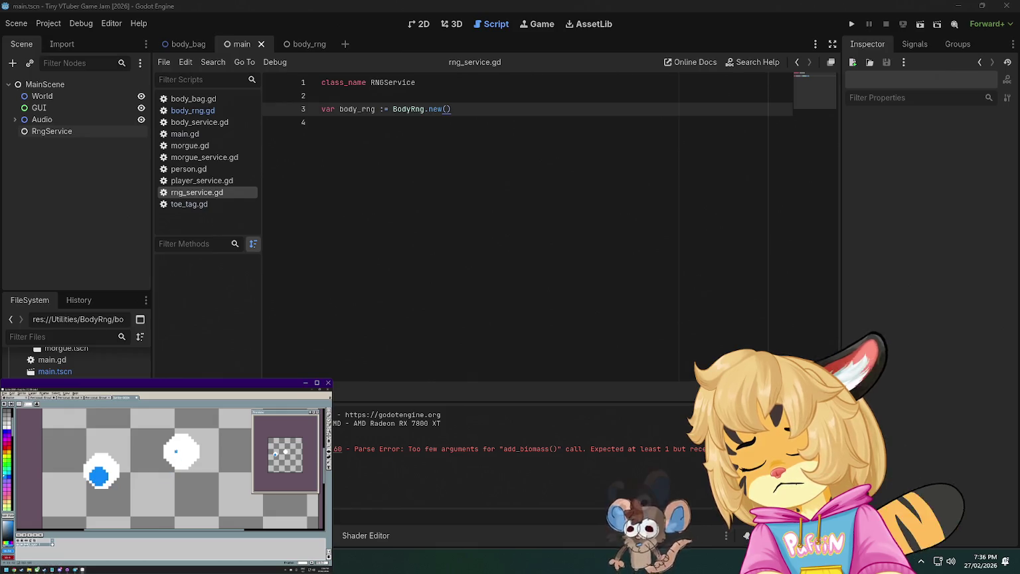
drag(181, 443, 196, 458)
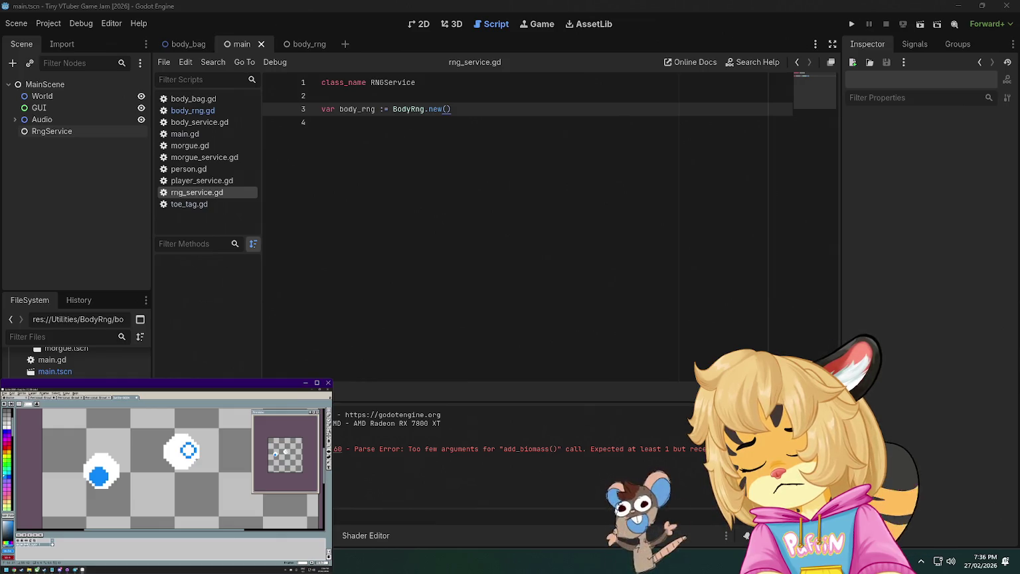
drag(197, 461, 198, 461)
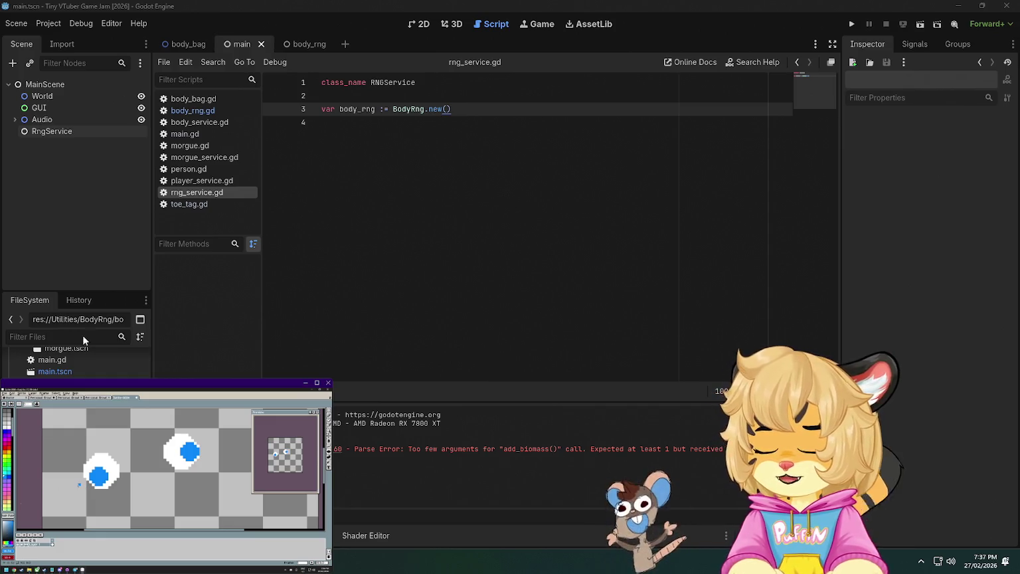
Run the game to test body generation, harvesting several bodies and recycling one
click(413, 281)
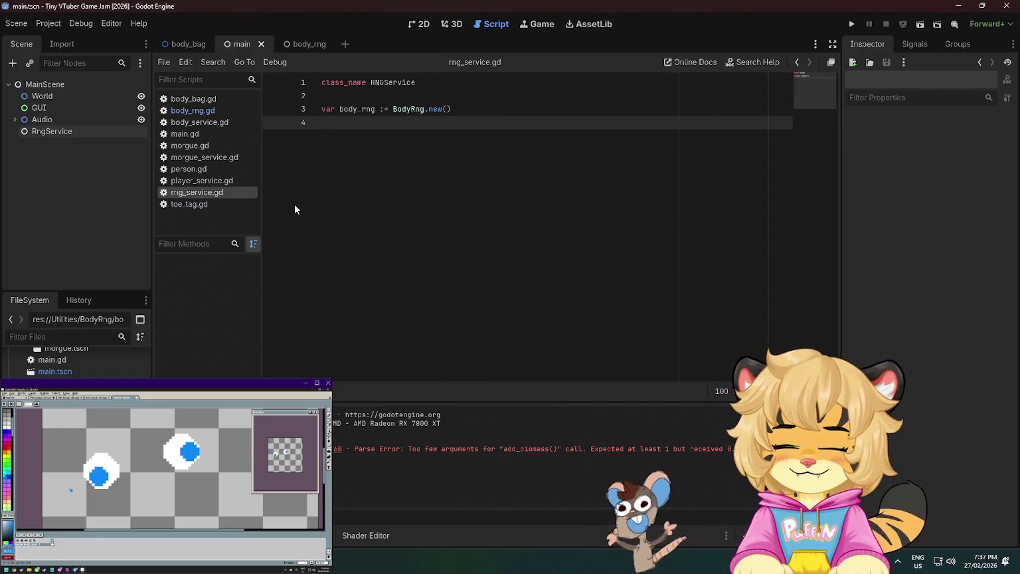
click(851, 27)
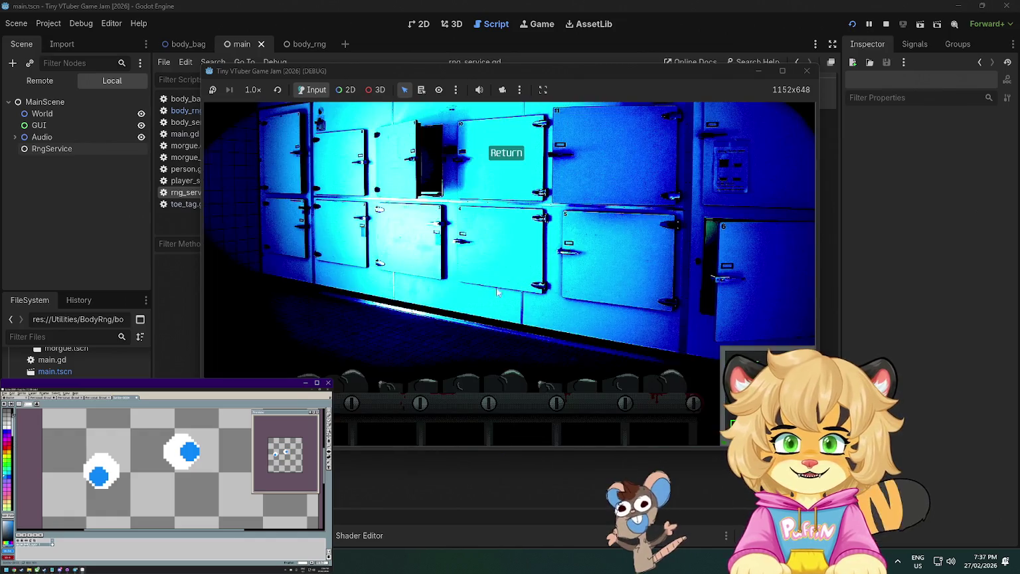
click(459, 308)
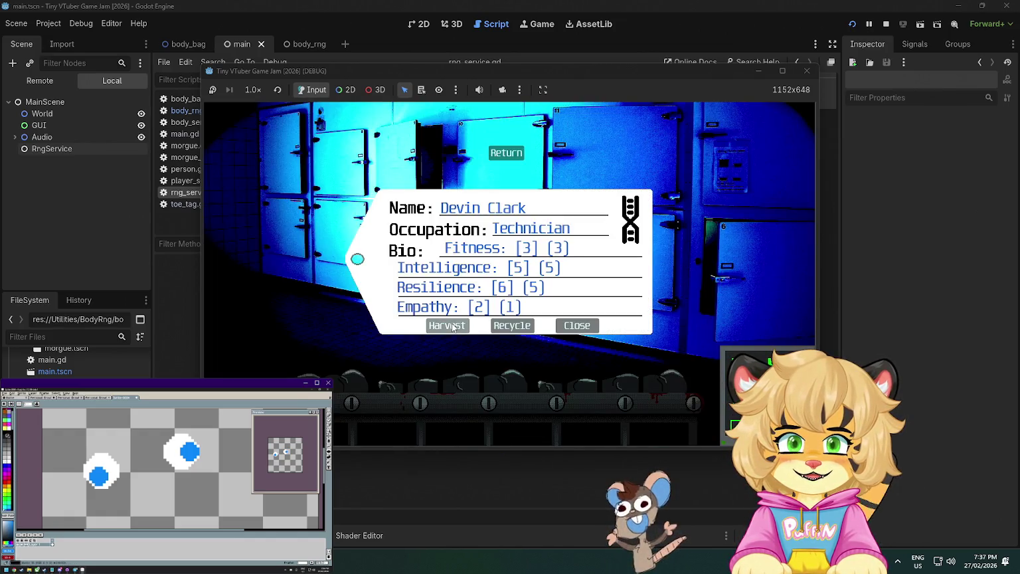
click(452, 326)
click(354, 364)
click(447, 324)
click(647, 382)
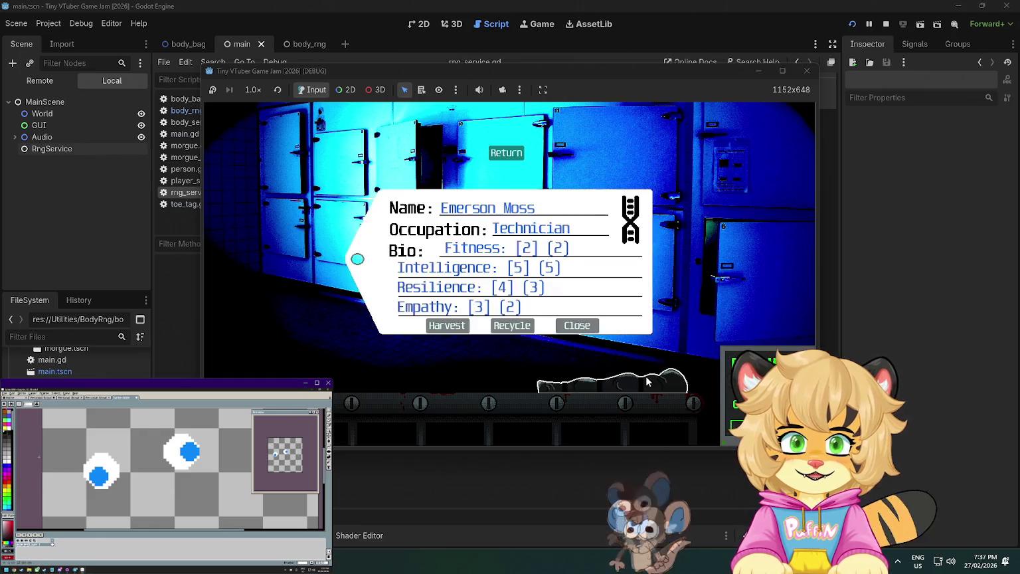
click(512, 325)
click(805, 71)
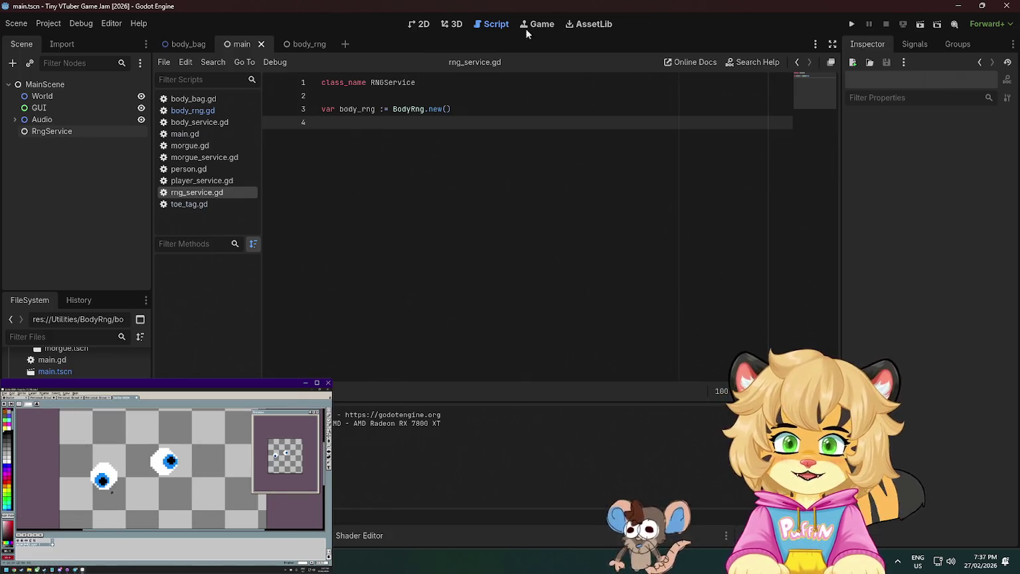
Check lines 2 and 3 of rng_service.gd, then switch over to GitHub Desktop
click(381, 98)
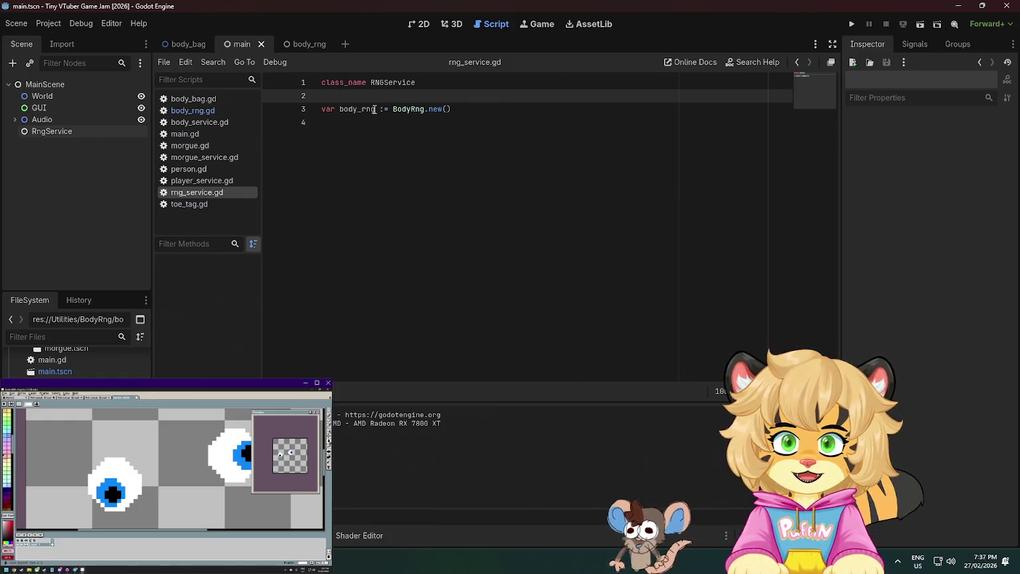
click(375, 109)
click(492, 110)
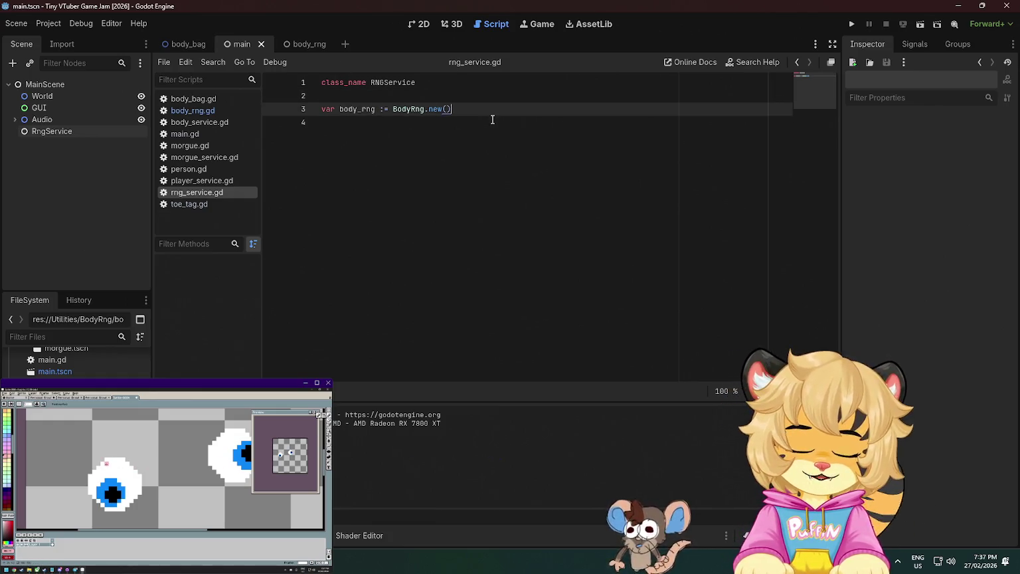
key(alt+Tab)
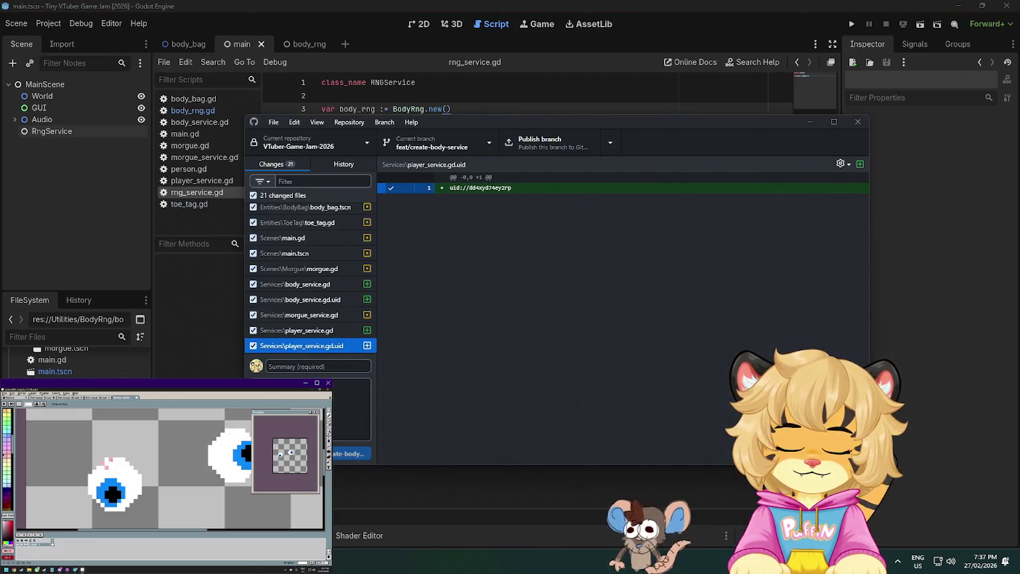
Scroll through the 21 changed files in GitHub Desktop, then return to Godot
scroll(332, 245, down, 3)
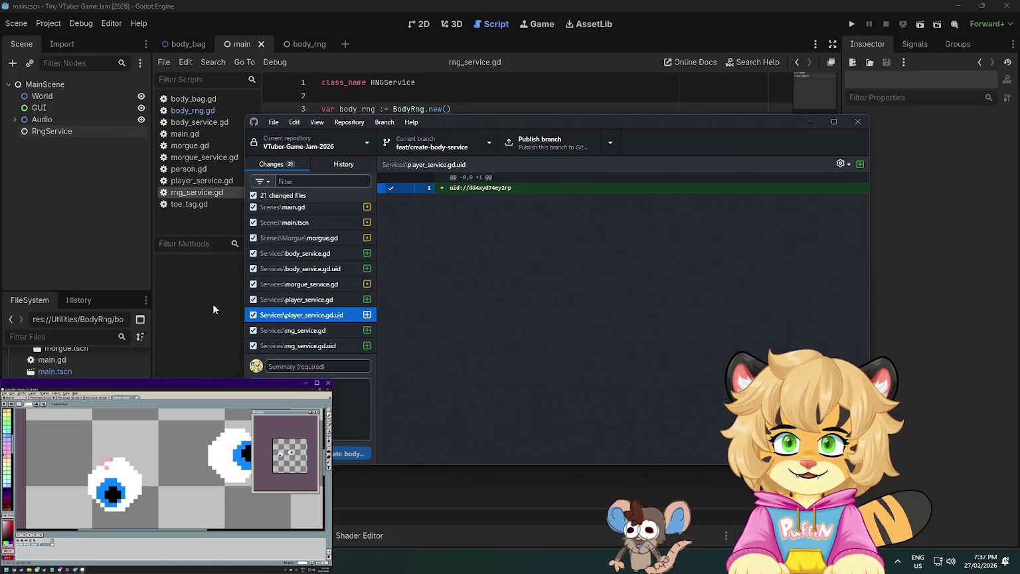
key(alt+Tab)
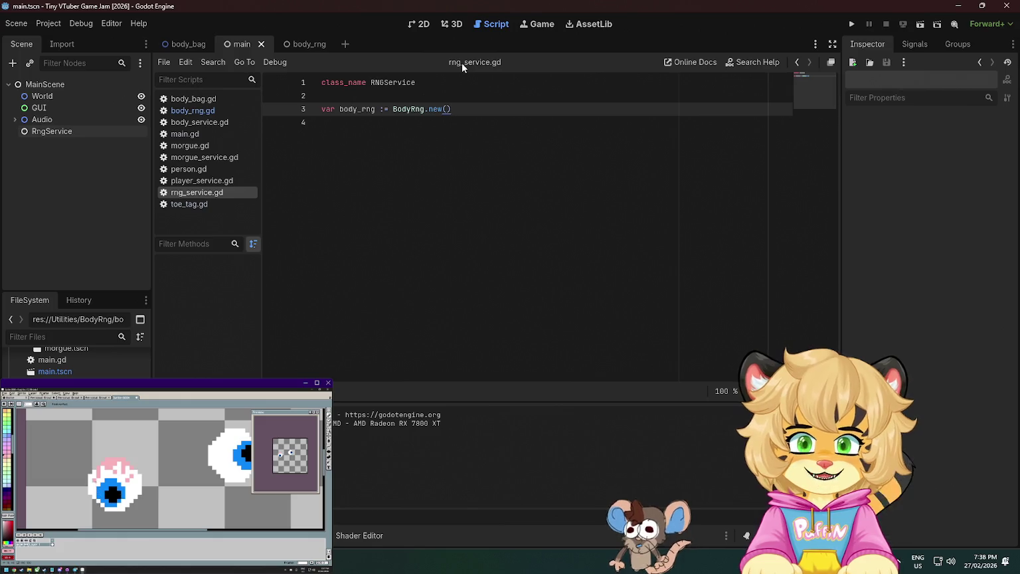
click(545, 286)
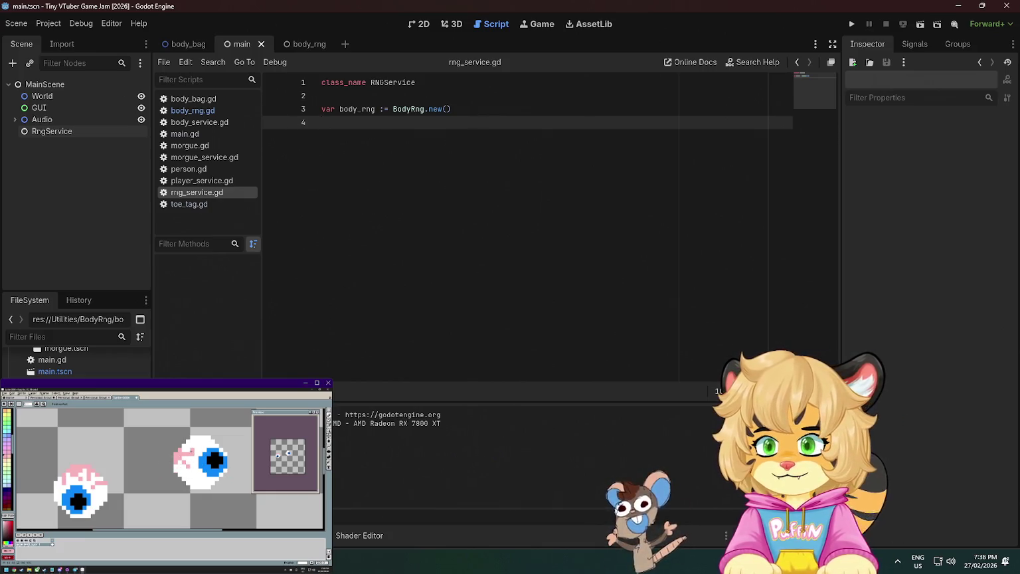
click(83, 130)
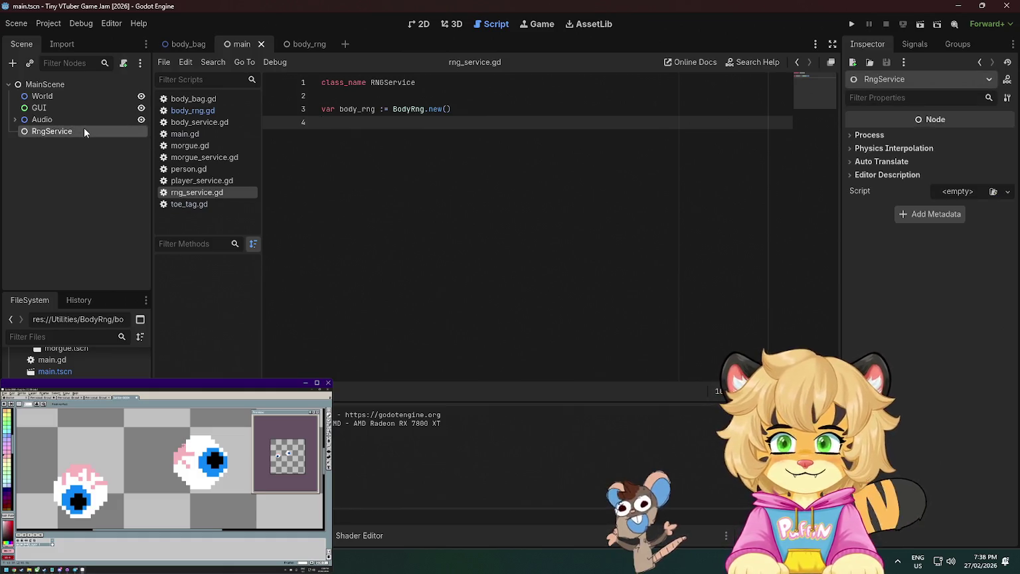
click(493, 97)
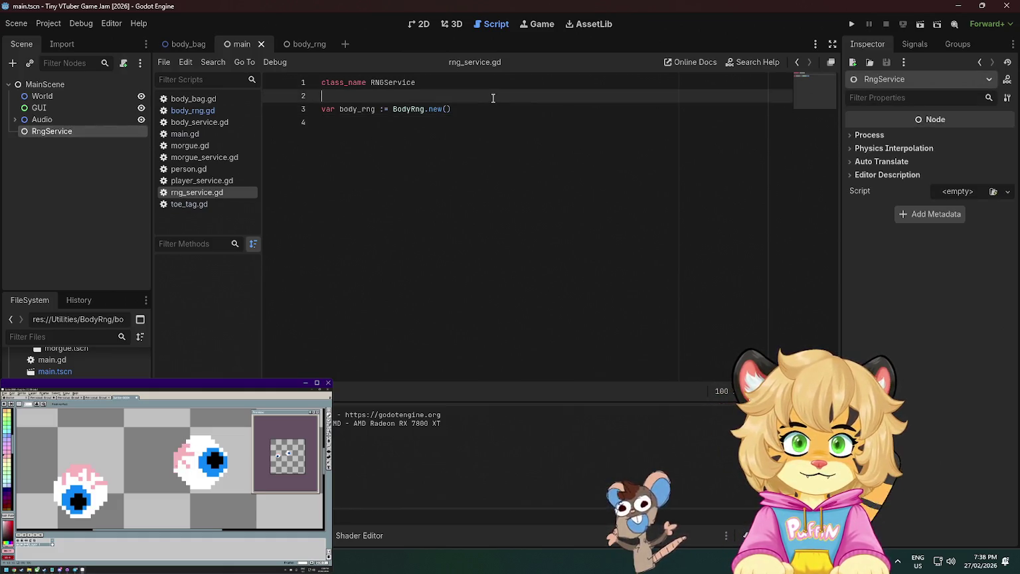
key(Return)
key(Return)
click(357, 107)
text(@export)
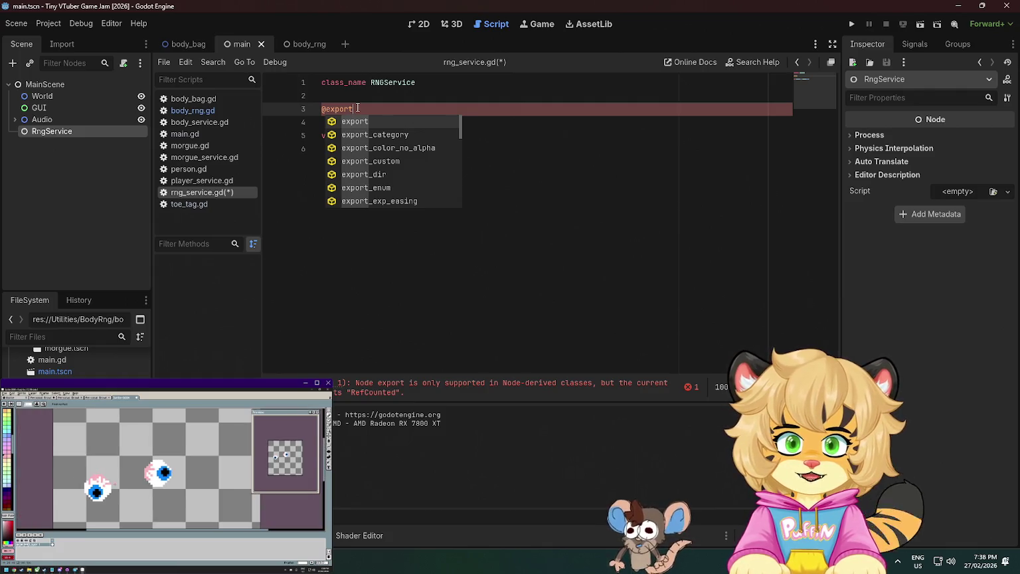
key(Escape)
key(ctrl+z)
key(ctrl+z)
Scroll the FileSystem dock to the Common/Resources folder and open its context menu
scroll(66, 362, up, 5)
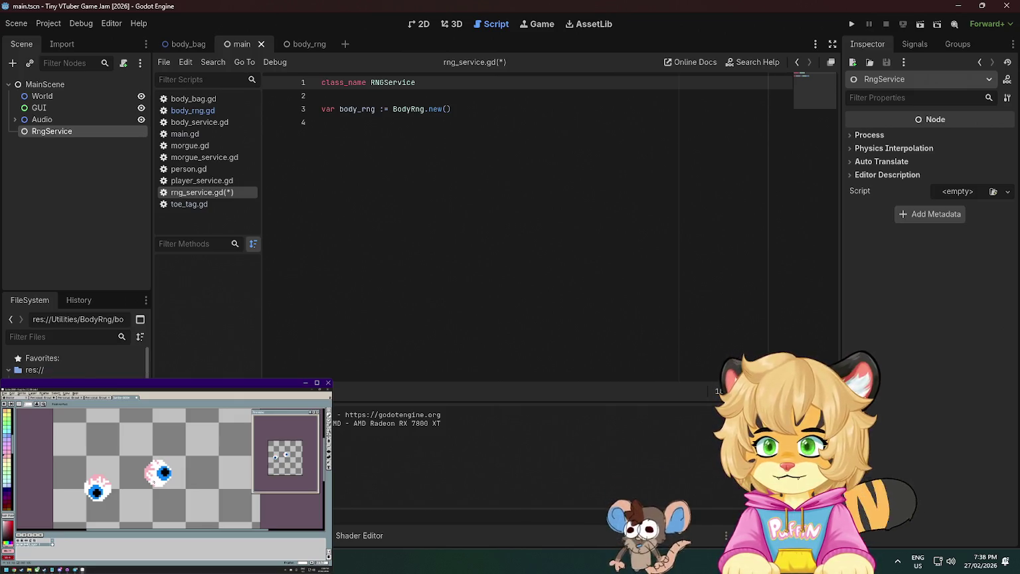
scroll(67, 362, down, 2)
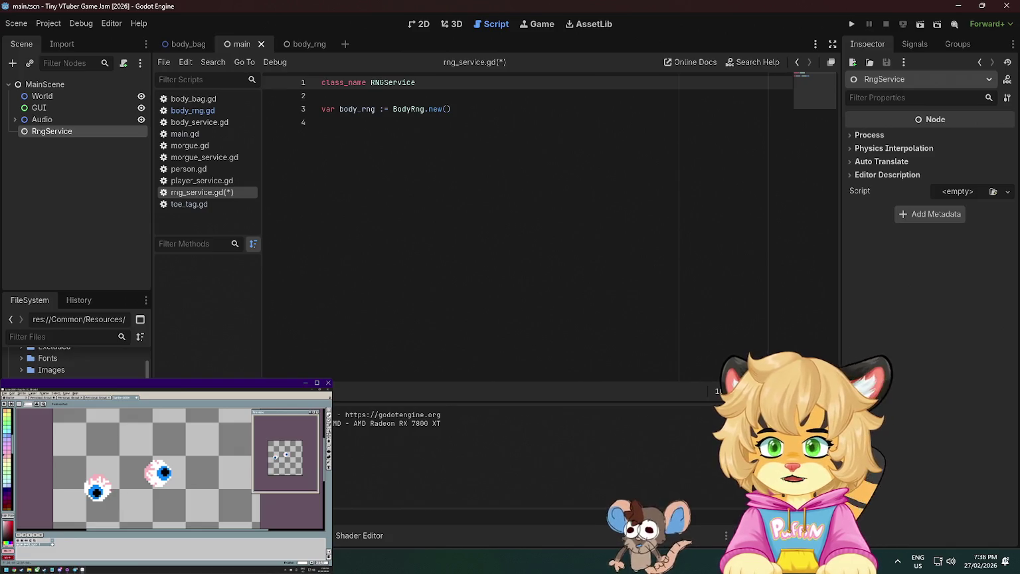
right_click(74, 350)
Create a new JSON text file named names.json in Common/Resources
mouse_move(149, 358)
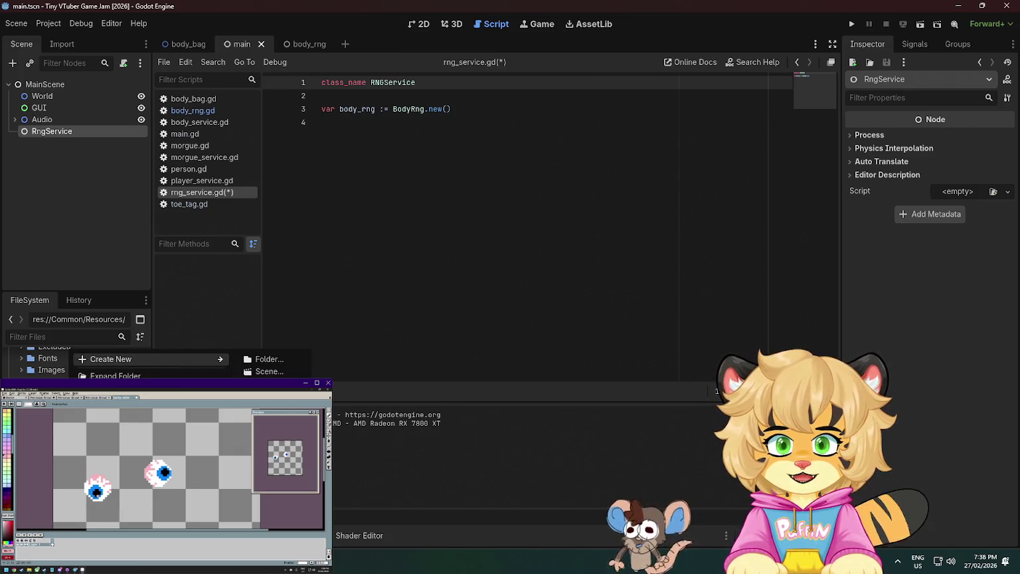
click(273, 409)
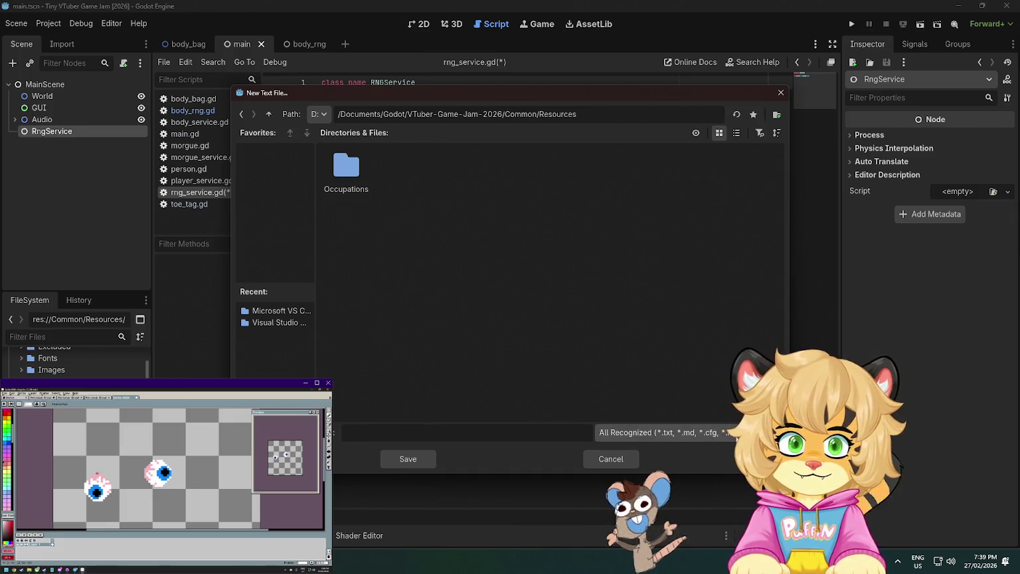
click(671, 429)
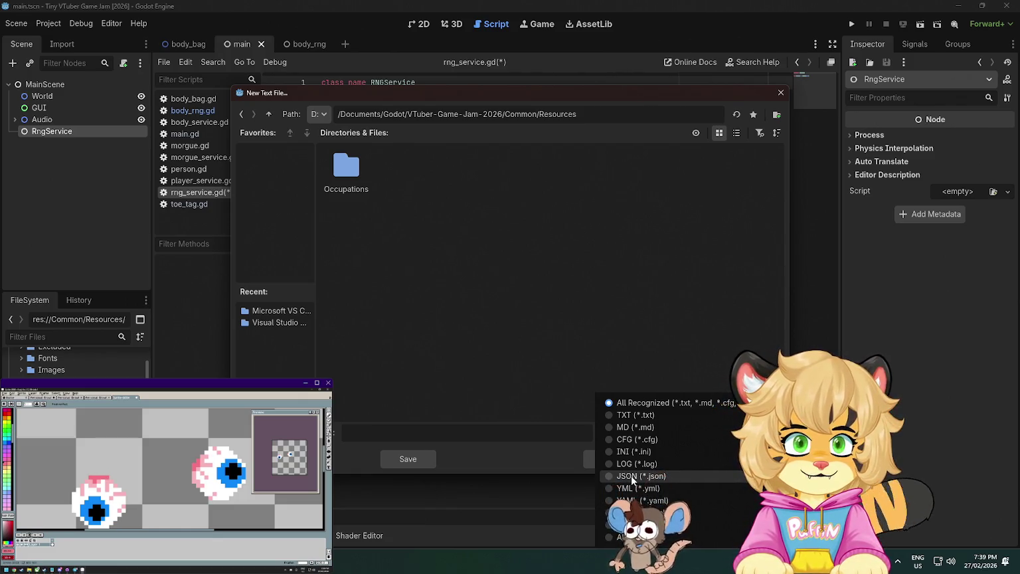
click(631, 476)
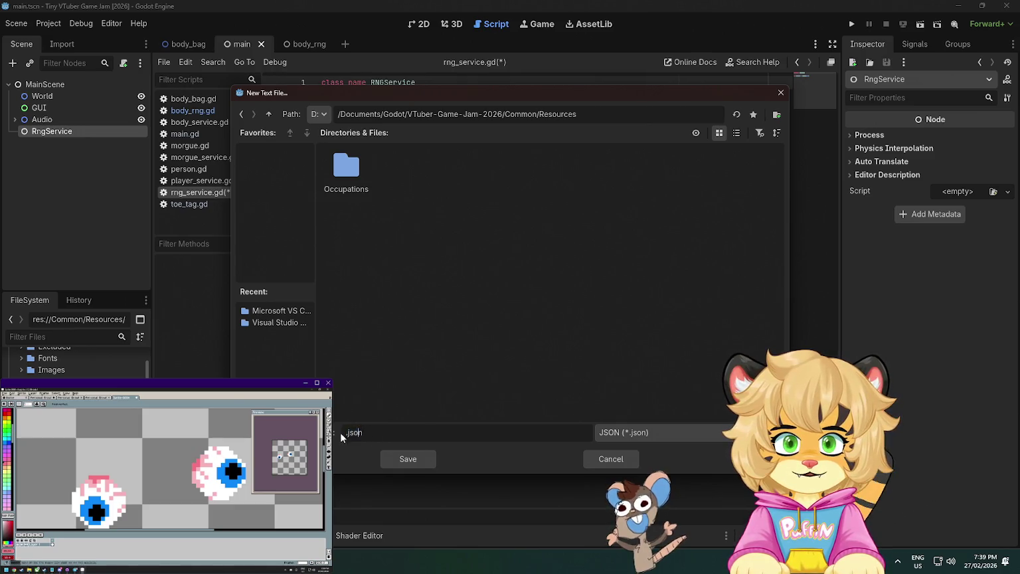
text(names)
key(Return)
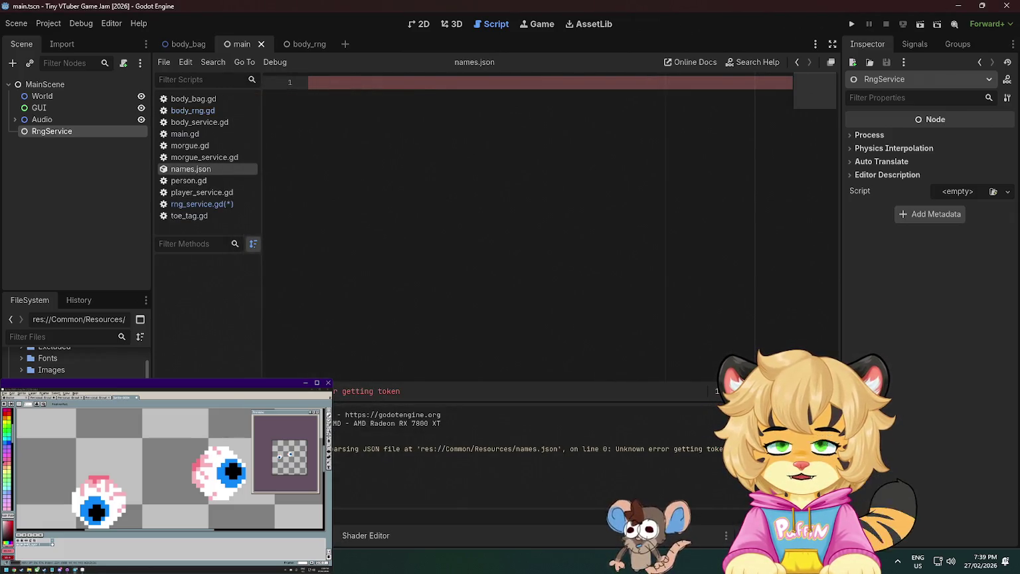
Begin the JSON object in names.json with a quoted "first_names": [] entry
click(331, 333)
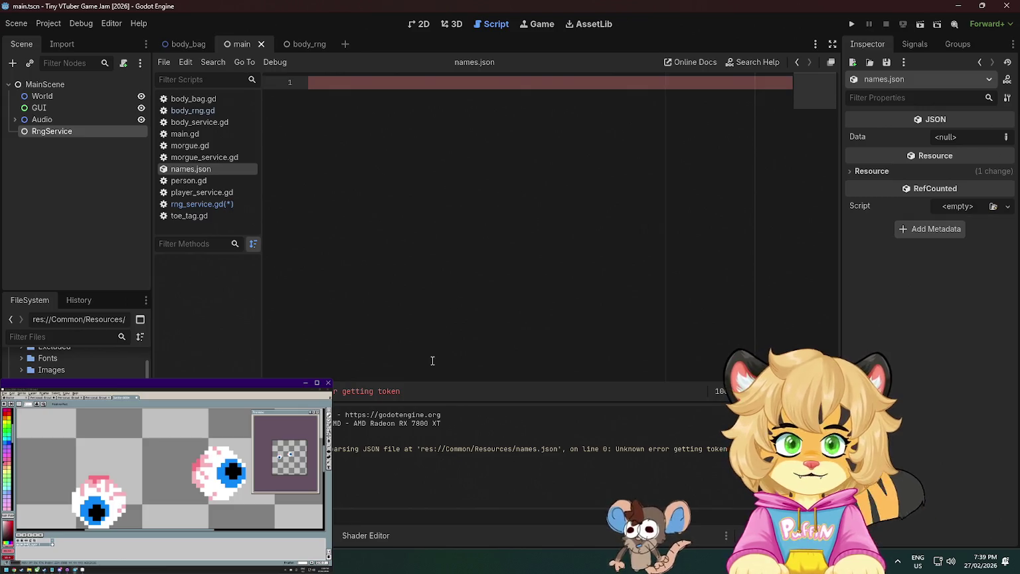
text({)
key(Return)
text(first_names:)
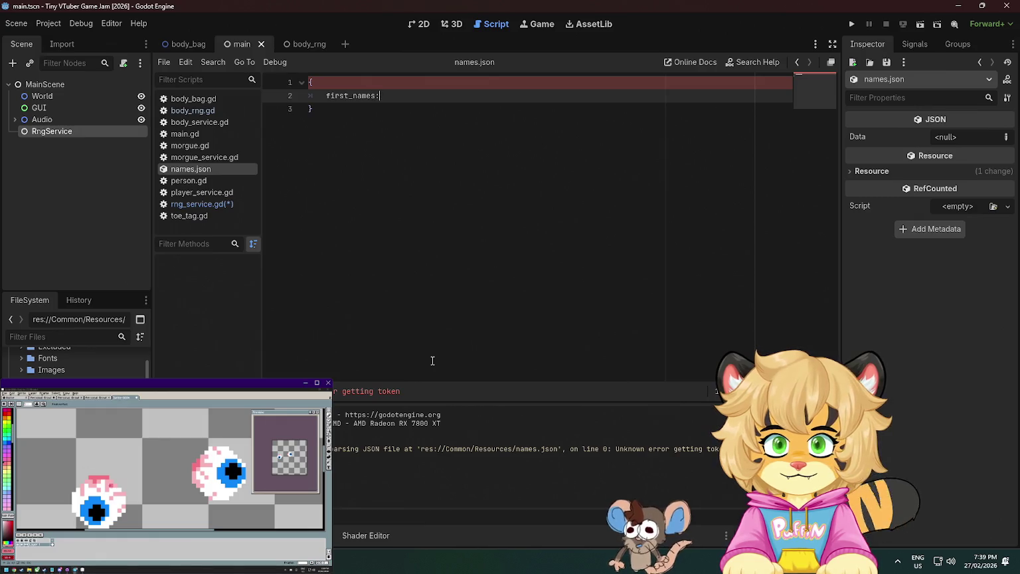
key(Left)
key(ctrl+shift+Left)
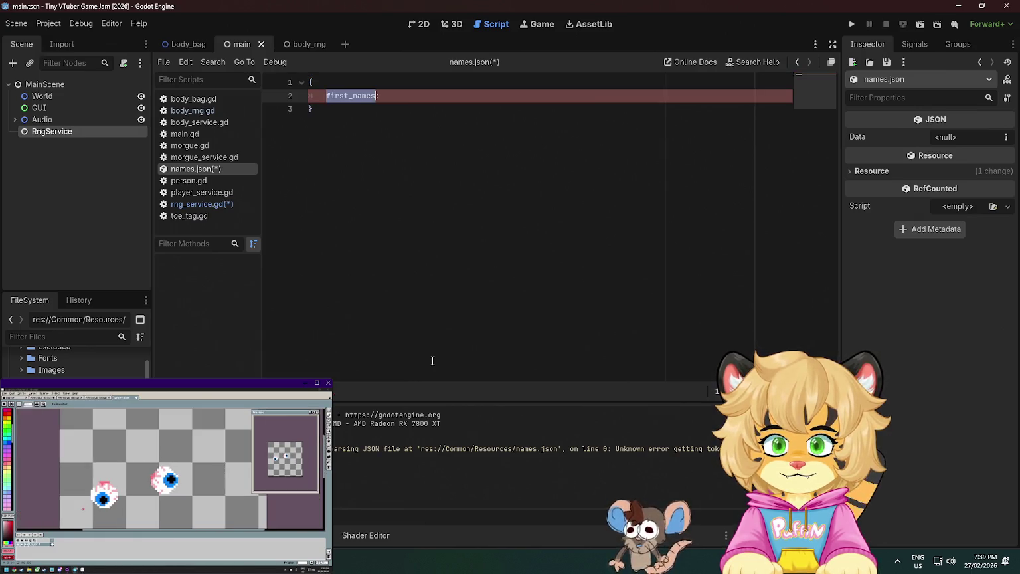
text(":)
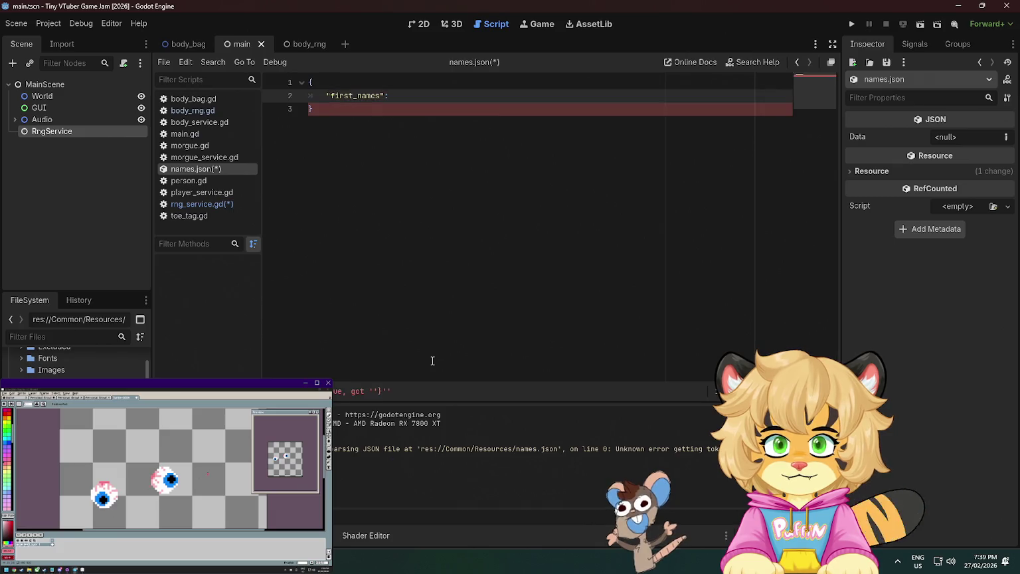
text( [],)
key(Return)
text("last_names": [])
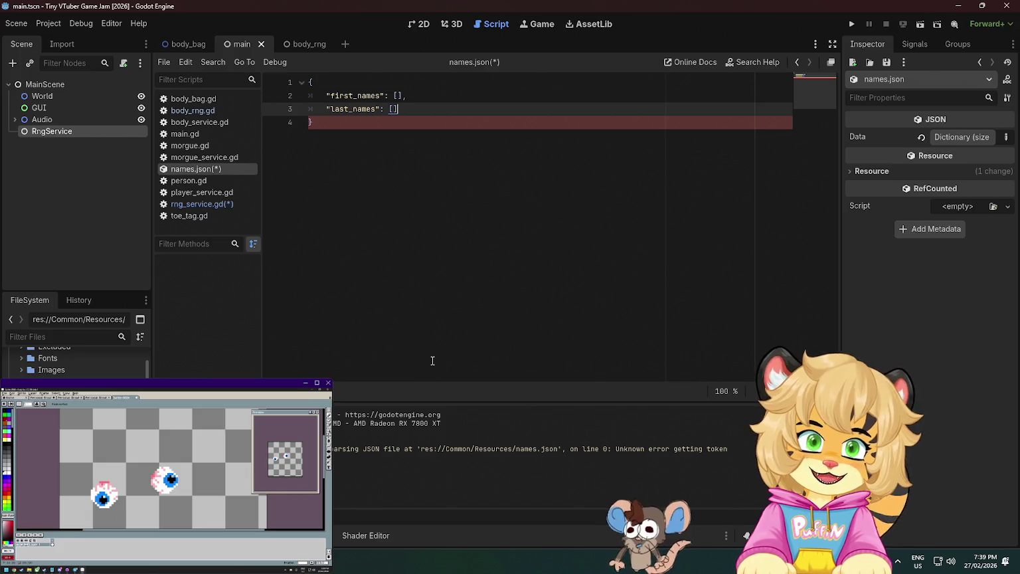
Remove the stray semicolon after the closing brace and expand the parsed Data in the Inspector
key(Down)
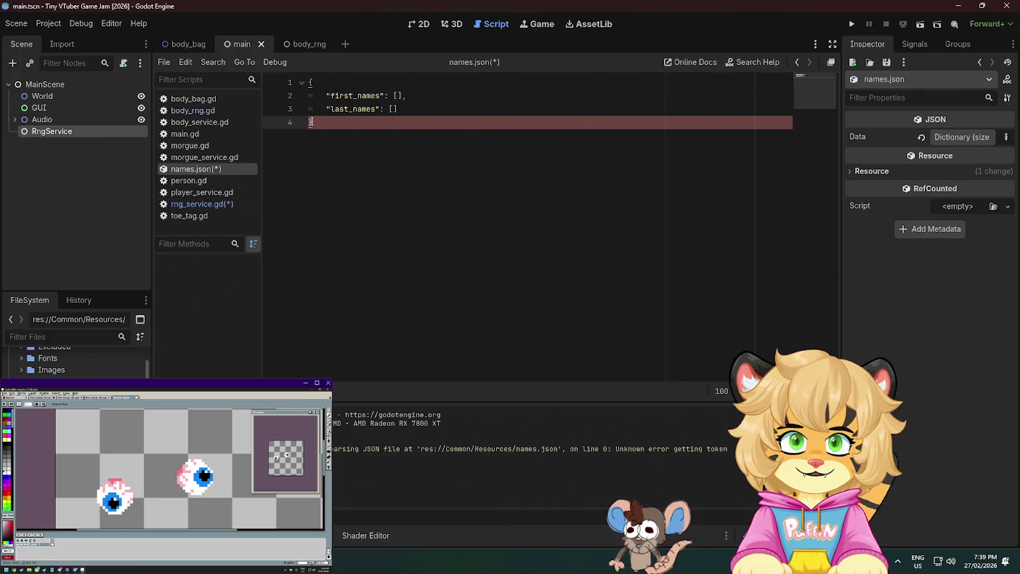
click(432, 105)
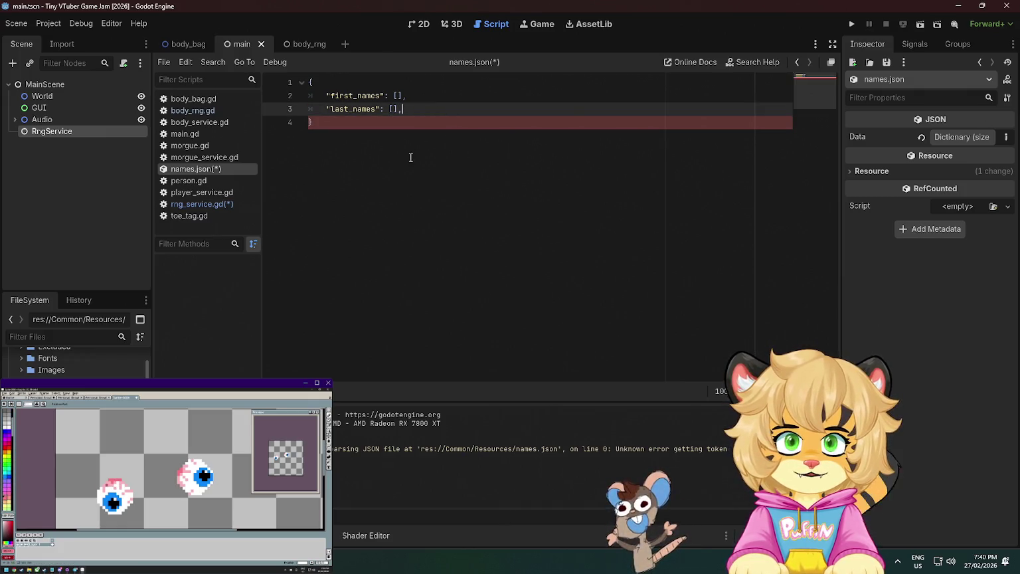
click(396, 127)
text(;)
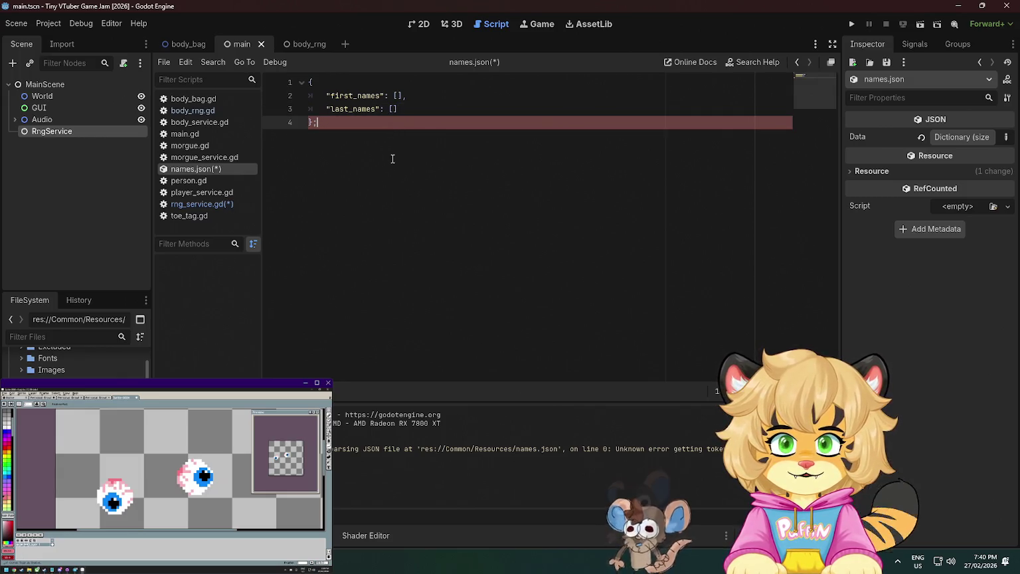
key(BackSpace)
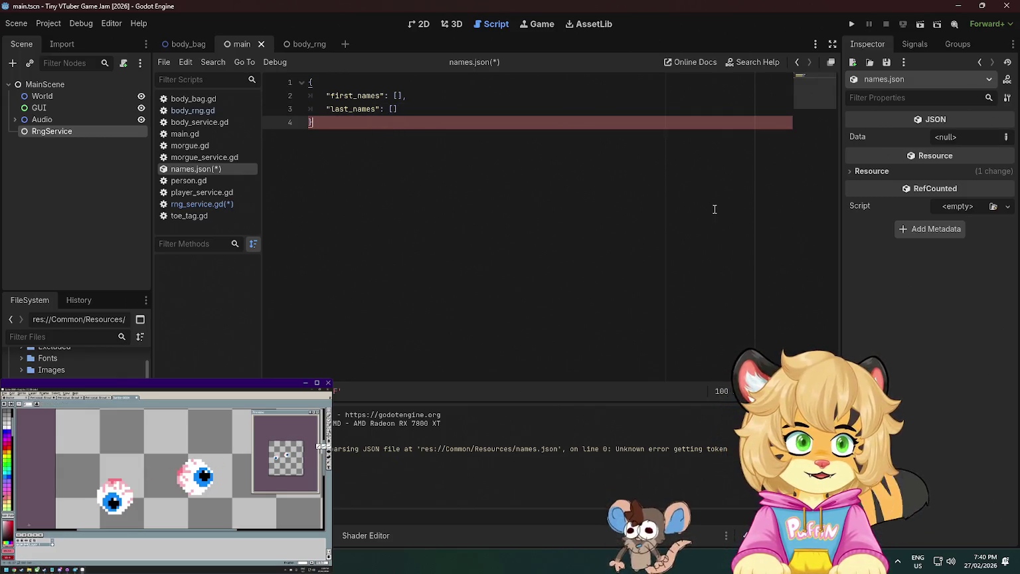
click(969, 138)
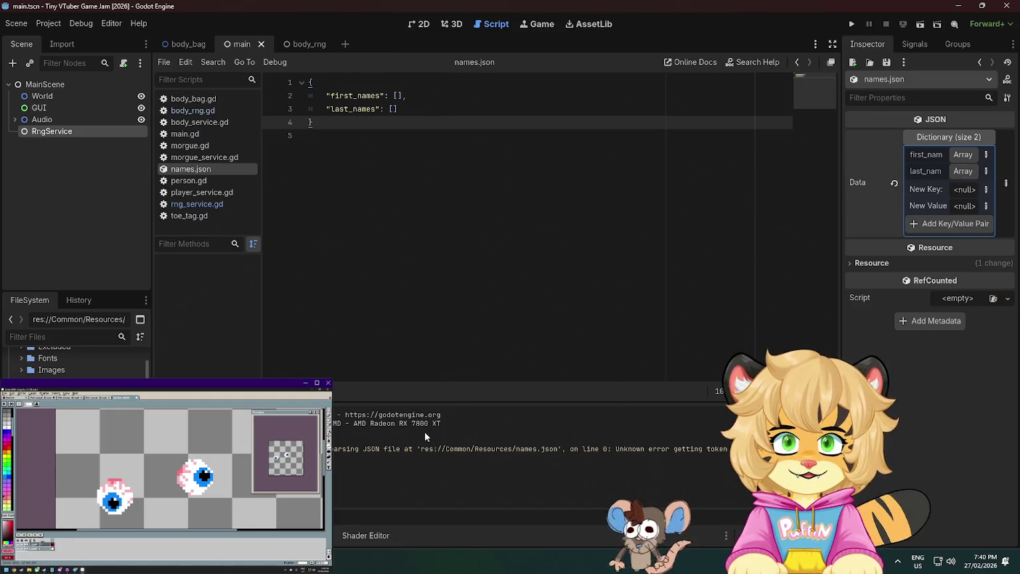
click(41, 549)
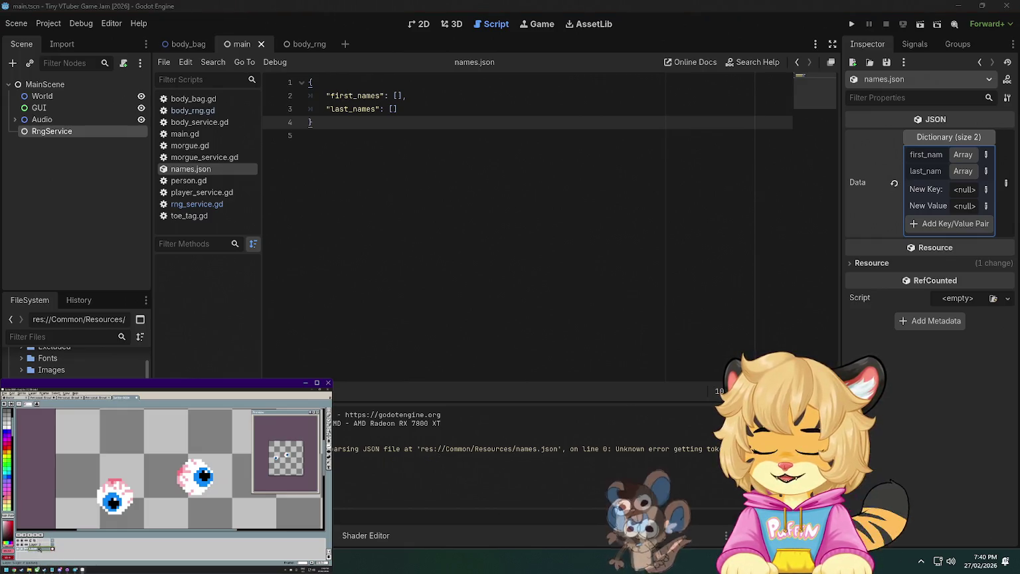
right_click(39, 548)
click(40, 547)
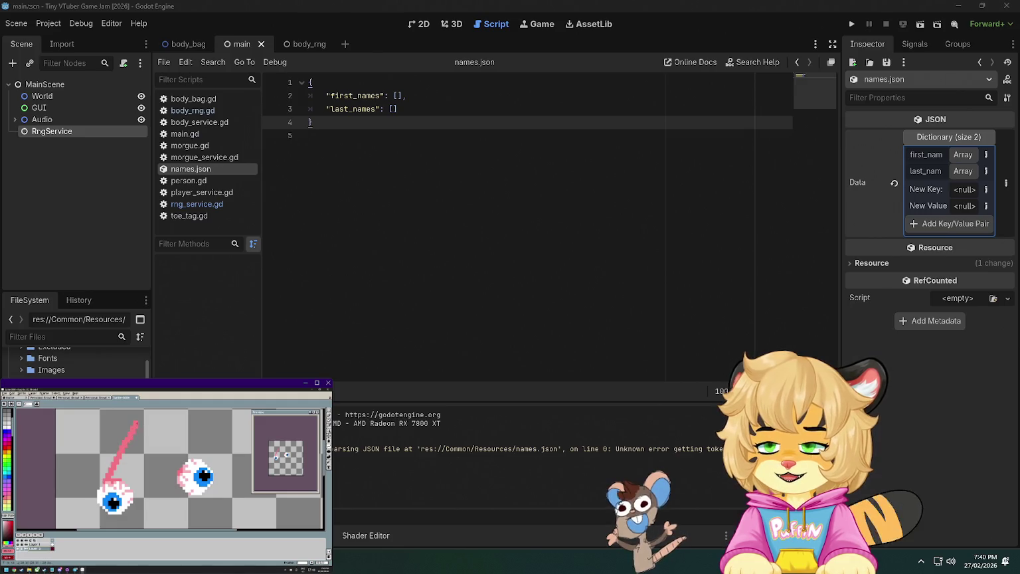
click(646, 186)
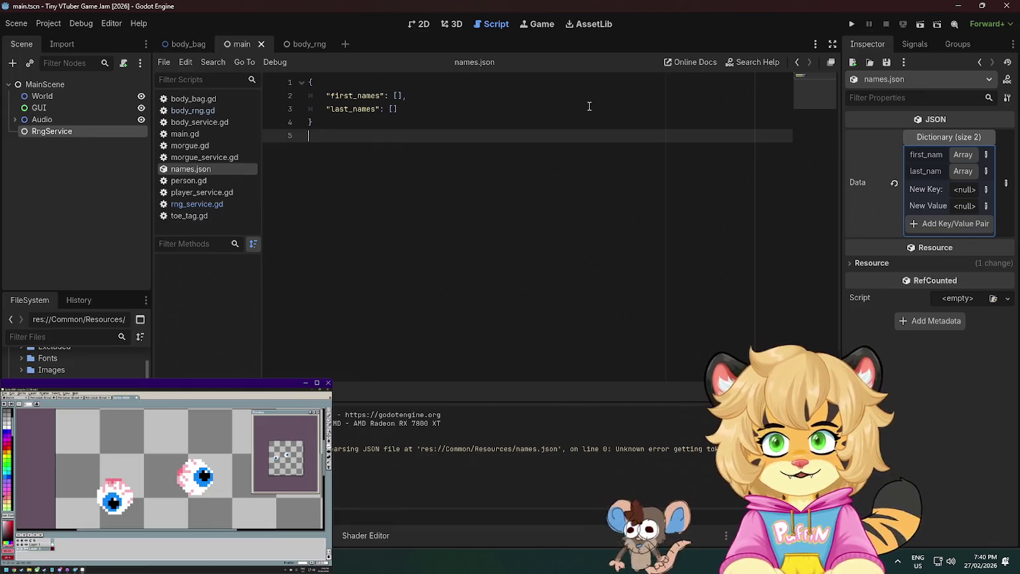
click(964, 155)
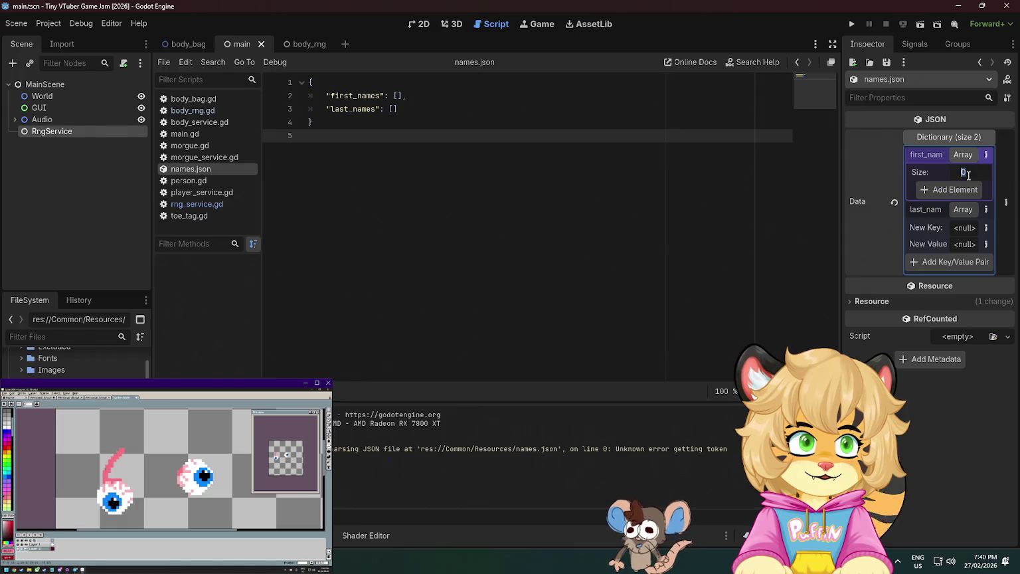
text(10)
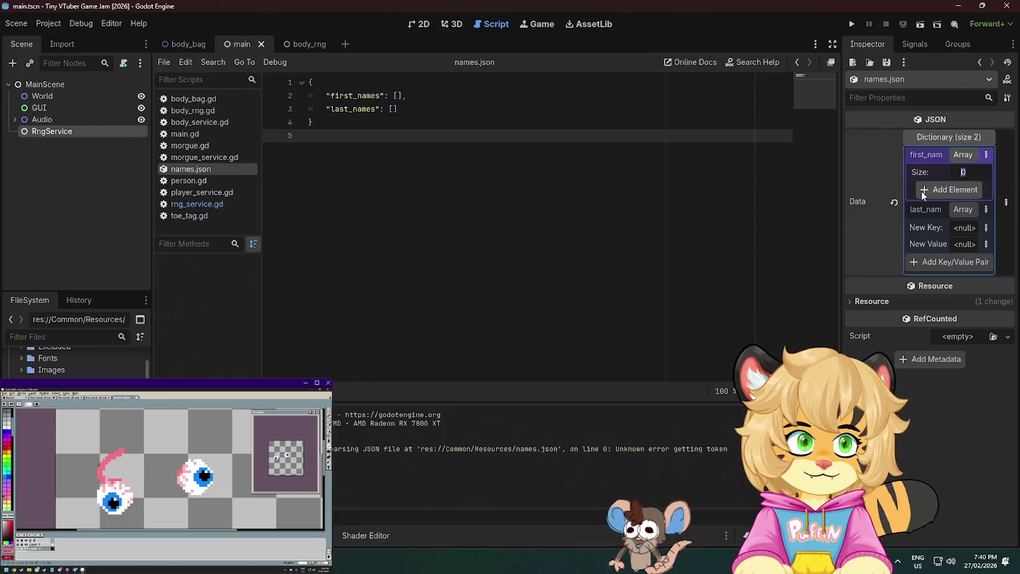
key(Return)
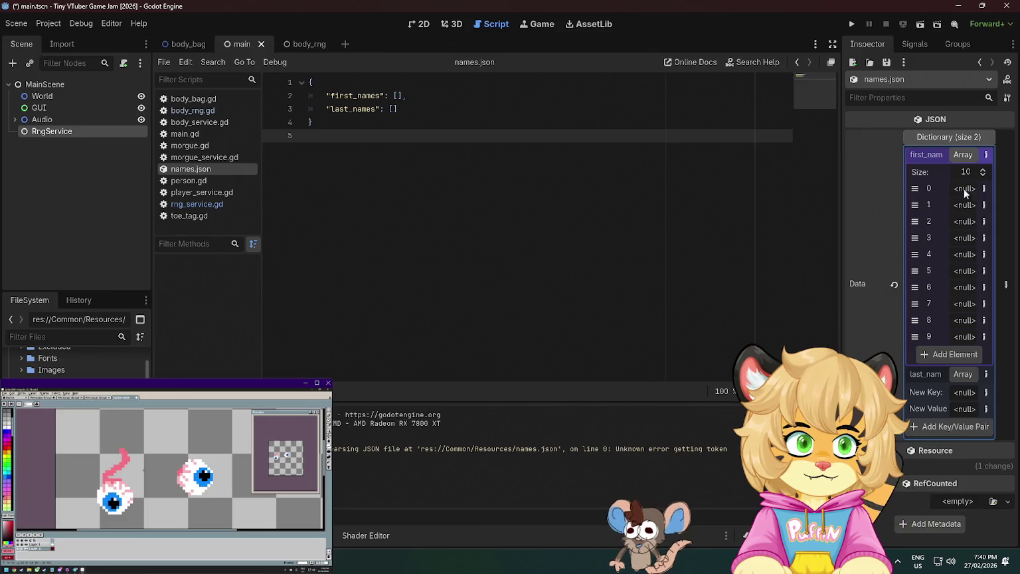
right_click(964, 190)
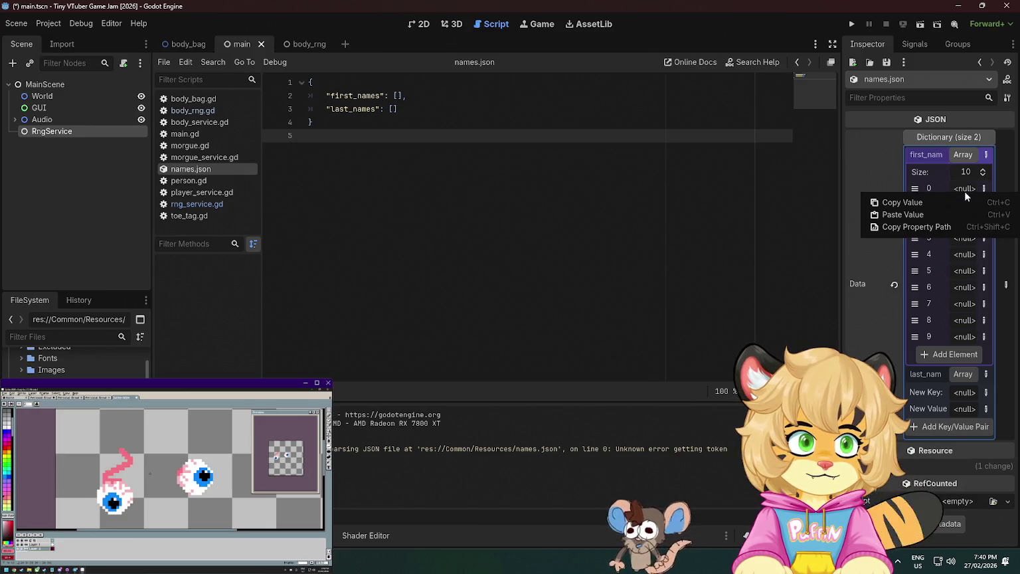
click(964, 190)
click(984, 190)
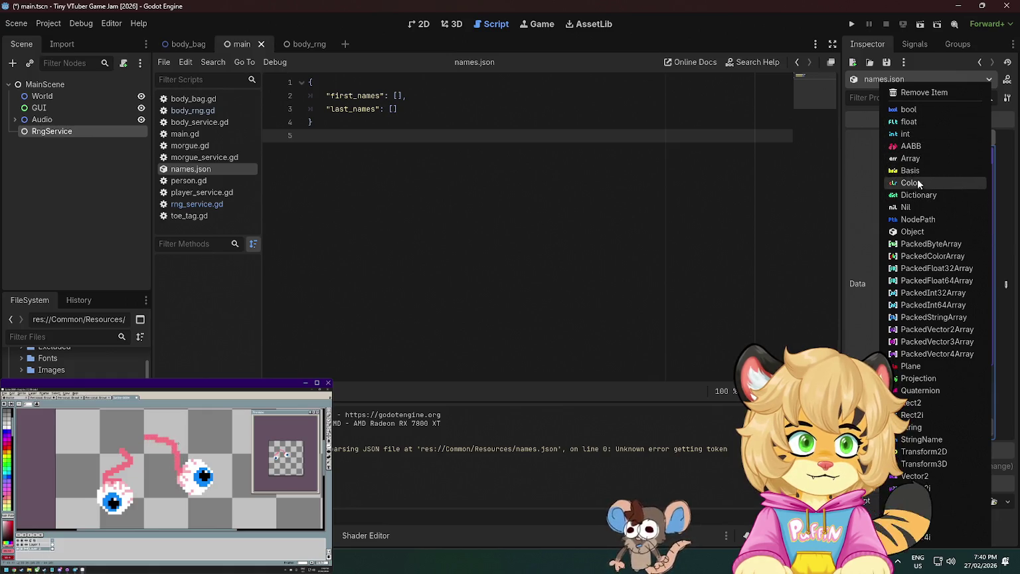
click(916, 427)
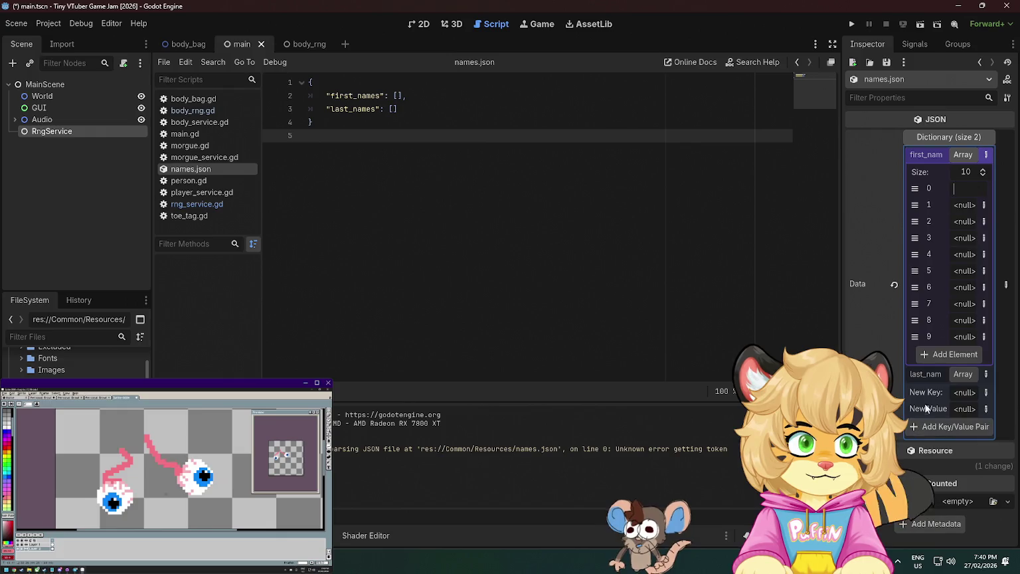
text(wawa)
click(663, 206)
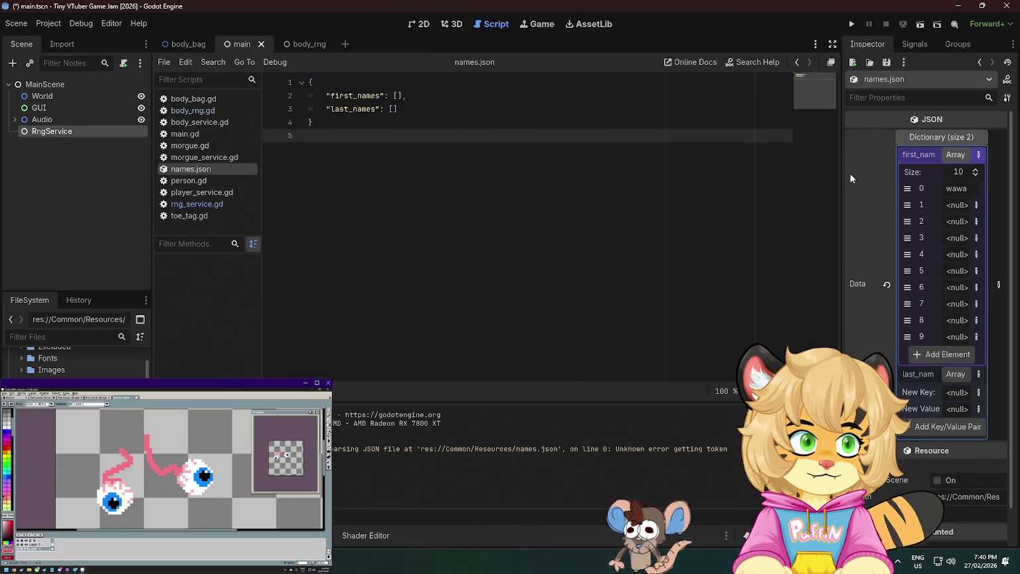
click(950, 137)
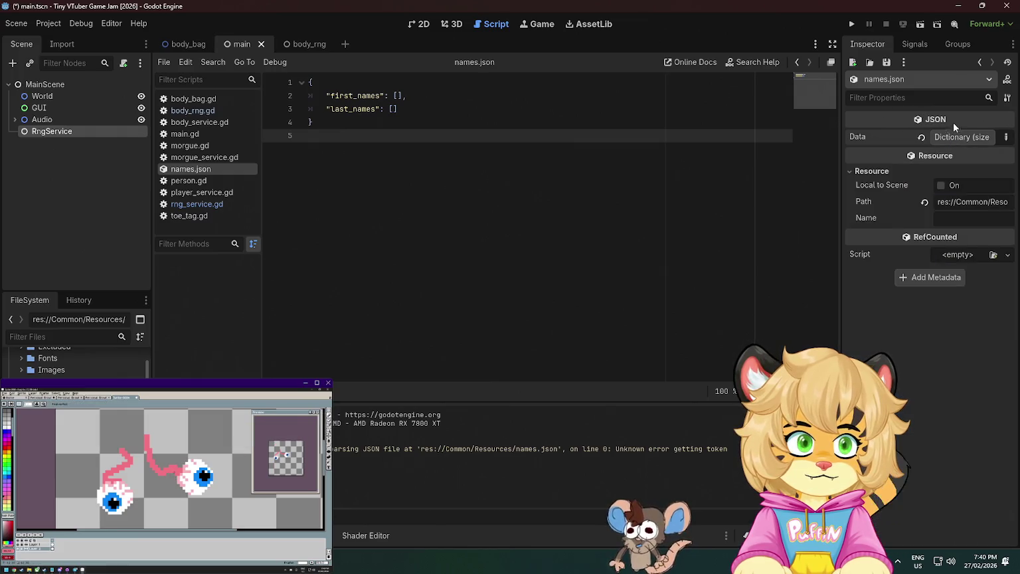
click(921, 137)
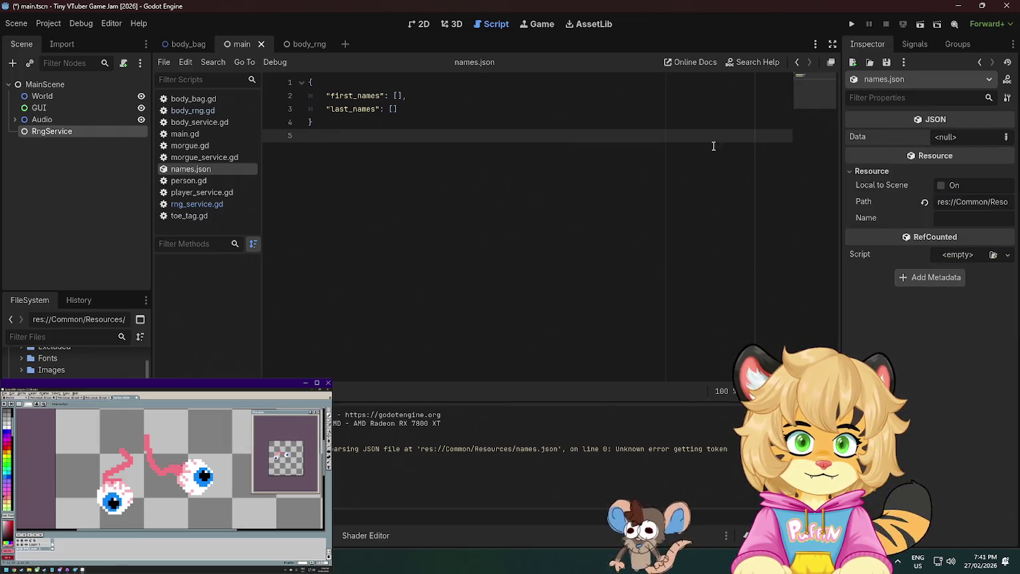
key(ctrl+s)
click(945, 138)
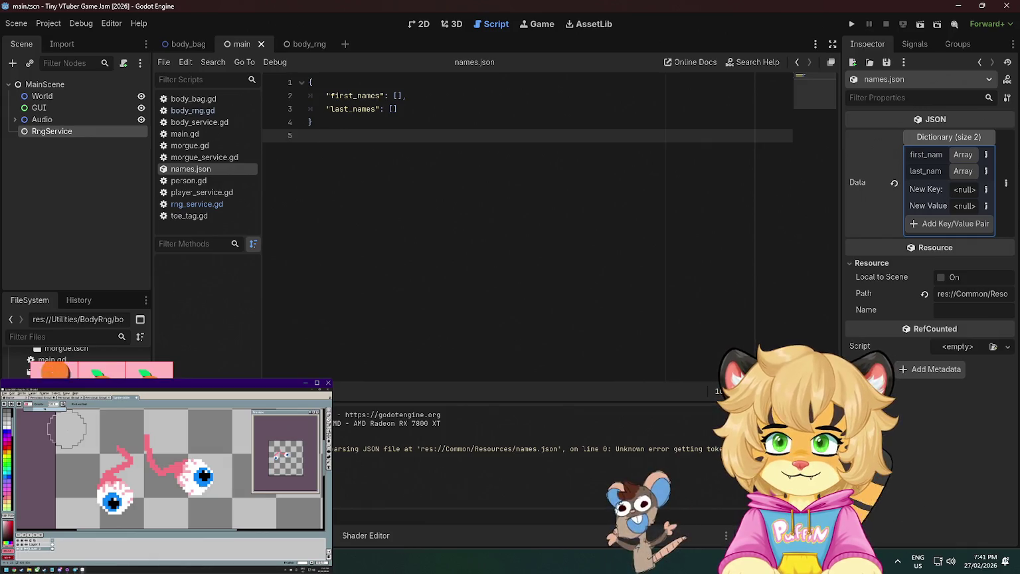
Open morgue.gd from the script list, bringing up the morgue scene
scroll(76, 362, up, 3)
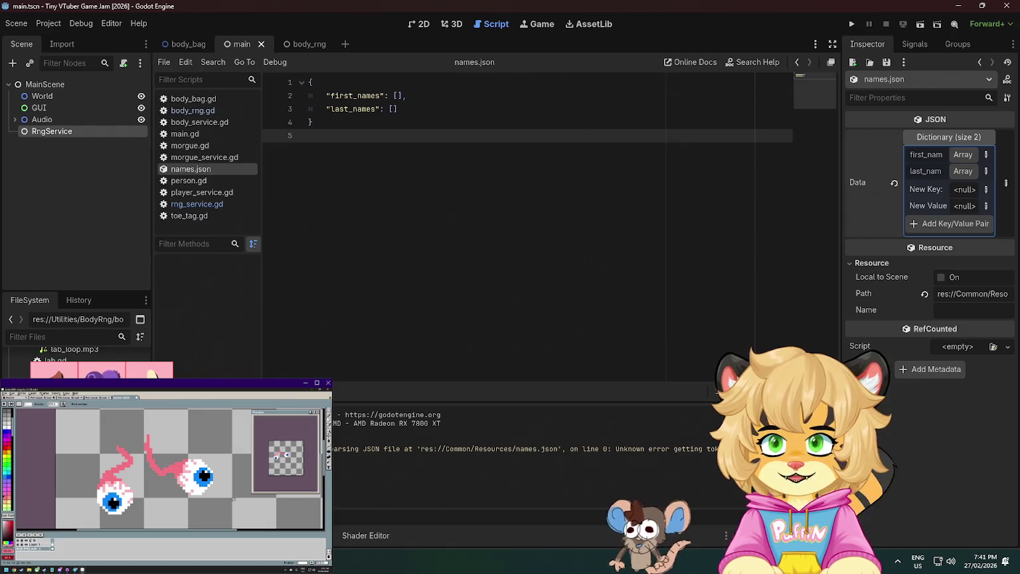
scroll(77, 355, down, 1)
scroll(78, 358, up, 1)
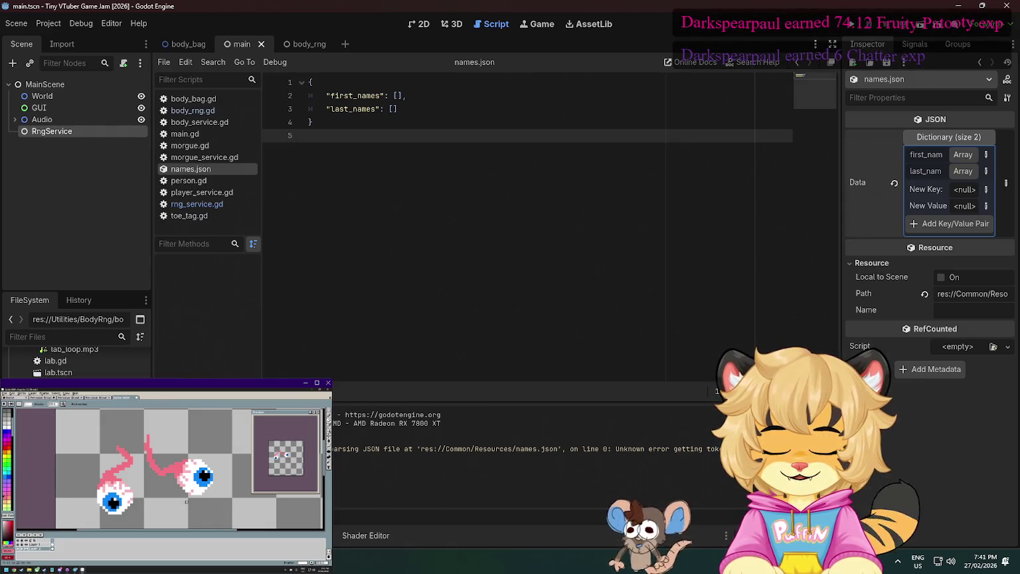
click(190, 144)
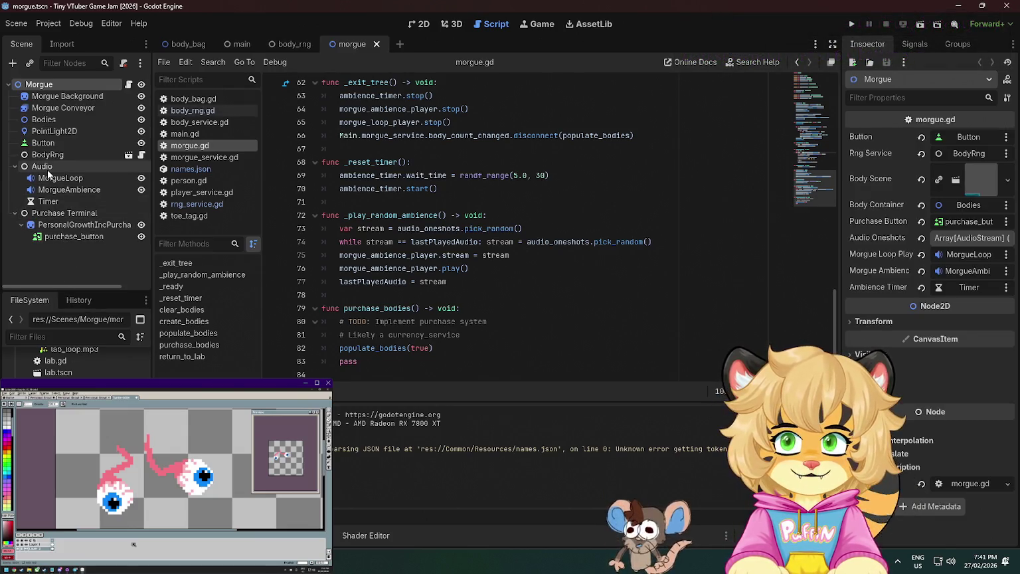
Select the BodyRng node and view its First Names list in body_rng.gd
click(13, 213)
click(112, 155)
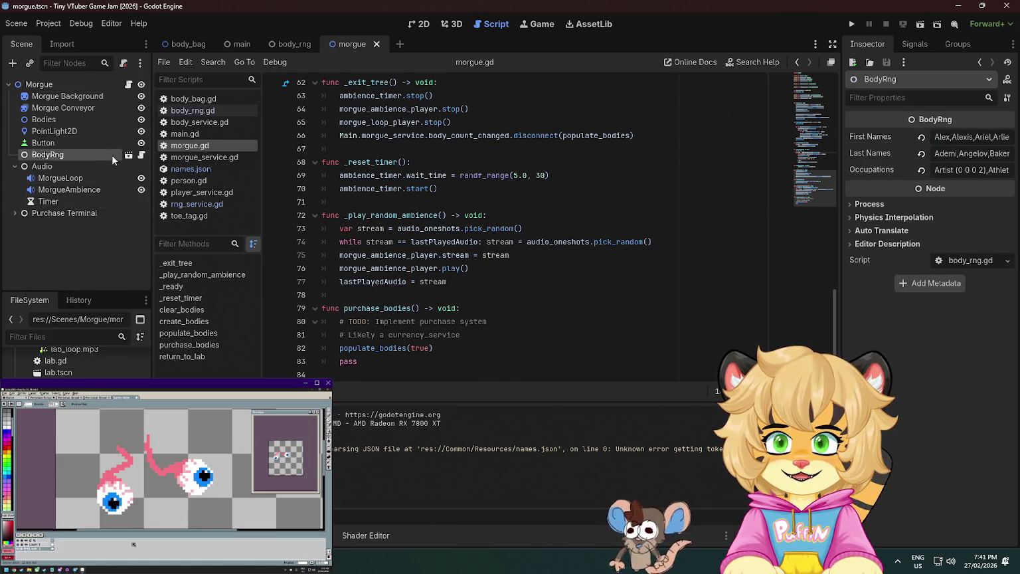
click(142, 155)
click(981, 138)
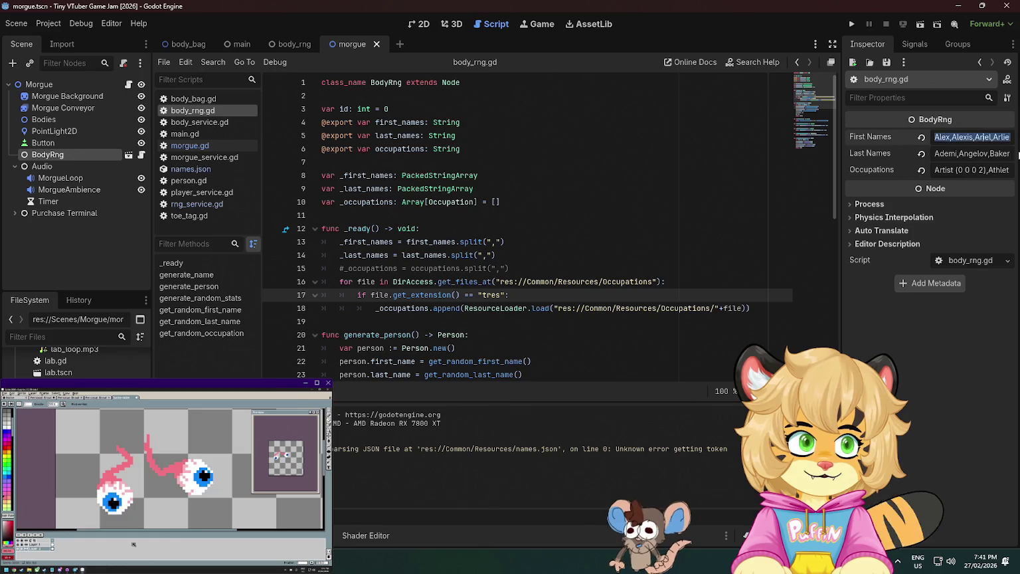
mouse_move(290, 43)
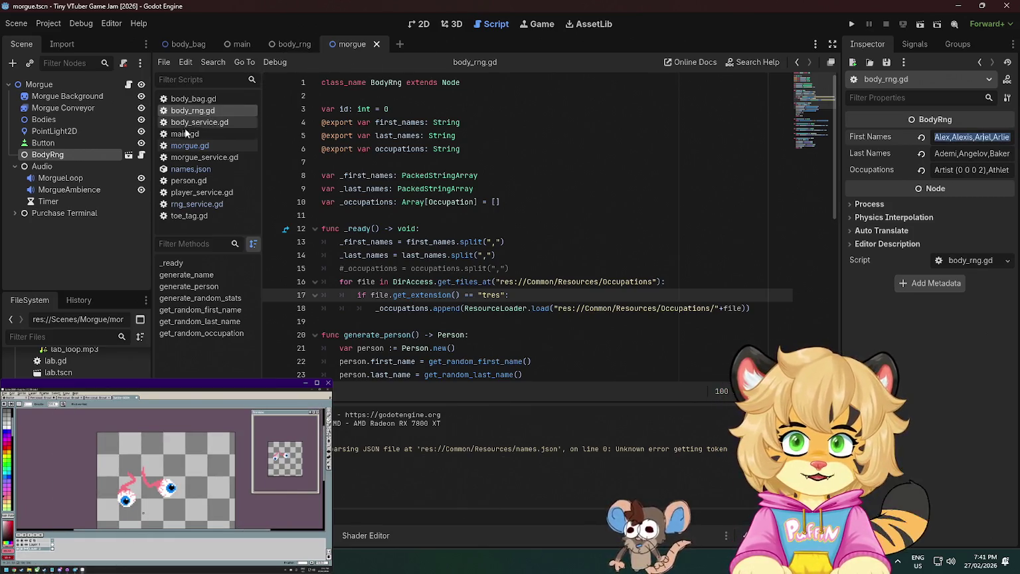
Open names.json, select all the names JSON in VS Code, and return to Godot
click(194, 169)
key(alt+Tab)
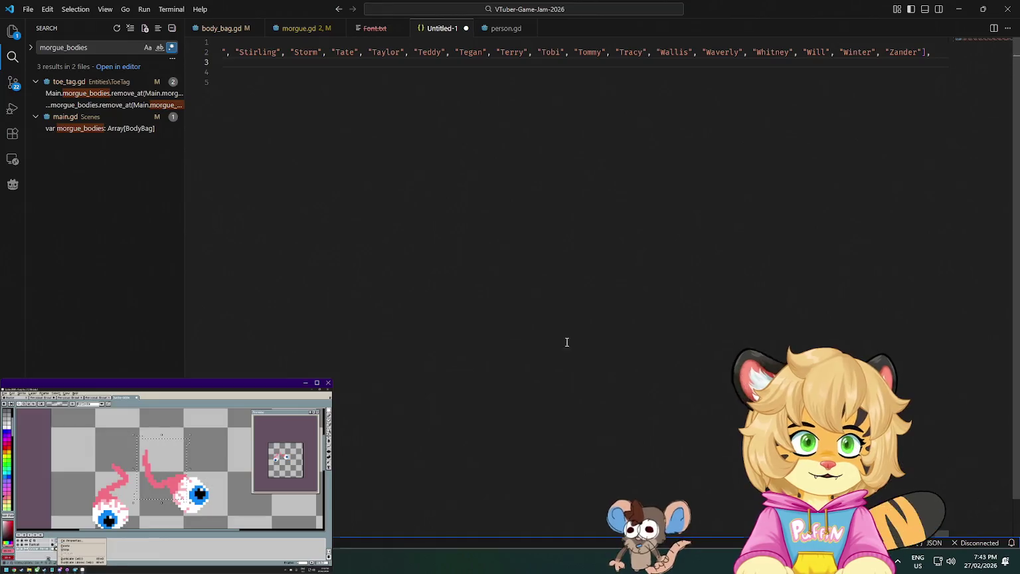
key(ctrl+a)
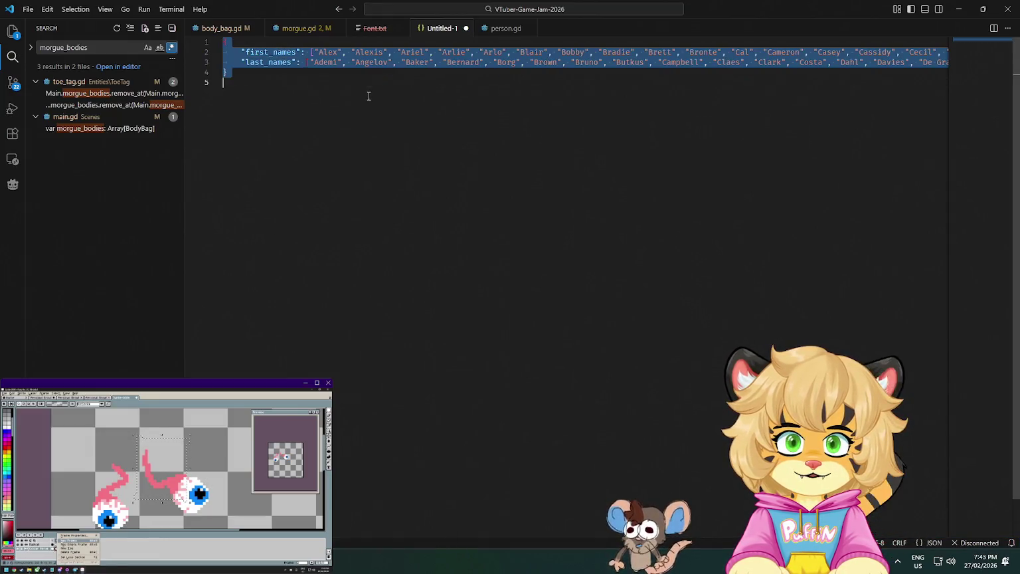
key(alt+Tab)
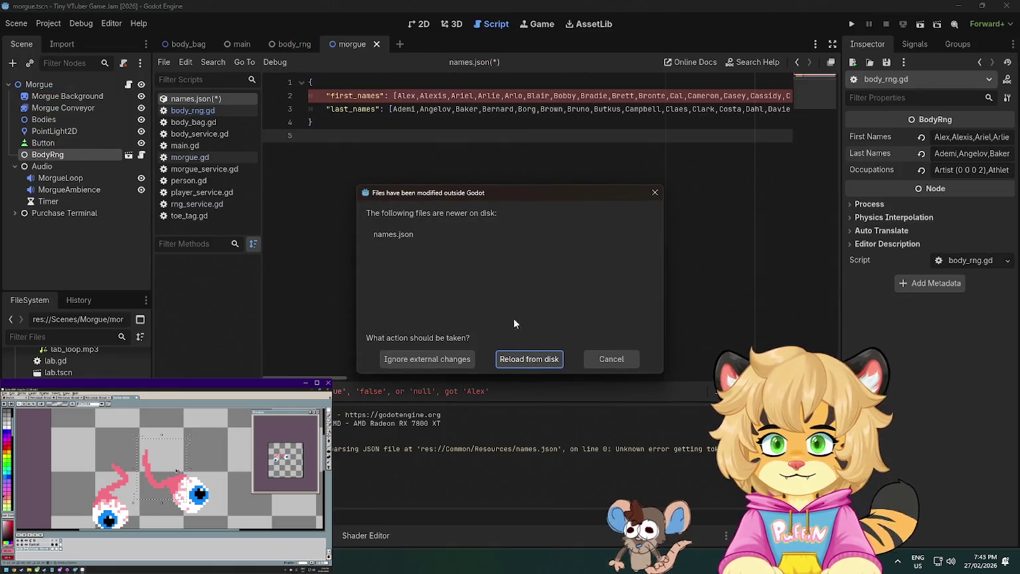
Reload names.json with the externally saved first_names and last_names lists
click(533, 360)
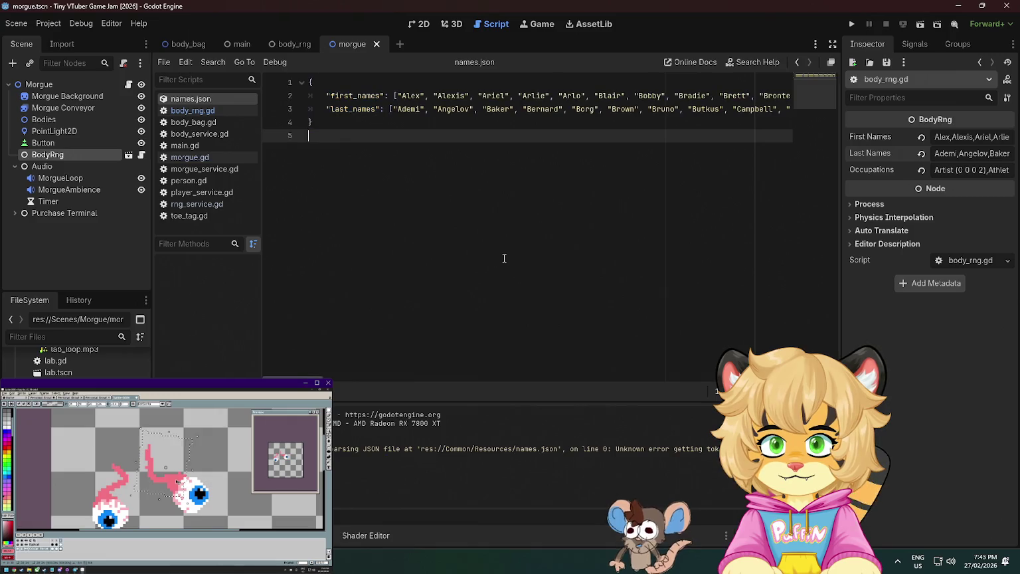
key(ctrl+z)
scroll(687, 333, left, 5)
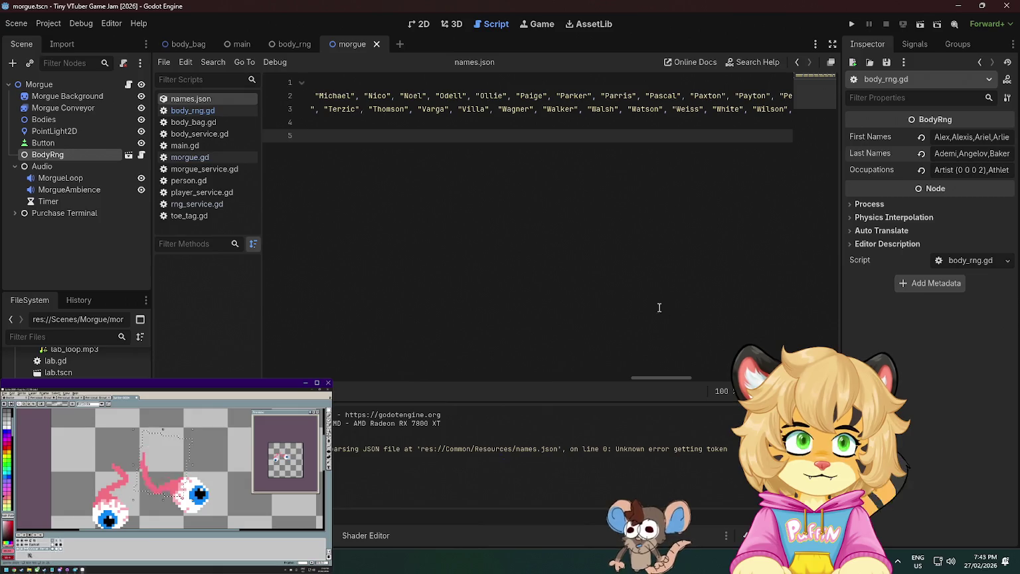
scroll(662, 314, left, 5)
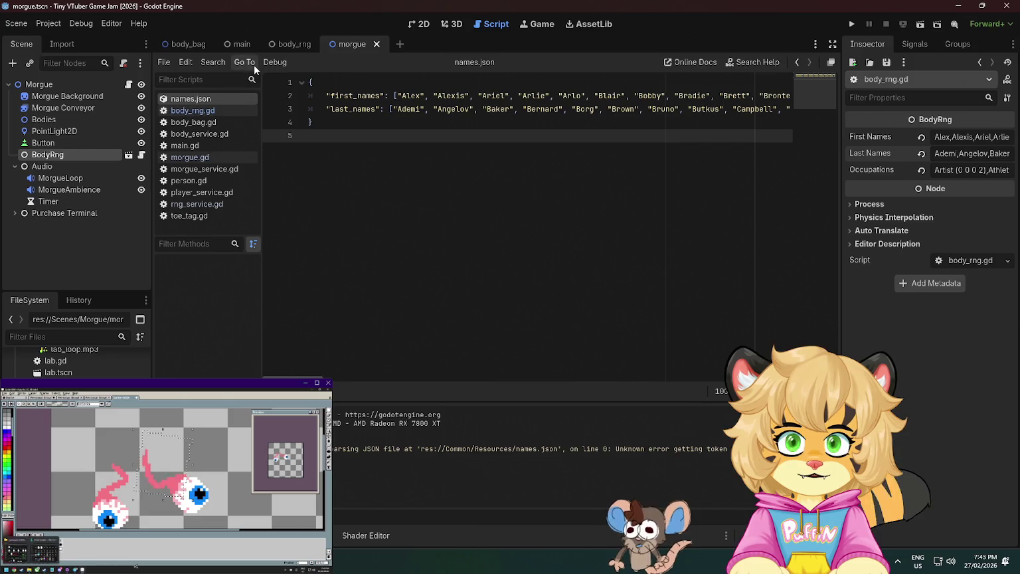
click(214, 111)
click(215, 96)
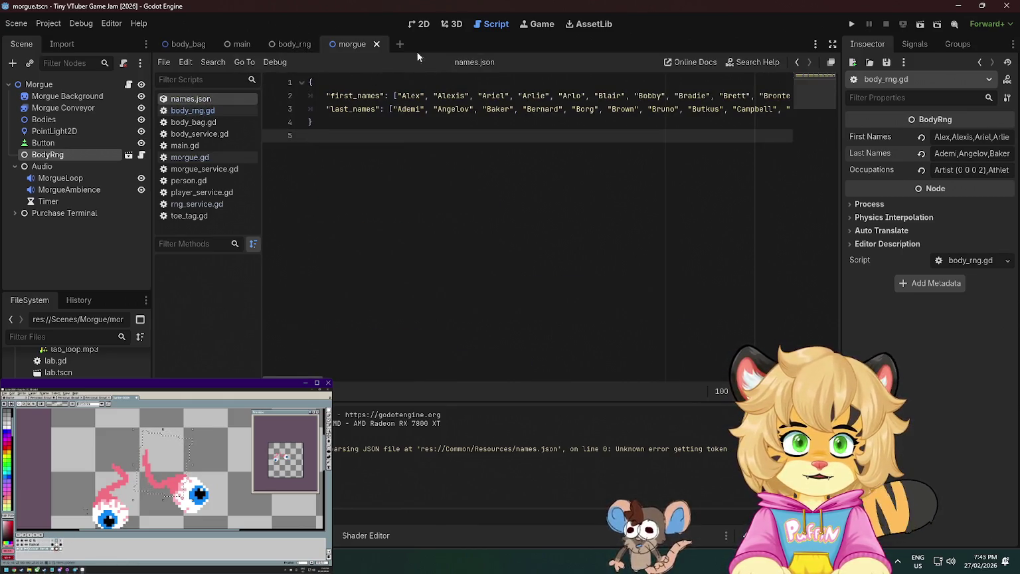
Glance at the 2D view and body_bag.gd, then return to names.json
click(429, 24)
click(485, 24)
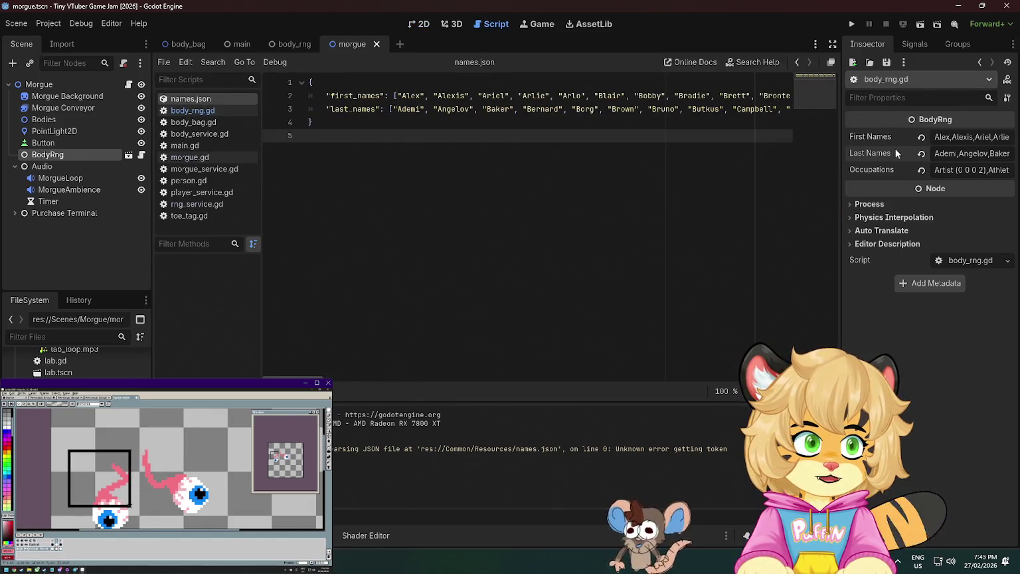
click(193, 123)
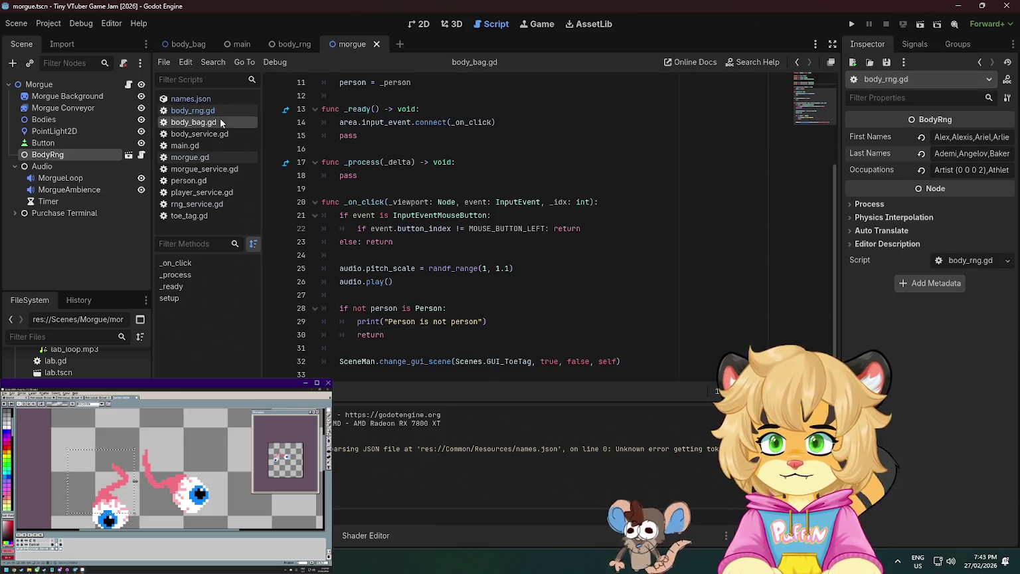
click(210, 101)
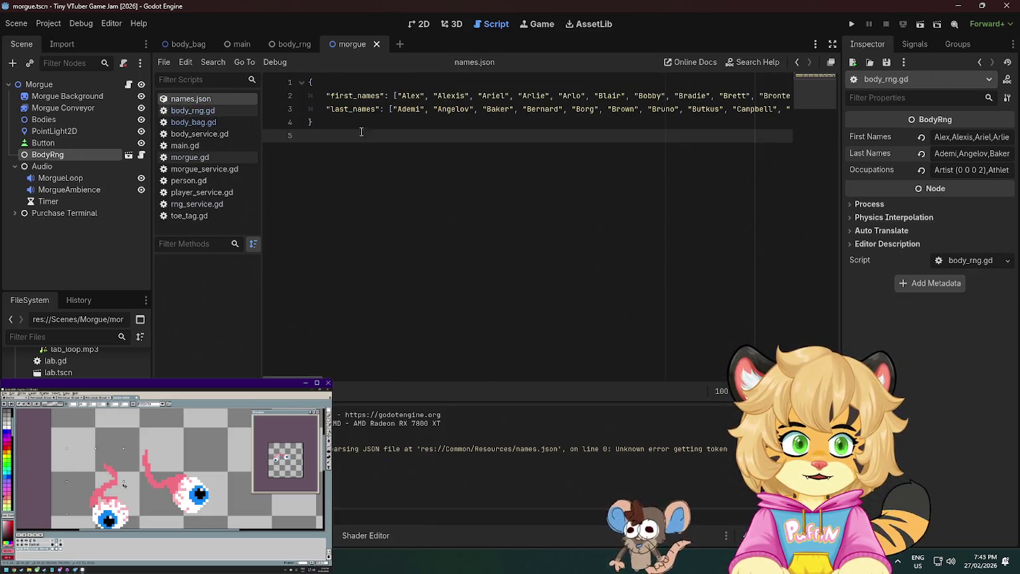
scroll(435, 375, right, 15)
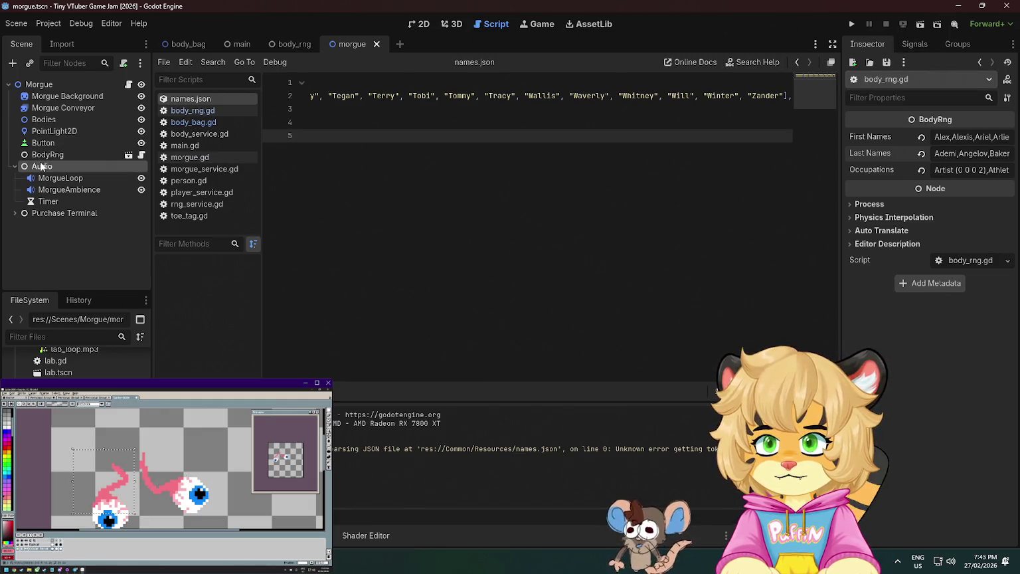
Locate names.json via Show in FileSystem and view its parsed two-key dictionary
click(50, 243)
click(485, 97)
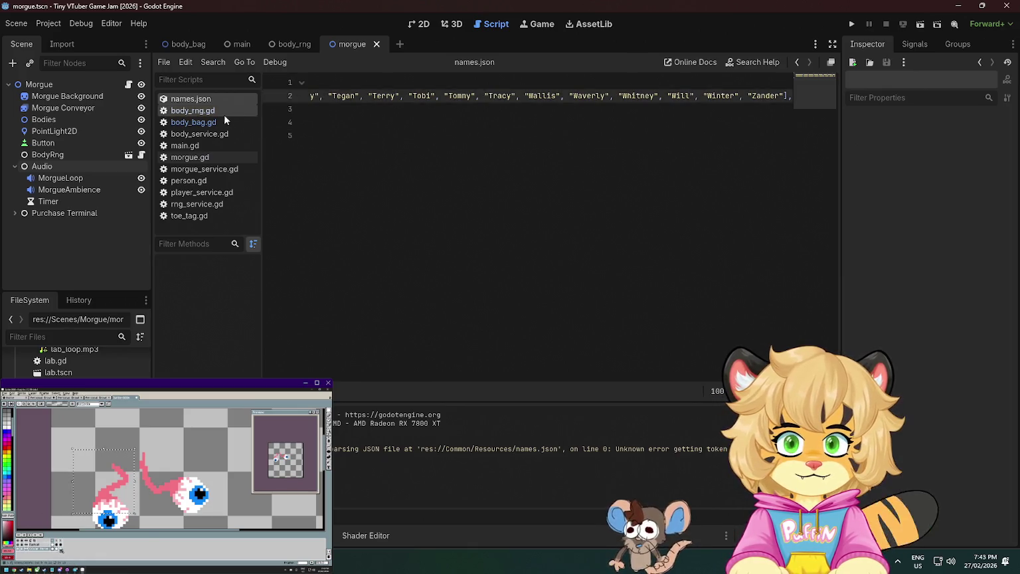
right_click(209, 99)
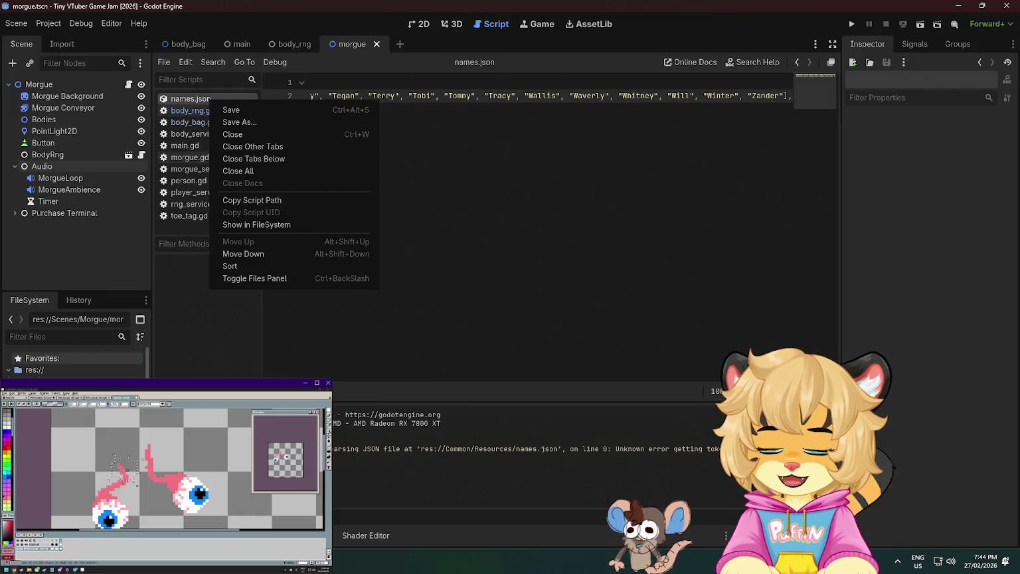
click(256, 226)
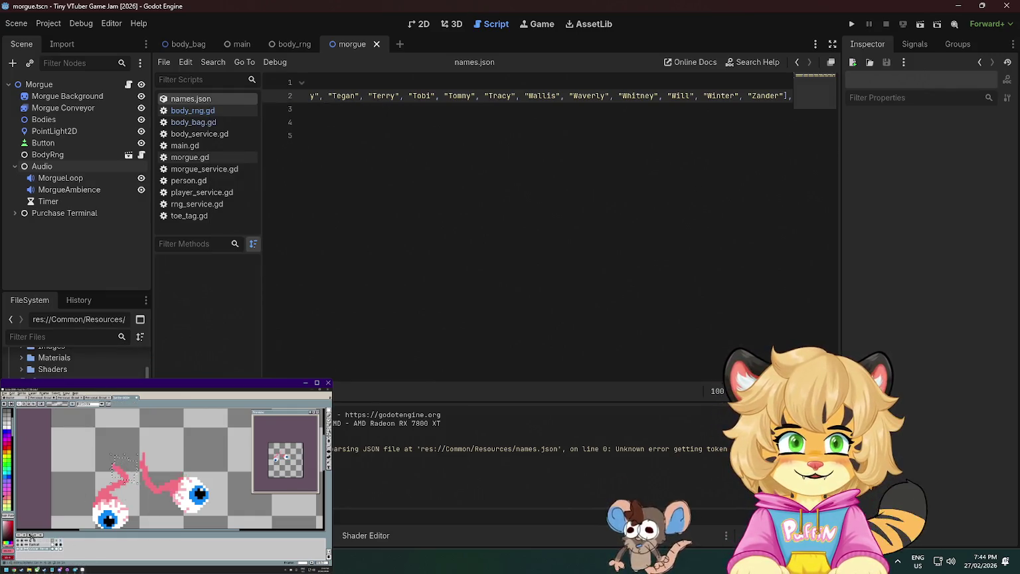
click(191, 169)
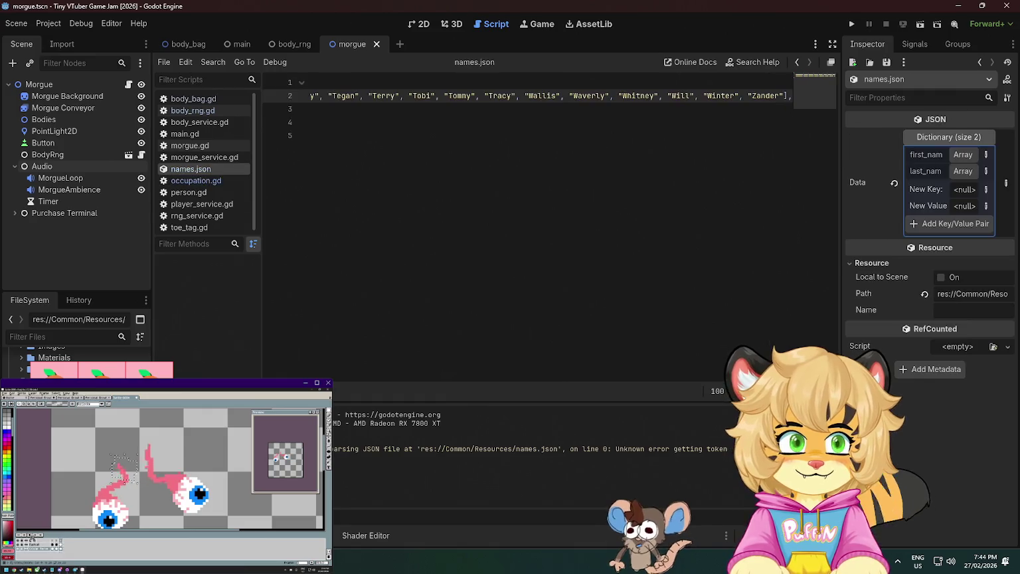
Expand the first_names array and page forward to the end of the list
click(962, 153)
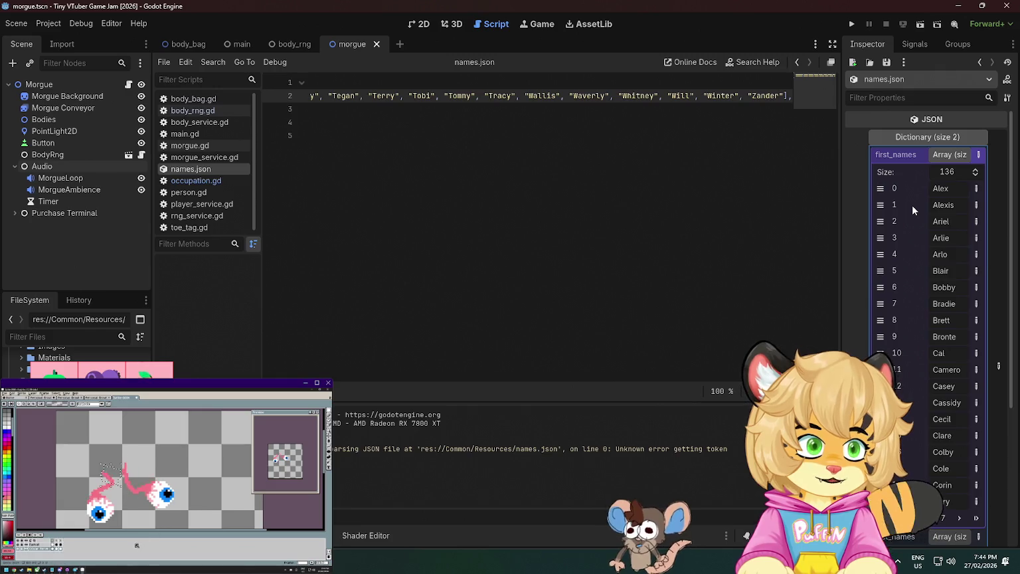
scroll(912, 206, down, 2)
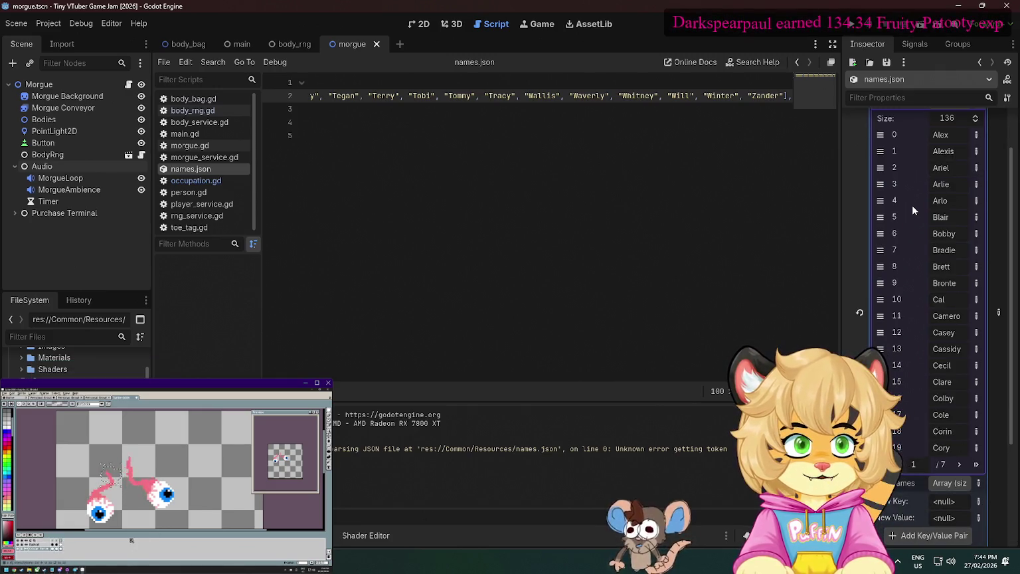
click(961, 464)
click(961, 464)
click(960, 464)
click(960, 463)
click(961, 465)
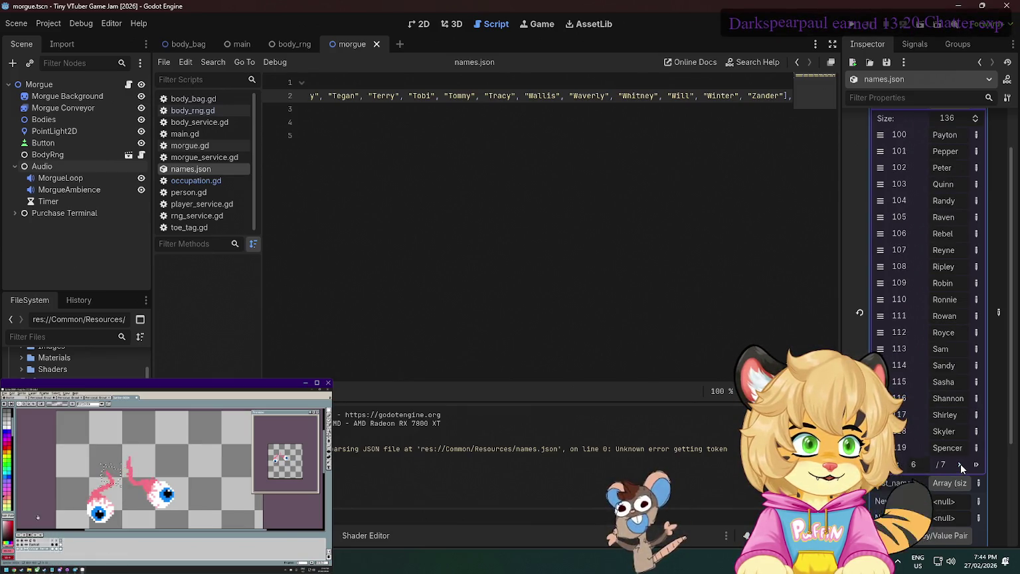
click(960, 465)
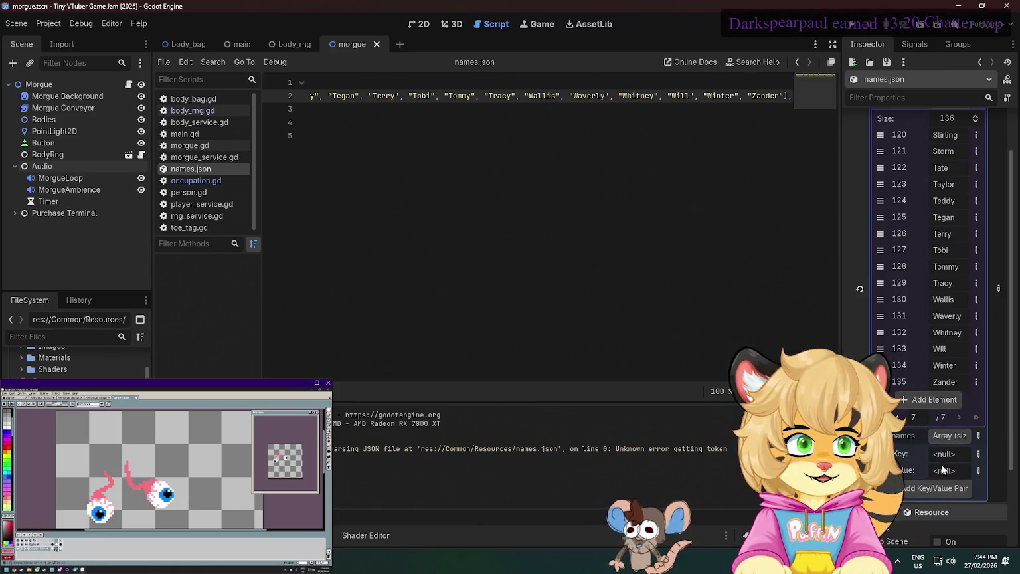
key(ctrl+End)
key(shift+Up)
key(shift+Up)
key(Down)
key(Down)
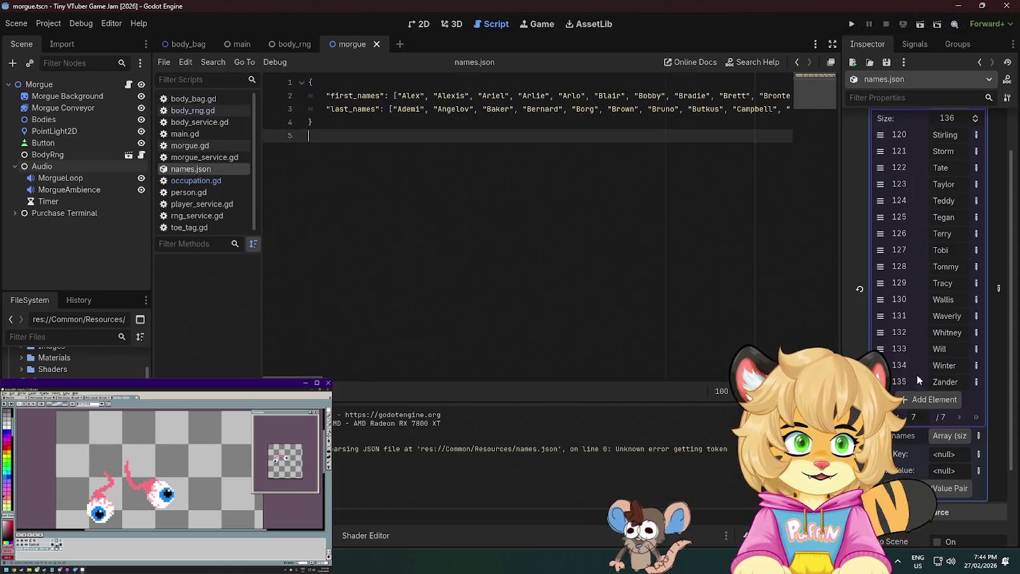
Expand last_names, jump to its last page, and add an empty element
click(950, 437)
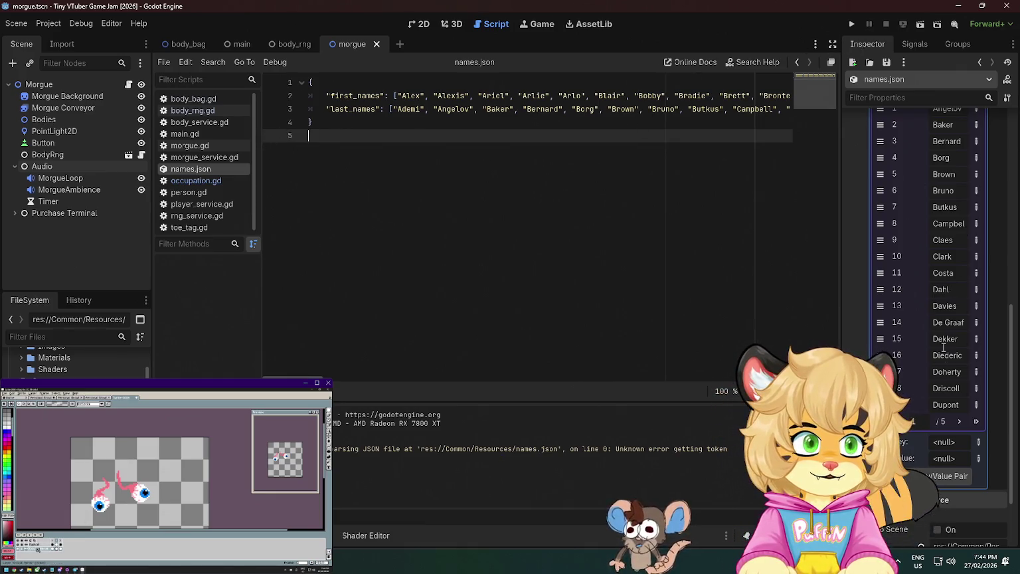
scroll(947, 388, down, 3)
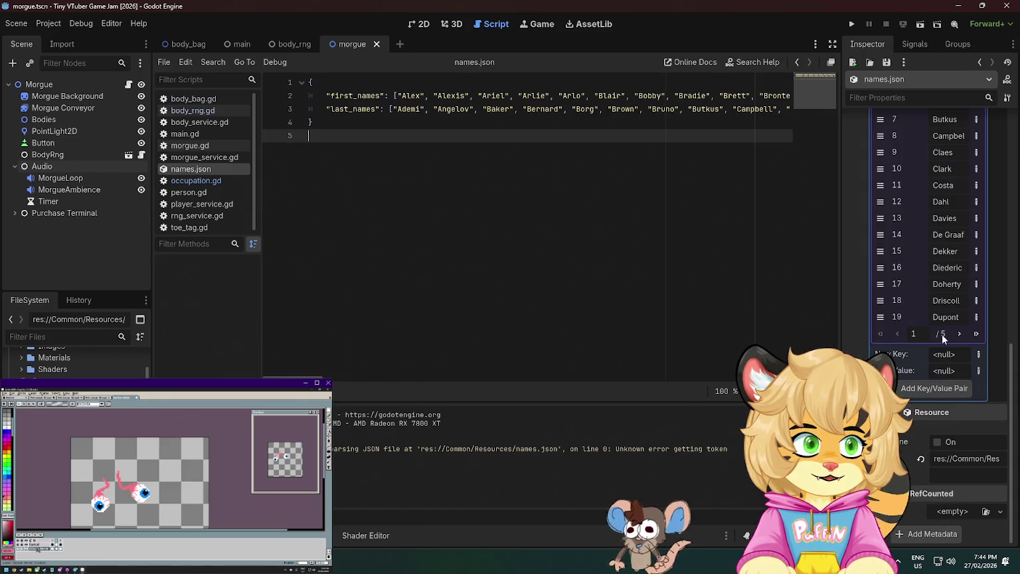
click(959, 334)
click(977, 333)
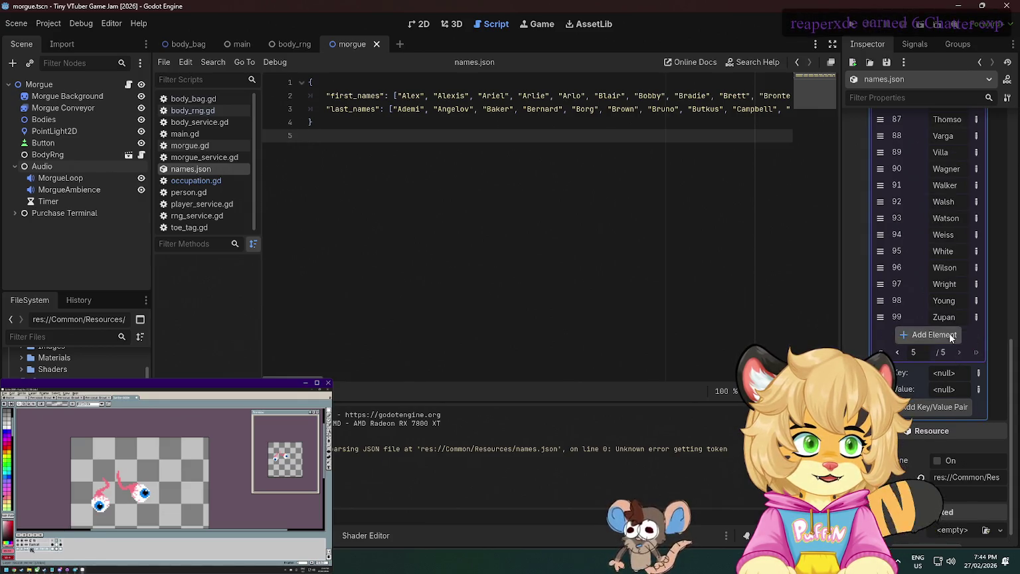
click(949, 334)
click(958, 333)
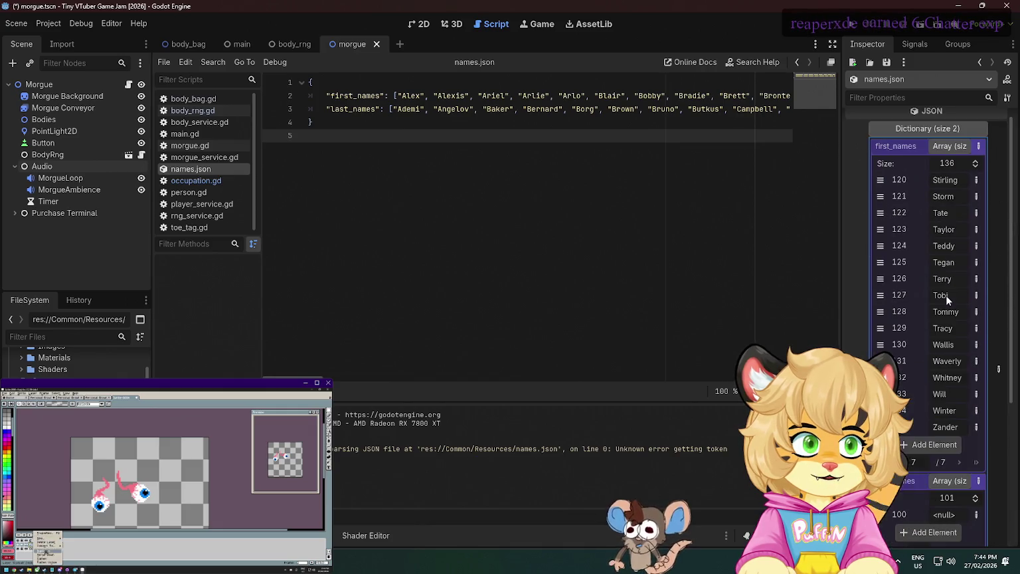
scroll(951, 307, down, 1)
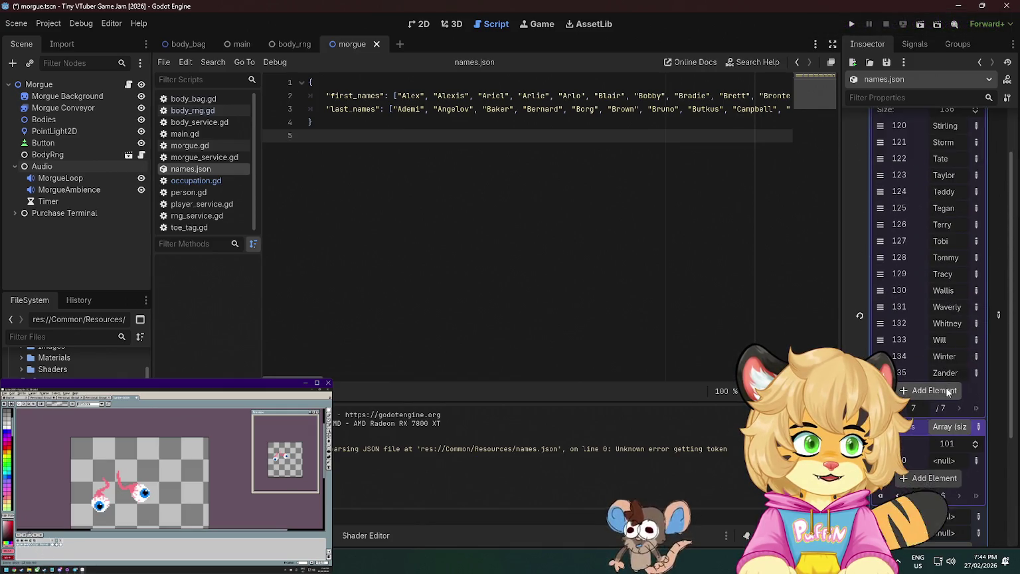
scroll(944, 353, up, 1)
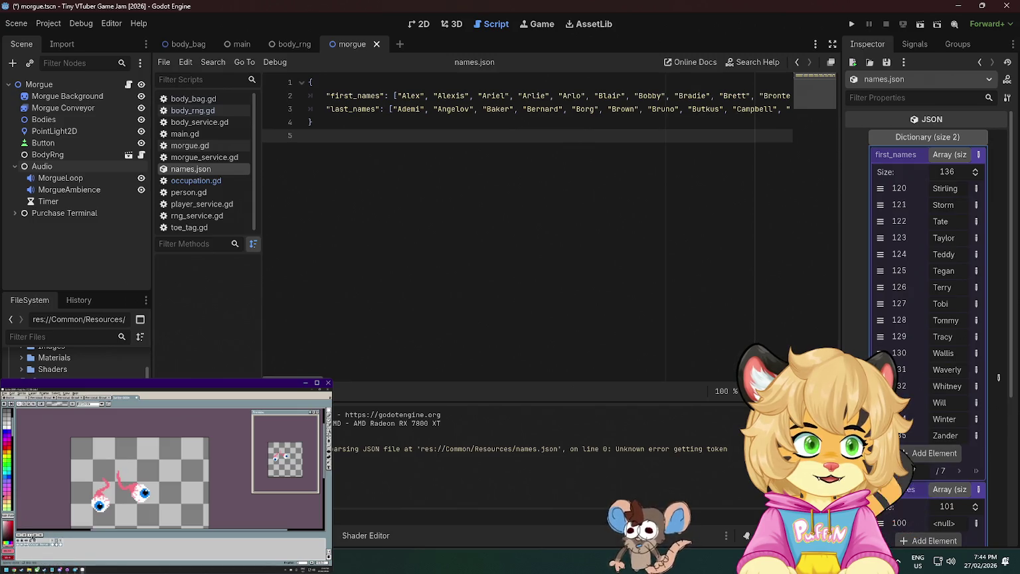
Jump first_names to its last page and add an empty element there
click(897, 471)
click(976, 519)
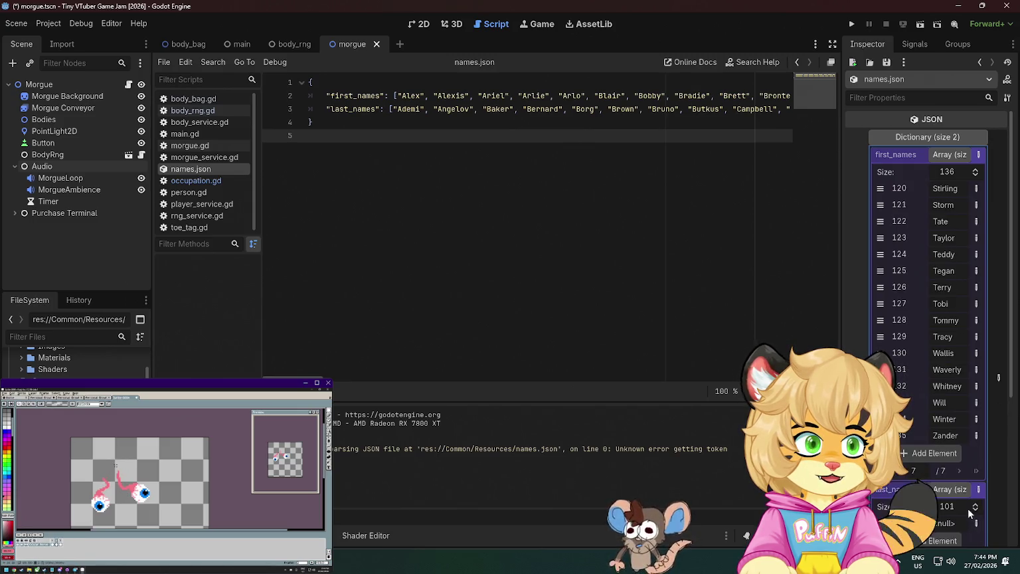
click(946, 456)
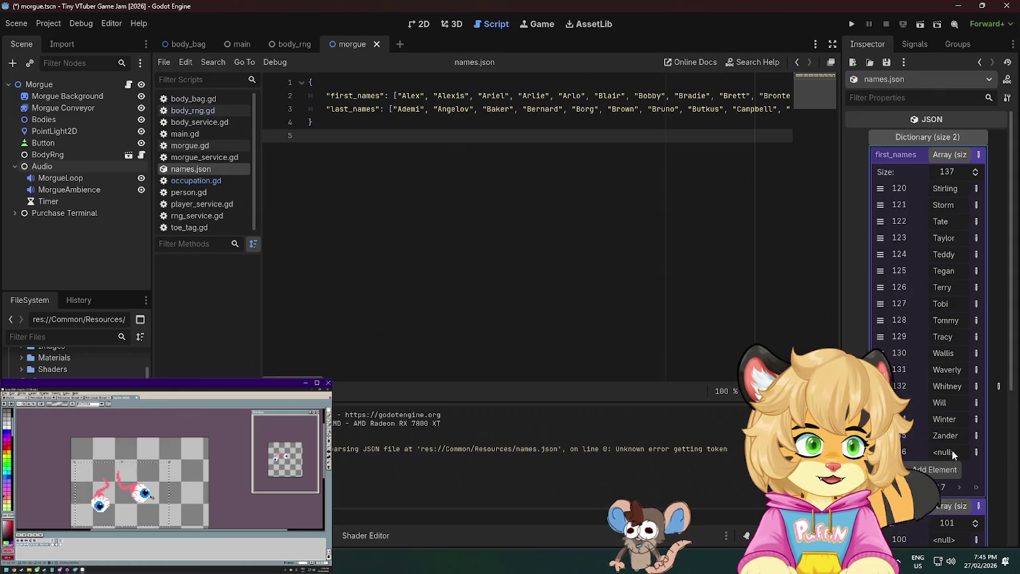
scroll(952, 450, down, 2)
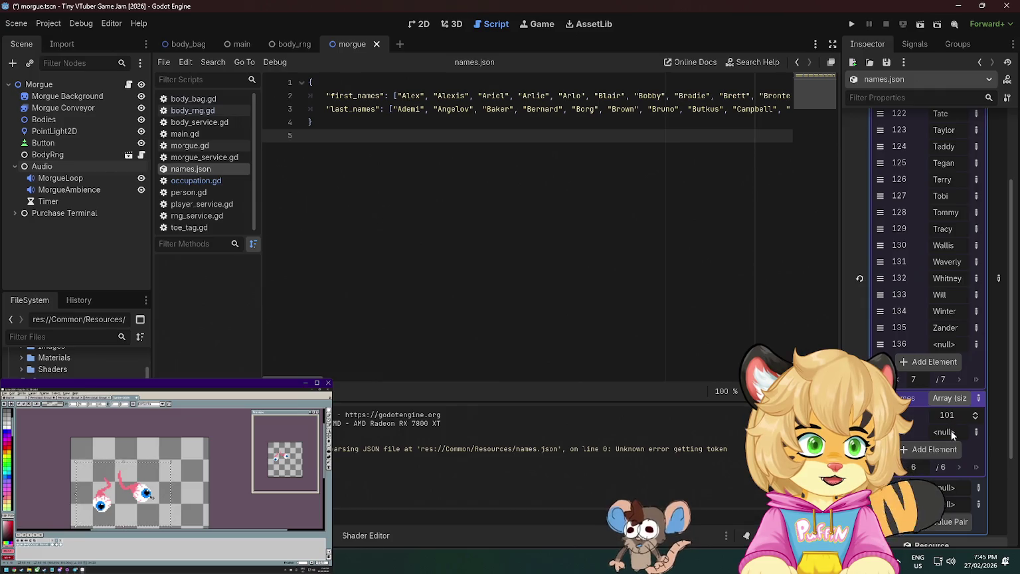
scroll(950, 443, down, 3)
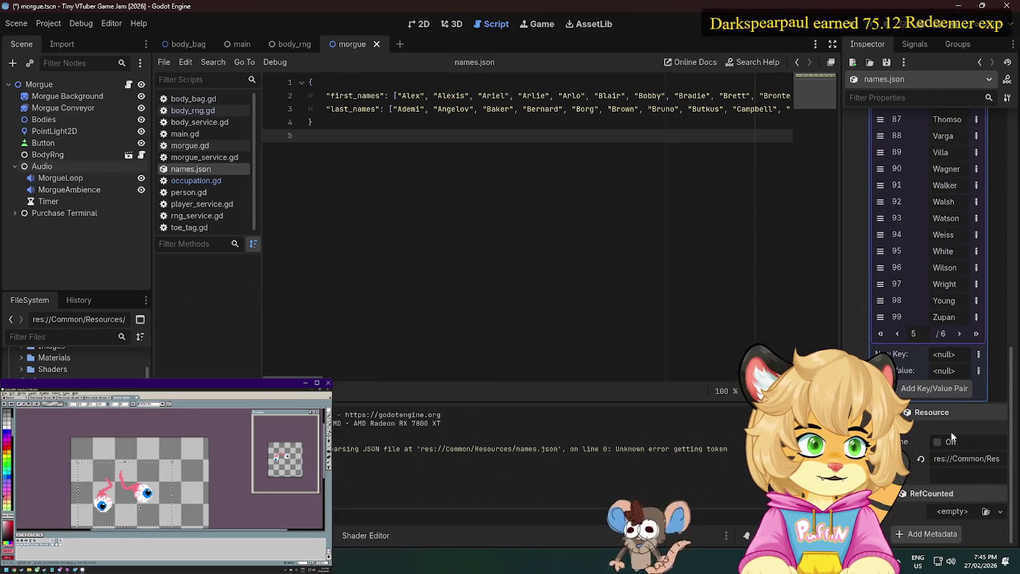
click(959, 333)
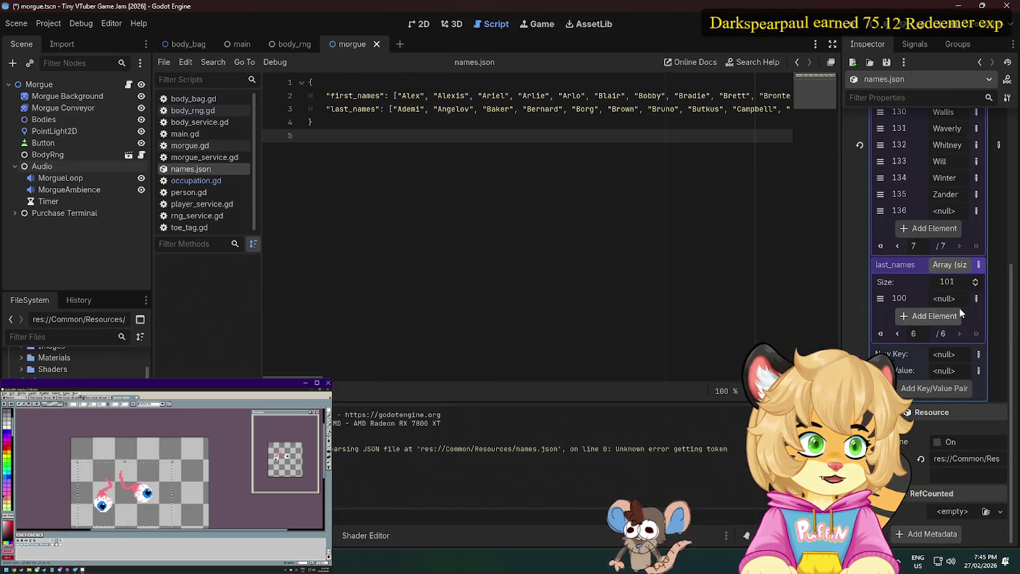
Remove the empty element 100 from last_names, leaving 100 names
right_click(883, 298)
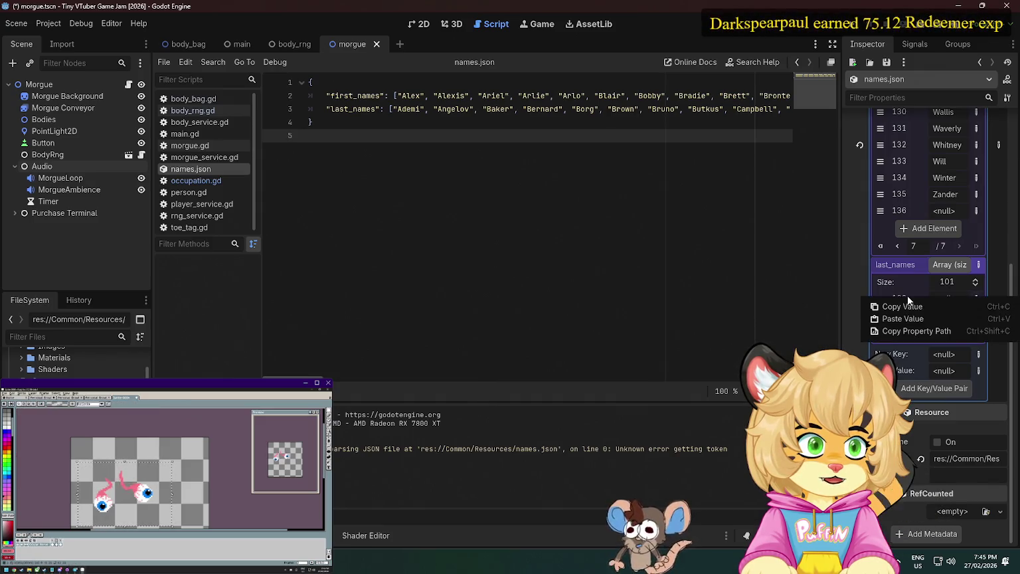
click(966, 296)
click(970, 296)
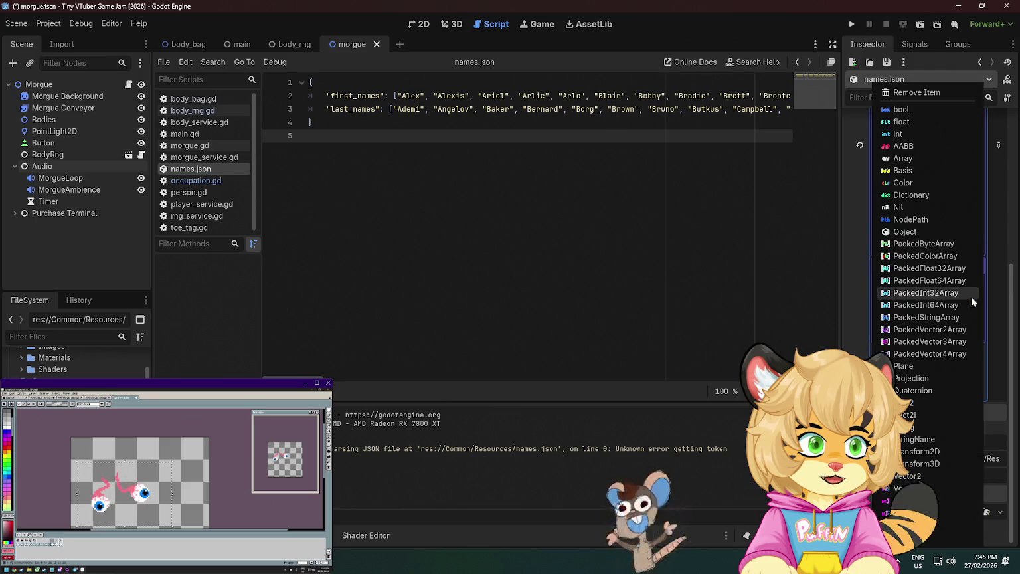
click(915, 93)
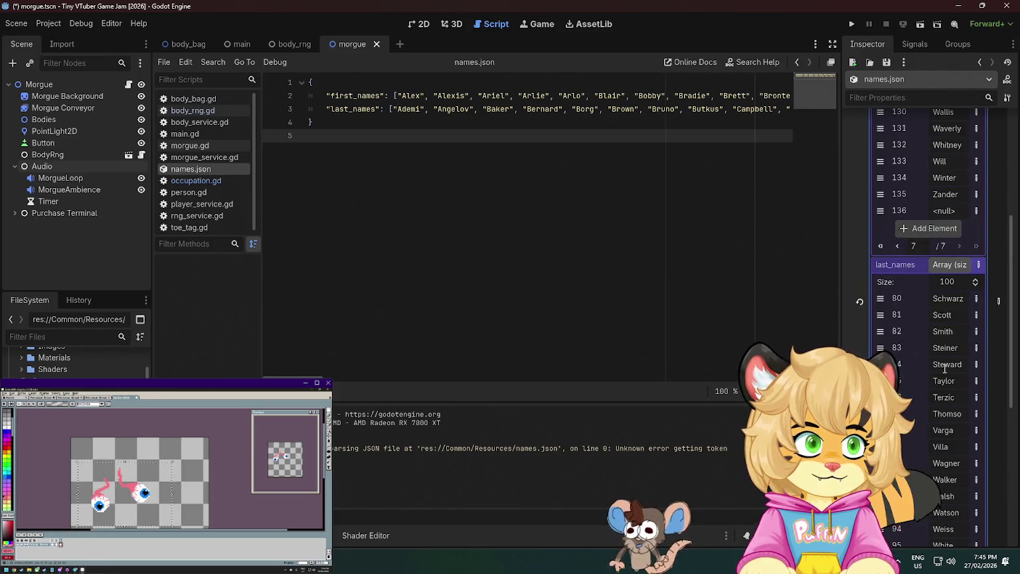
scroll(917, 302, up, 2)
Bring up the type choices for the empty first_names element 136
click(971, 266)
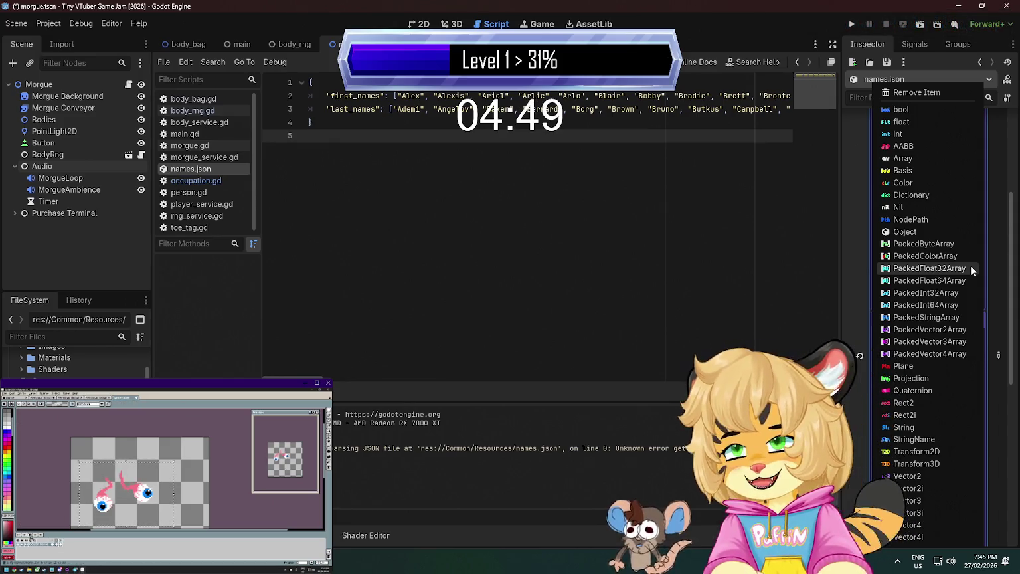
click(849, 180)
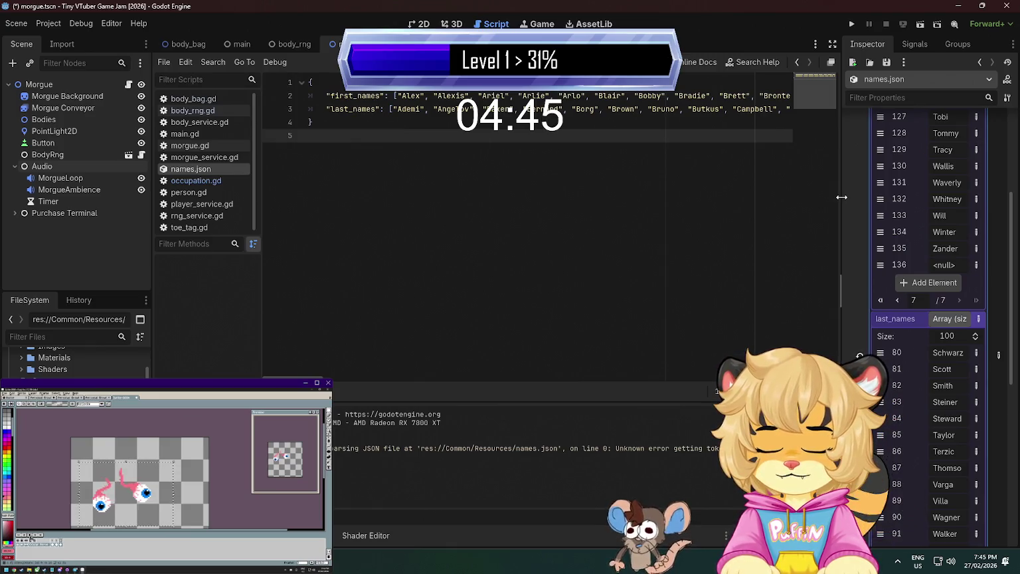
click(975, 265)
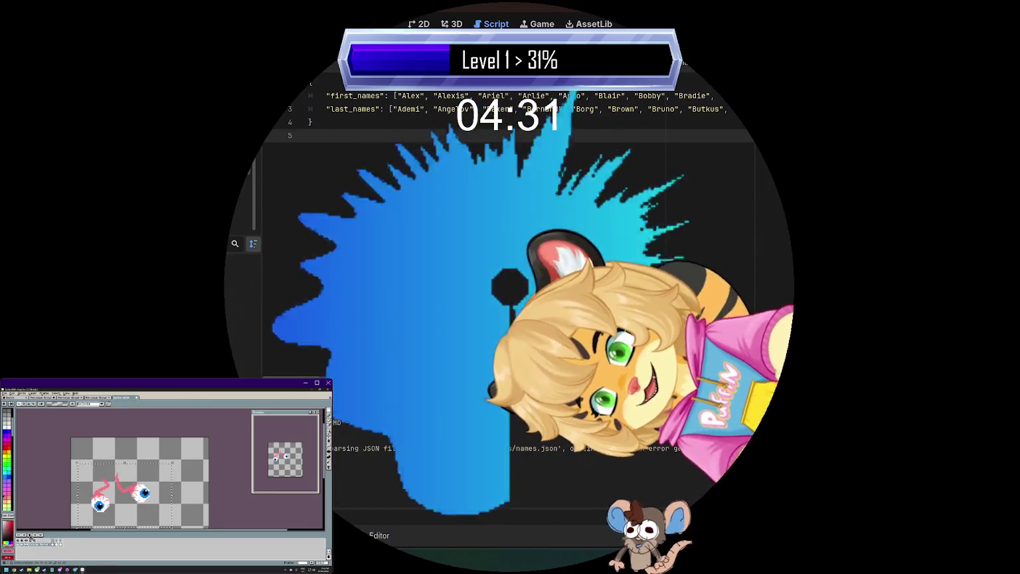
Show the last frame of the eyeball animation in the pixel editor
scroll(57, 512, up, 1)
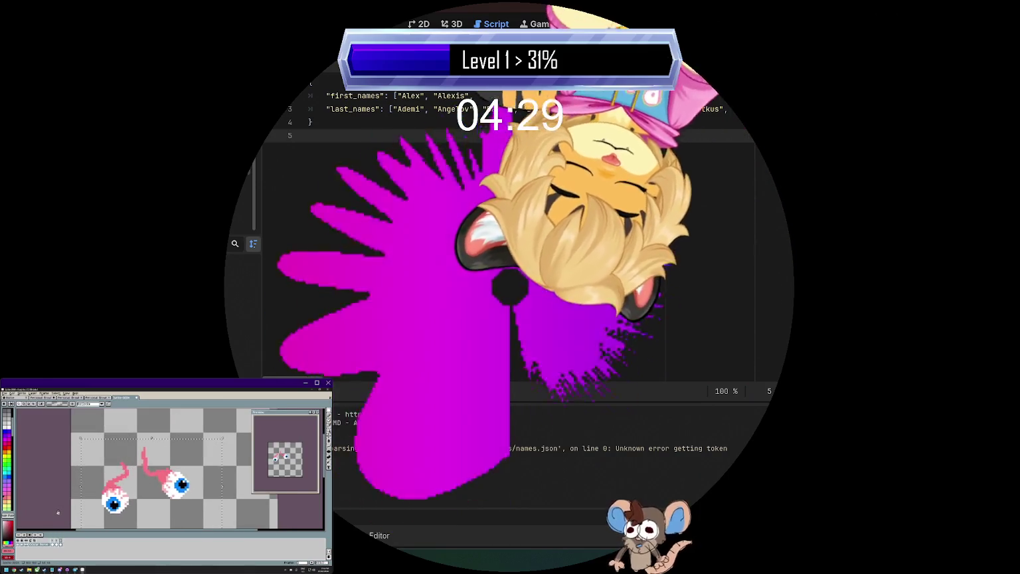
scroll(56, 514, right, 1)
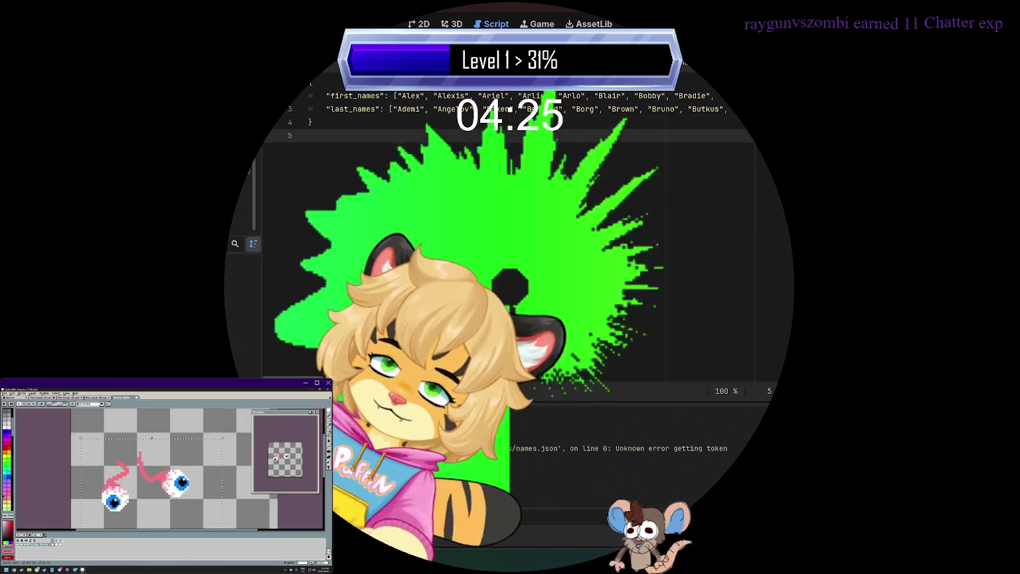
click(41, 536)
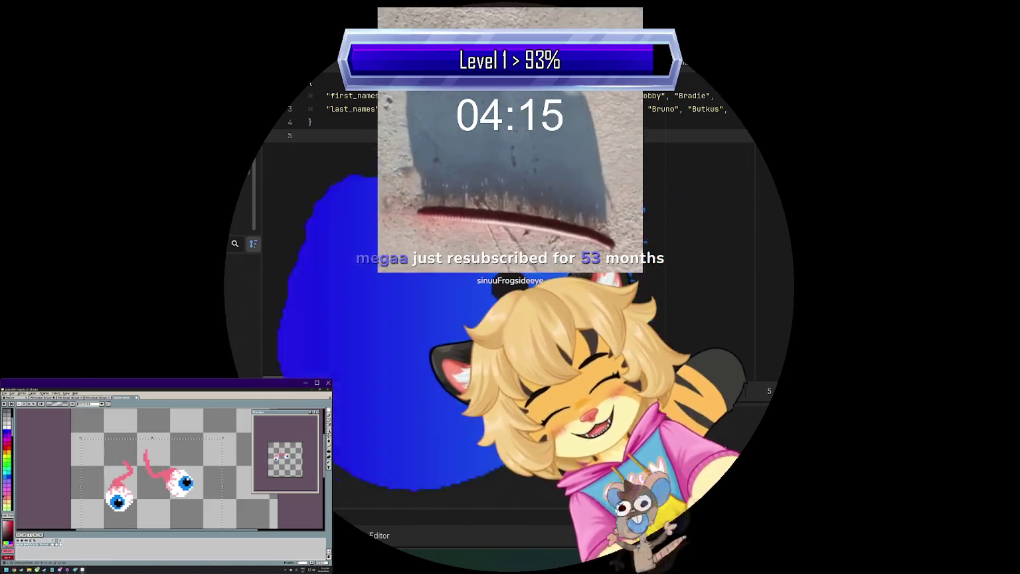
scroll(178, 474, up, 2)
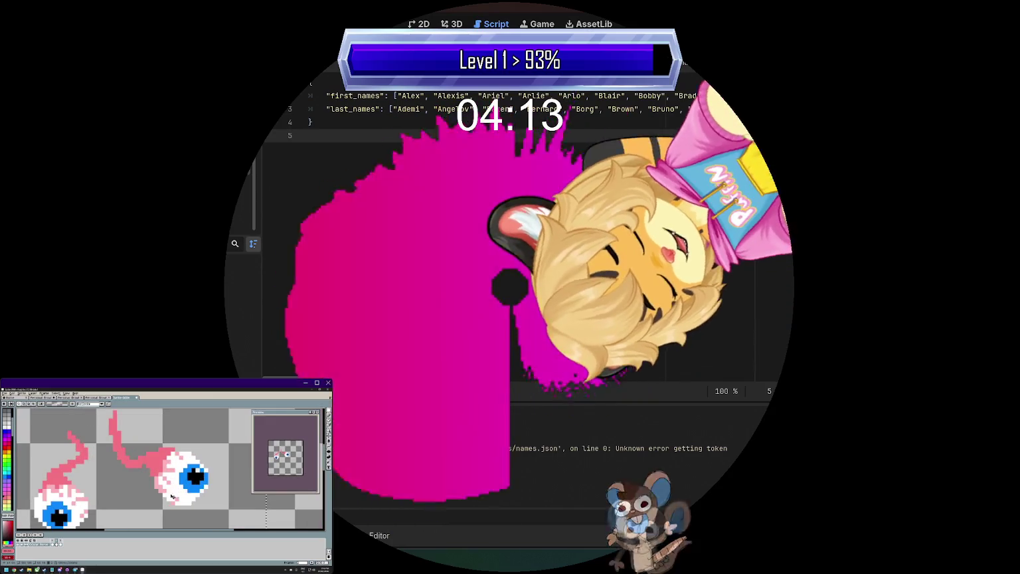
scroll(179, 476, down, 1)
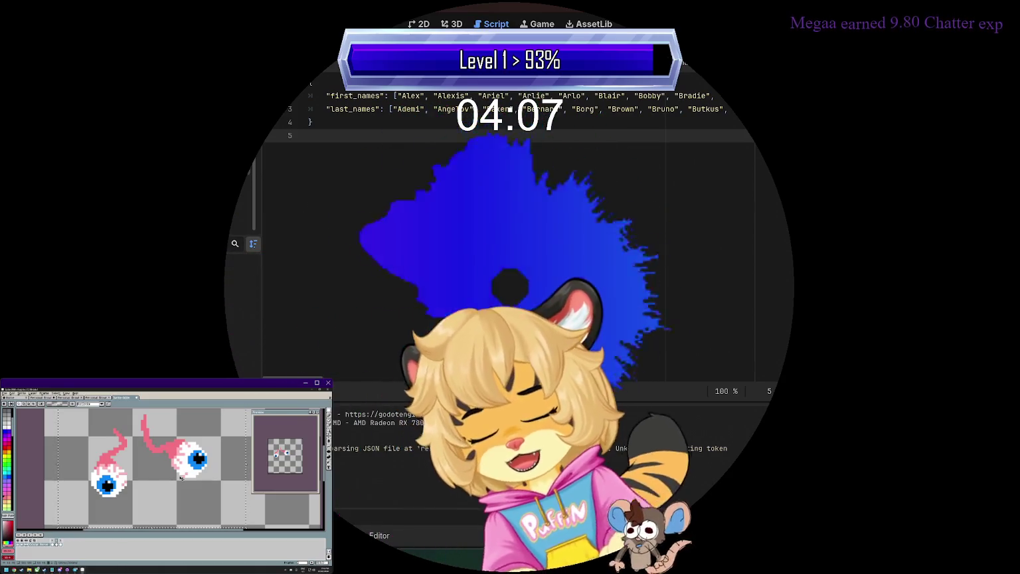
scroll(181, 477, down, 2)
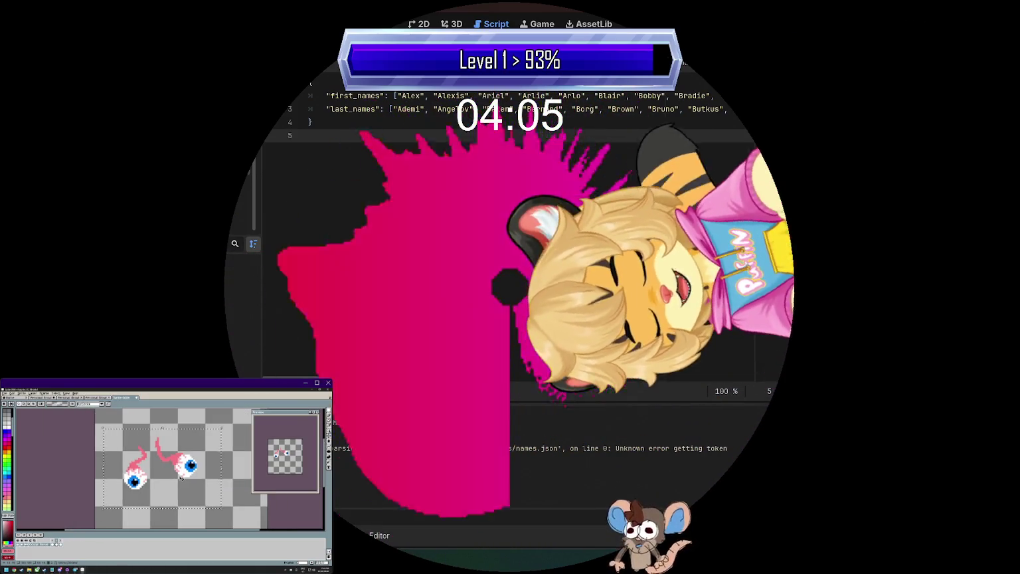
scroll(181, 477, down, 1)
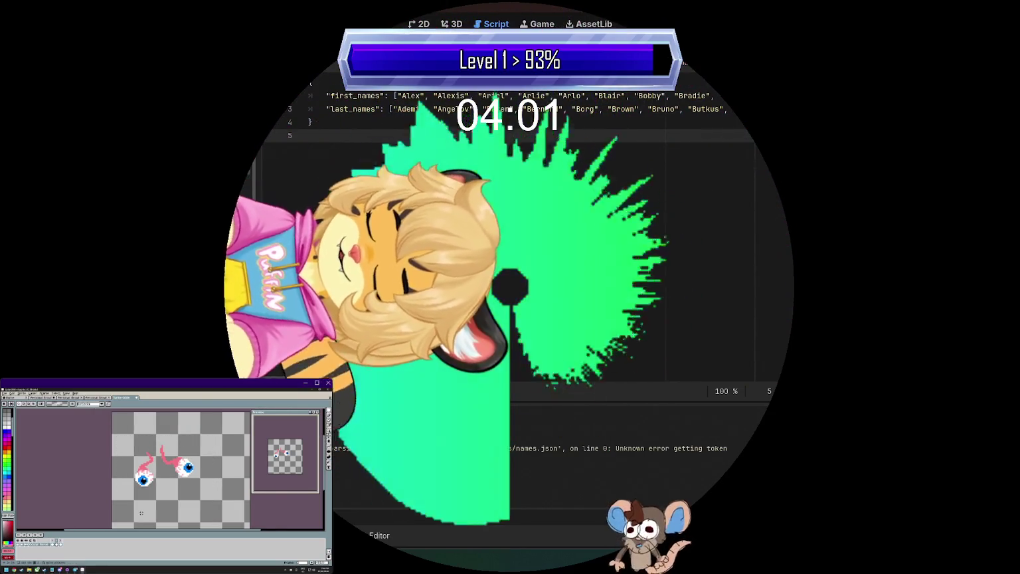
Select the area around the left eyeball, then clear the selection
drag(141, 483, 158, 500)
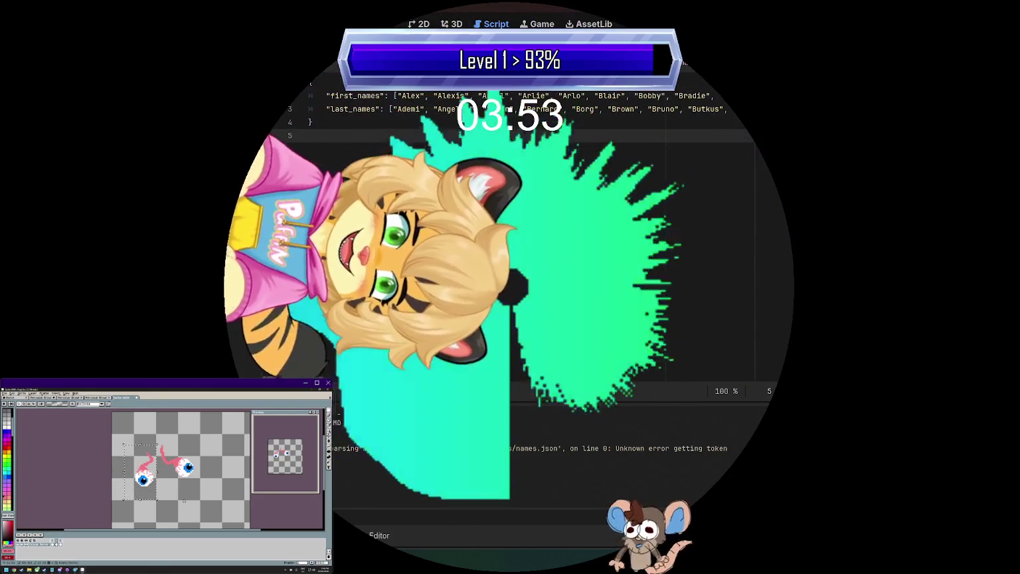
scroll(182, 491, down, 2)
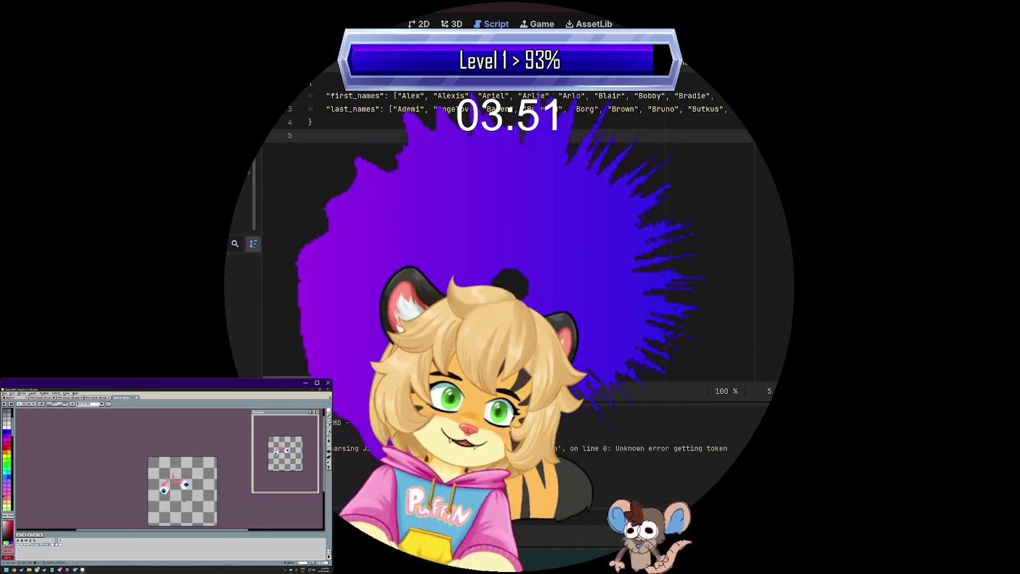
click(132, 506)
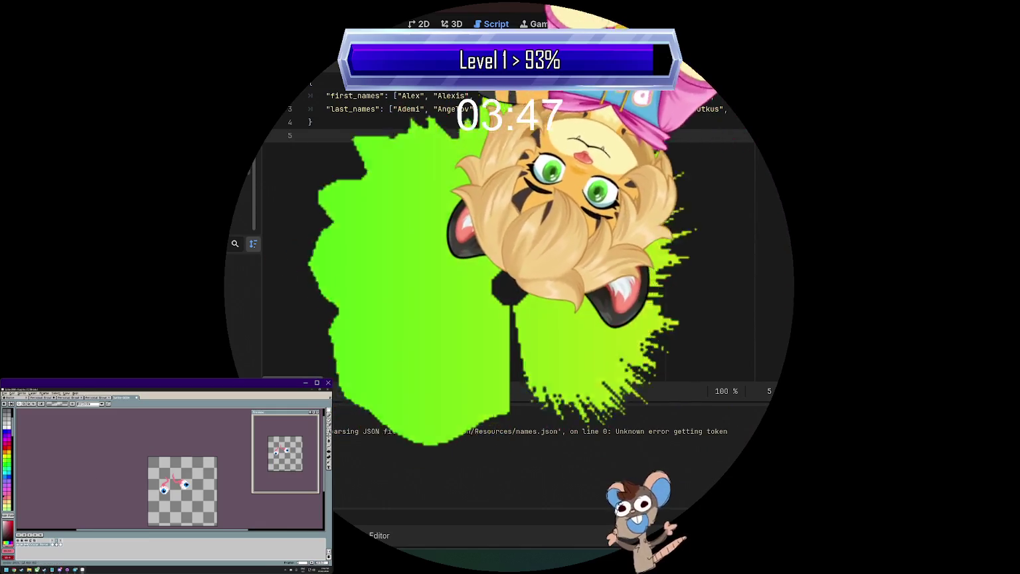
scroll(757, 293, right, 10)
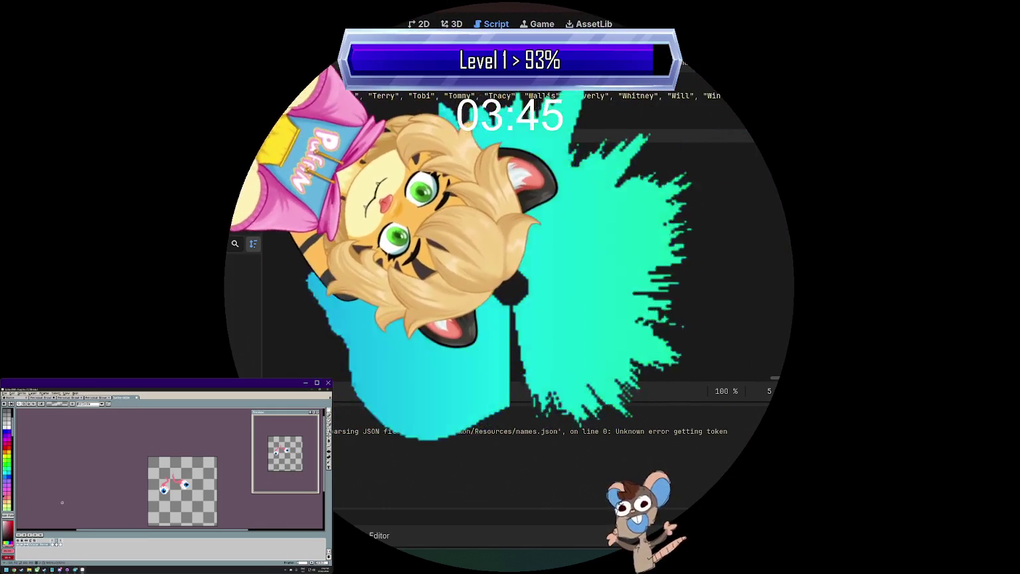
scroll(352, 375, left, 5)
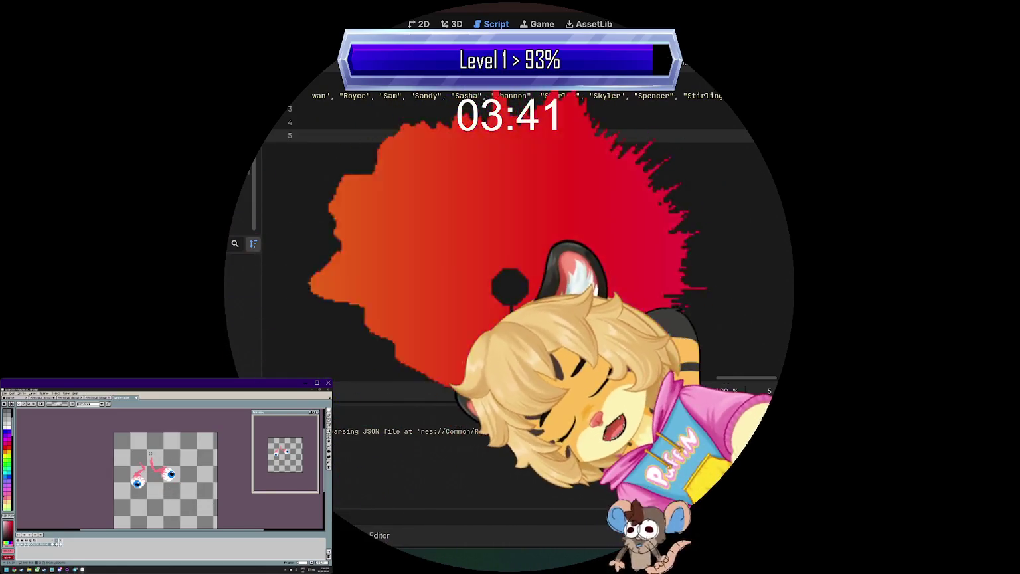
scroll(733, 376, left, 5)
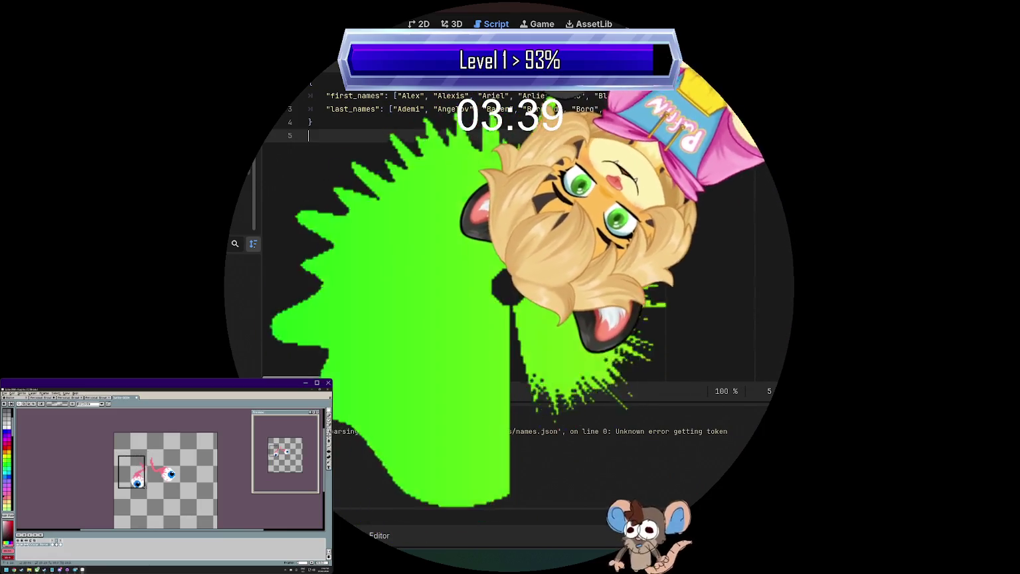
scroll(734, 376, right, 10)
scroll(734, 376, left, 10)
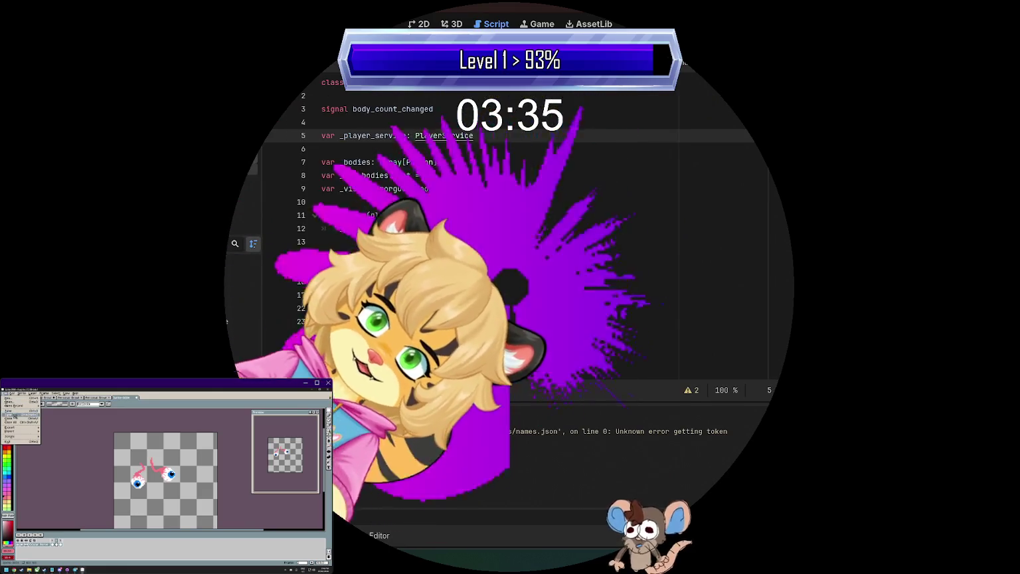
Save the eyeball sprite as a new file
click(12, 406)
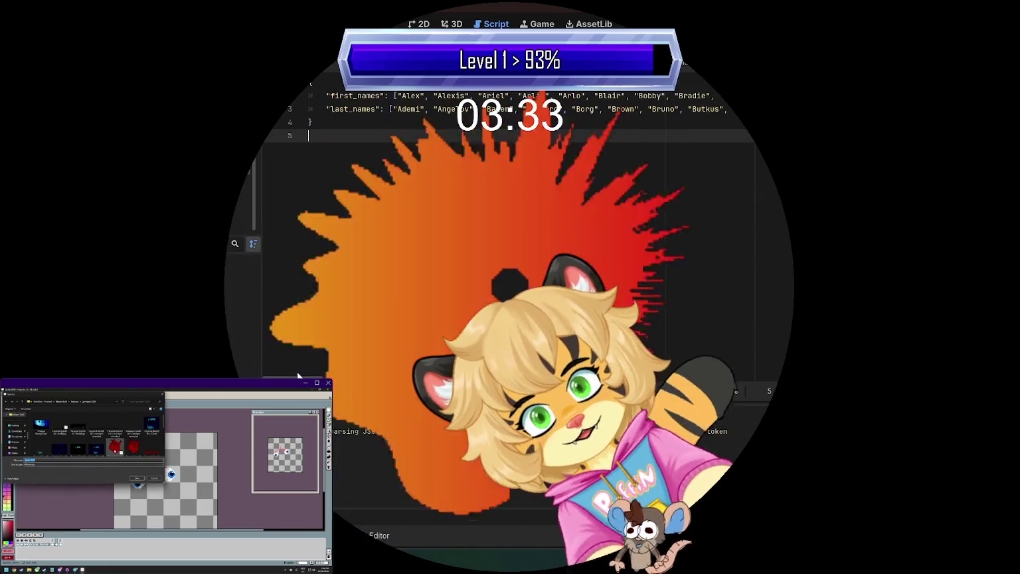
scroll(734, 377, right, 15)
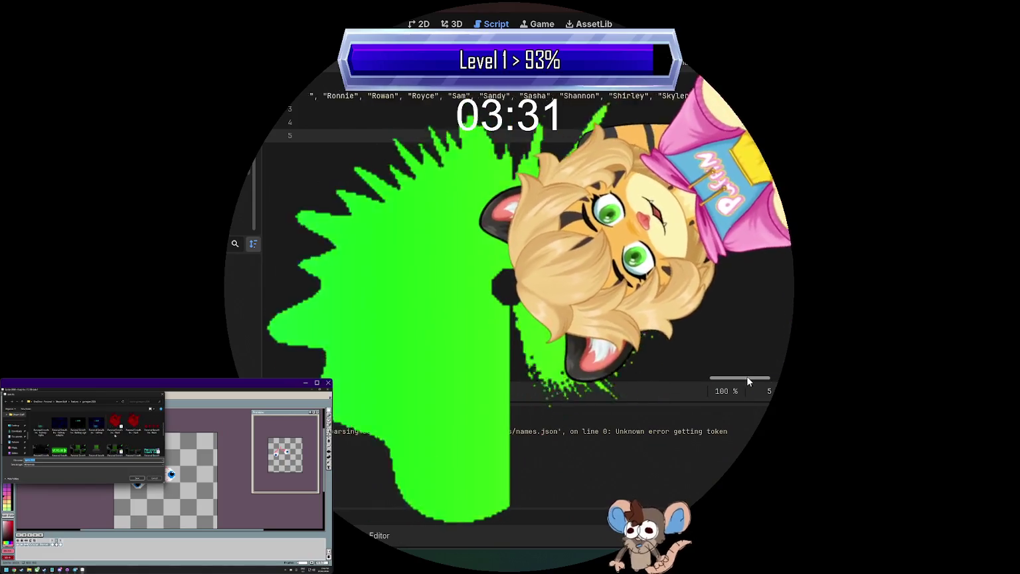
scroll(100, 439, up, 2)
scroll(734, 376, left, 15)
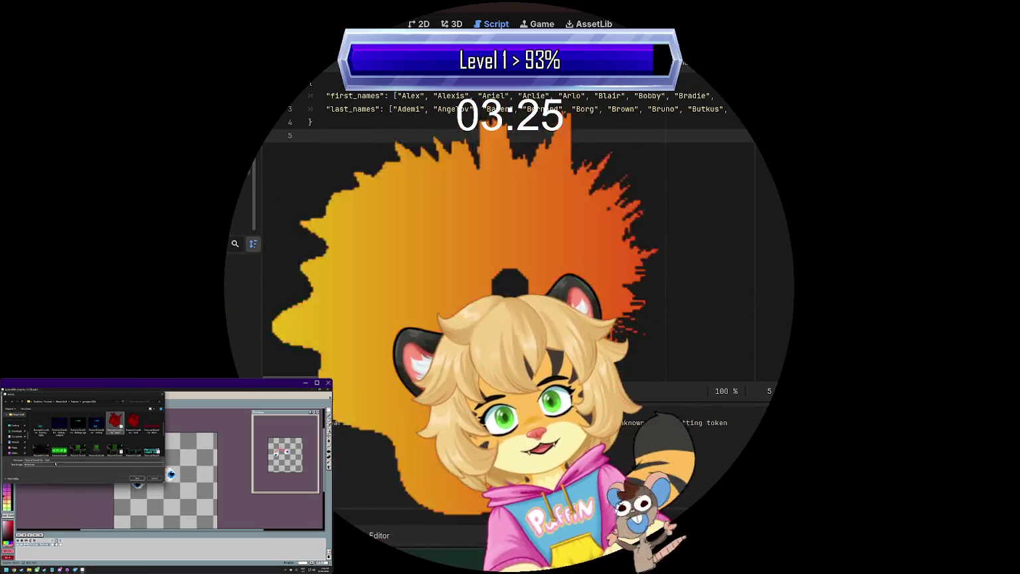
key(ctrl+w)
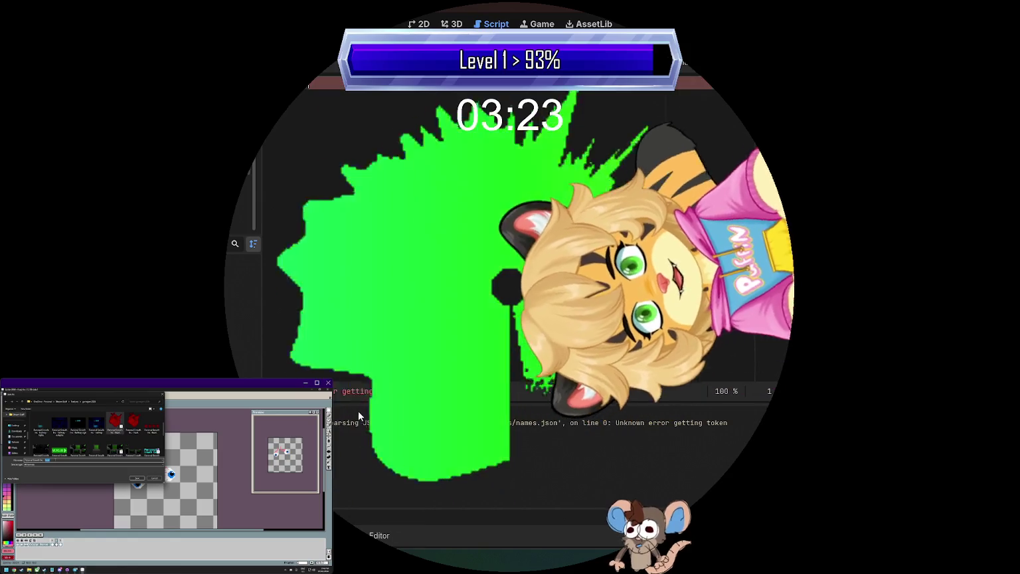
key(Return)
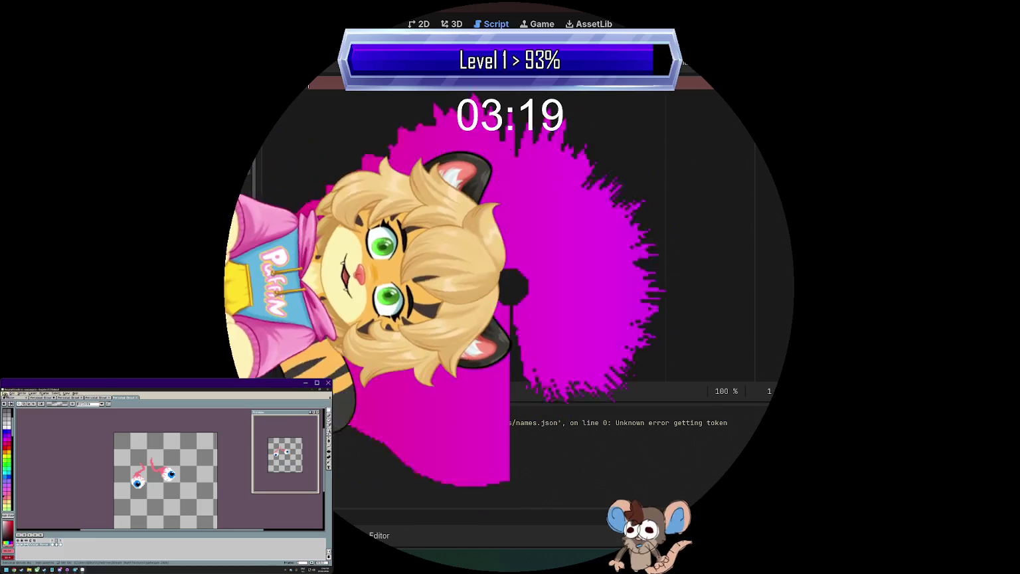
Export the eyeball sprite and generate its sprite sheet
key(alt+f)
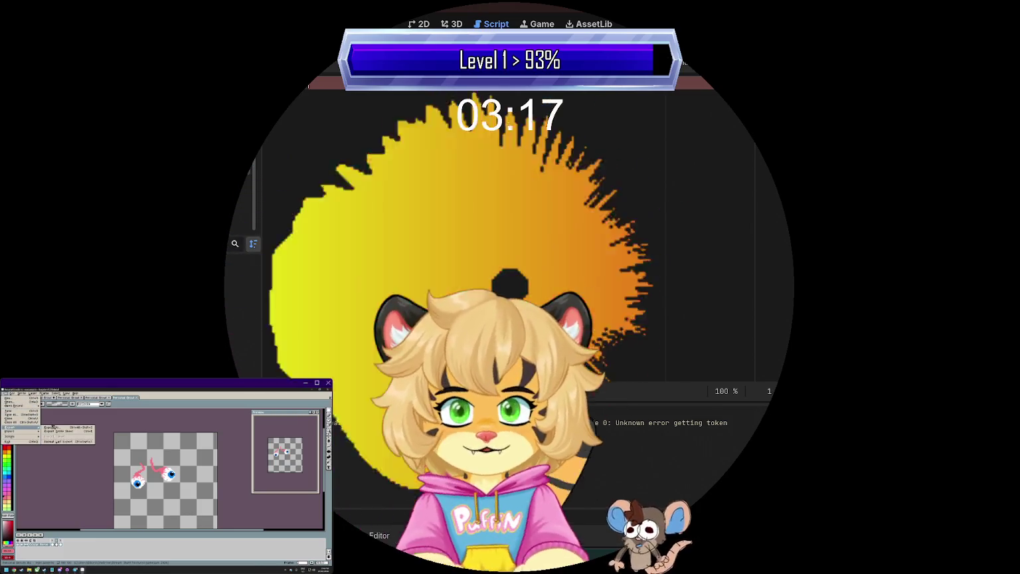
click(53, 427)
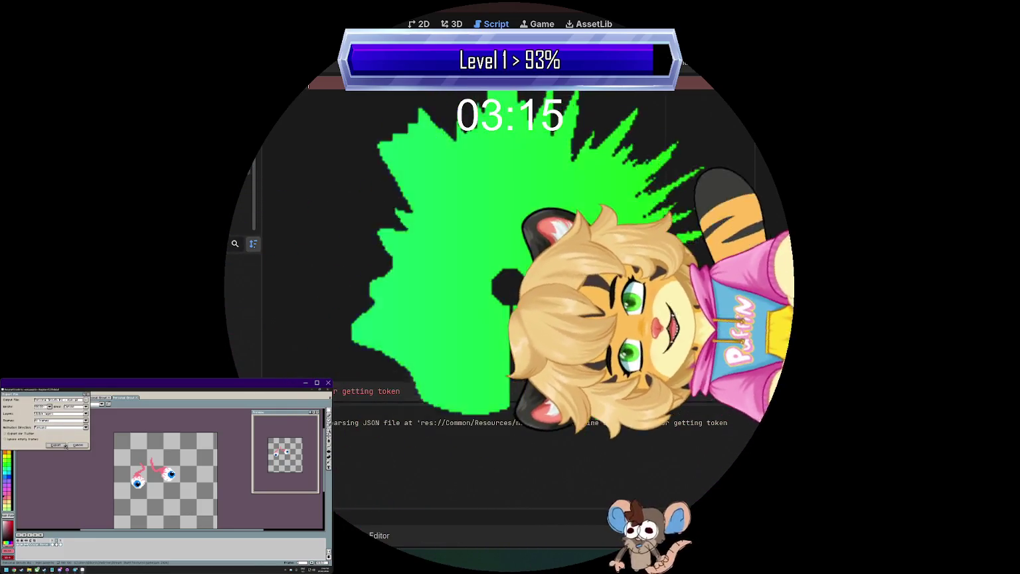
click(64, 445)
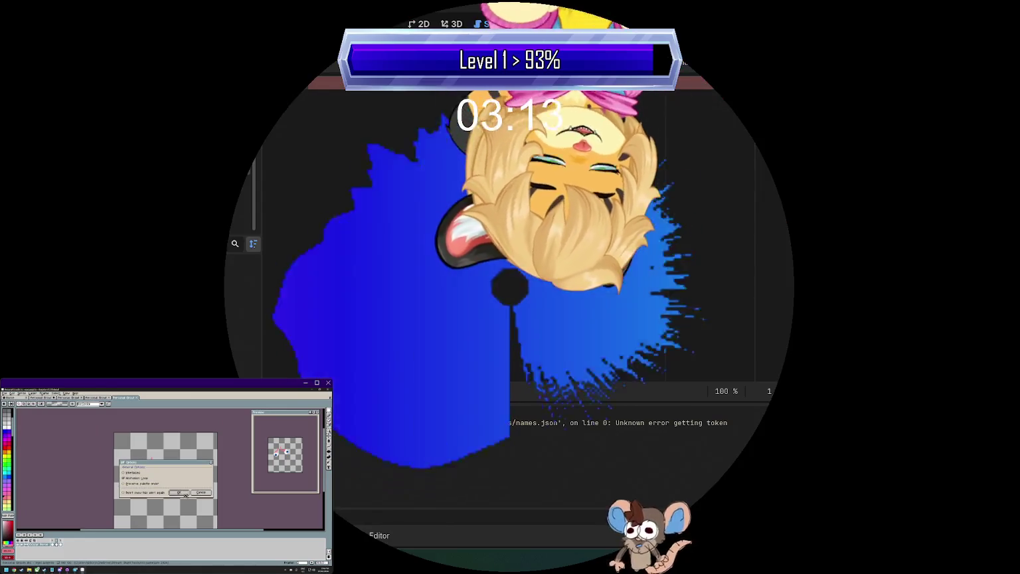
click(184, 494)
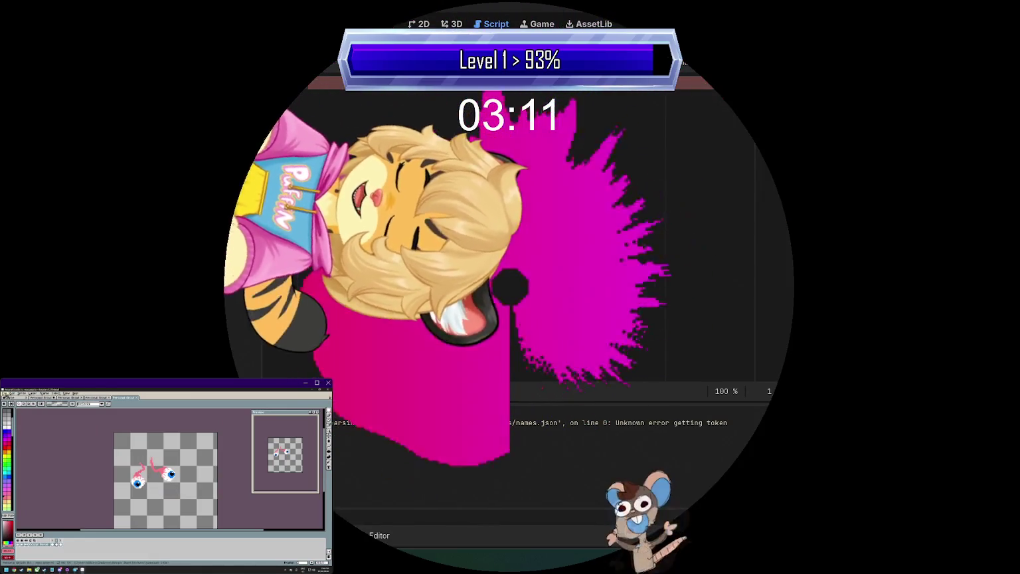
click(6, 393)
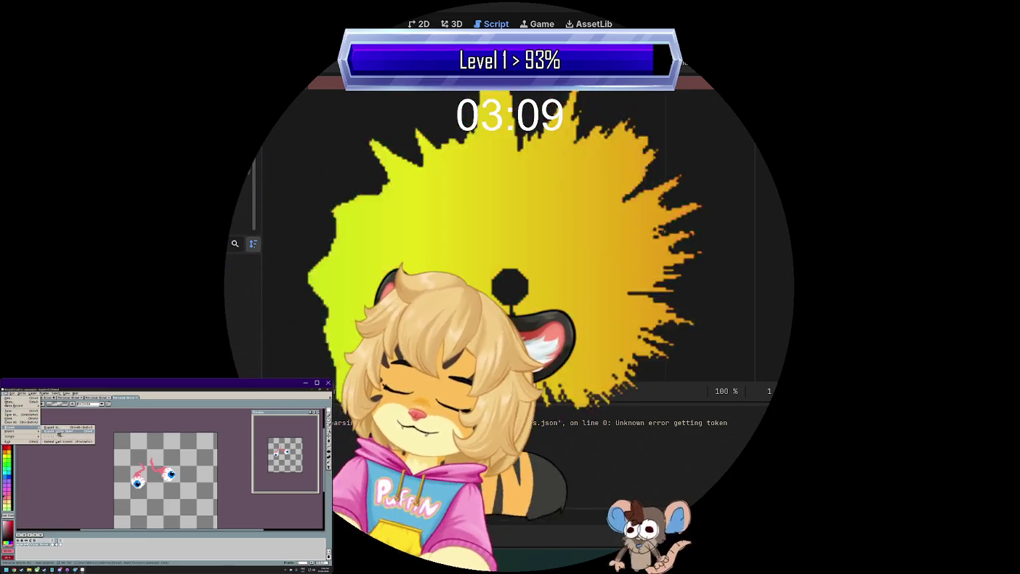
click(57, 431)
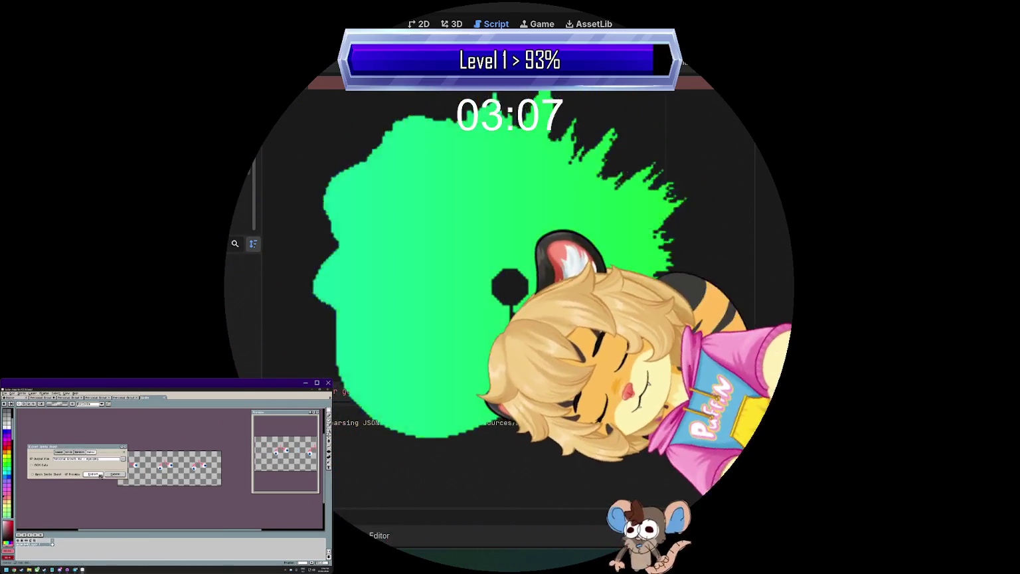
click(100, 475)
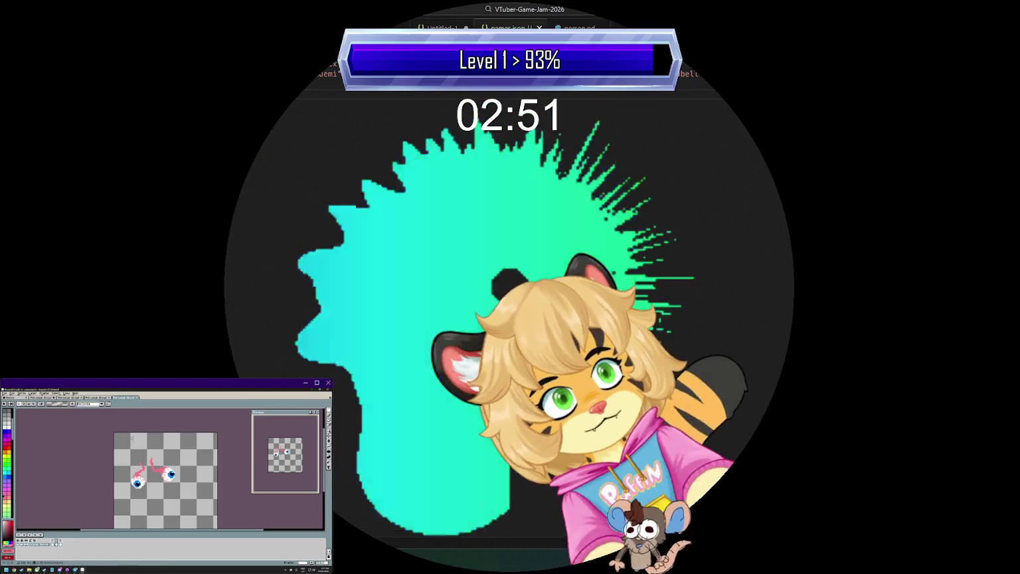
Compare the red heart and eyeball documents, then bring the Godot editor forward
click(97, 397)
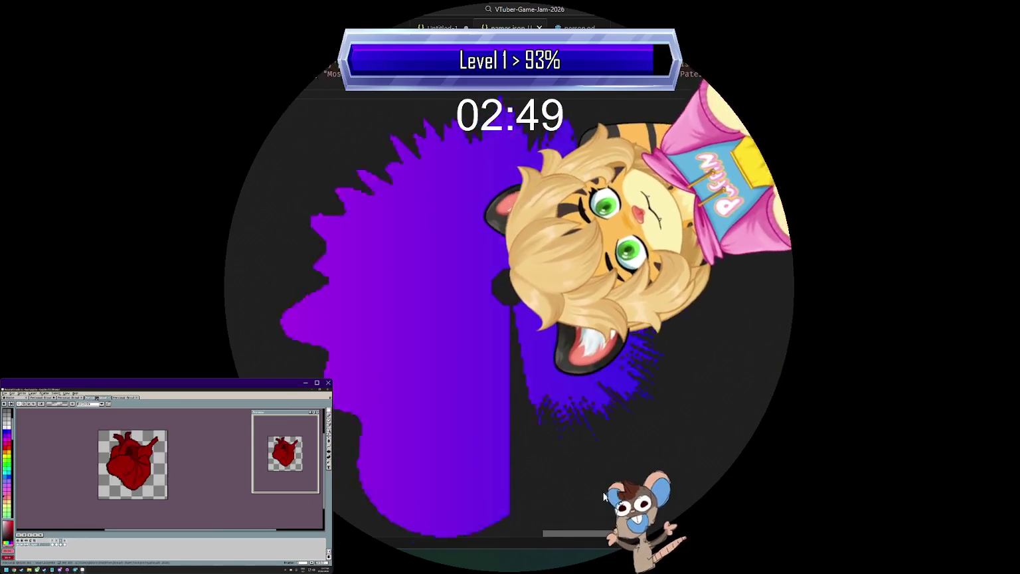
click(126, 398)
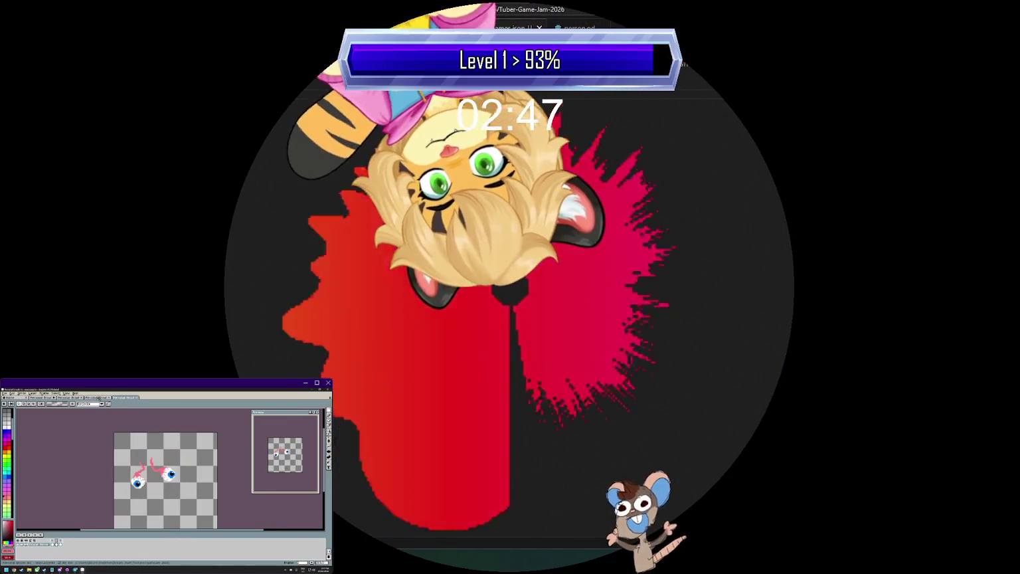
click(98, 397)
click(126, 397)
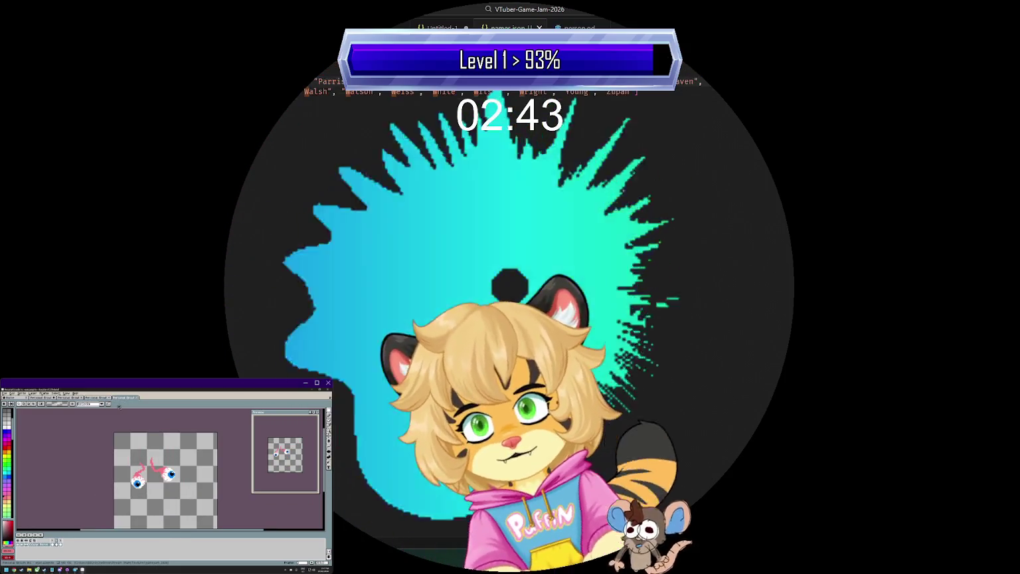
click(97, 397)
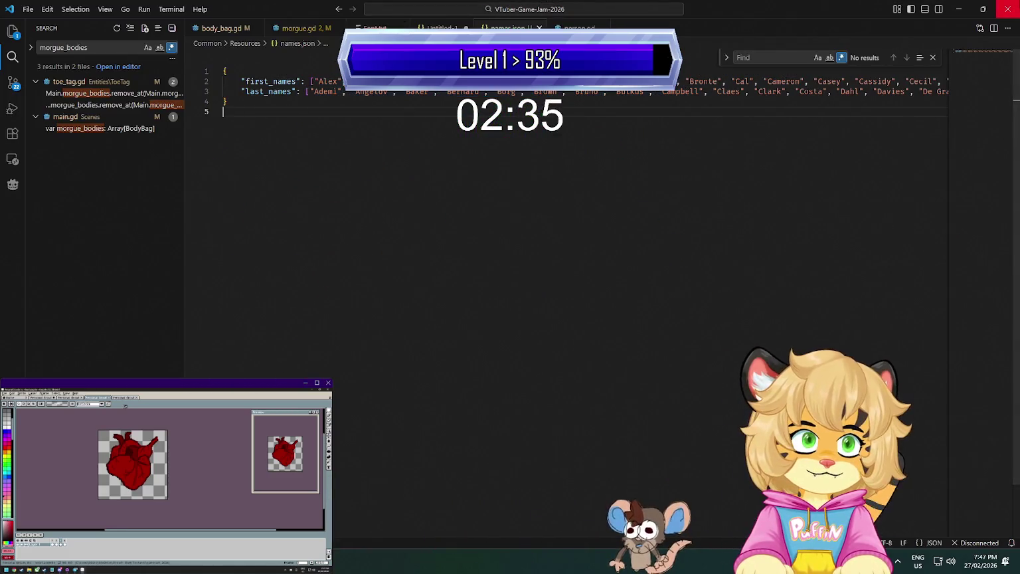
click(1008, 9)
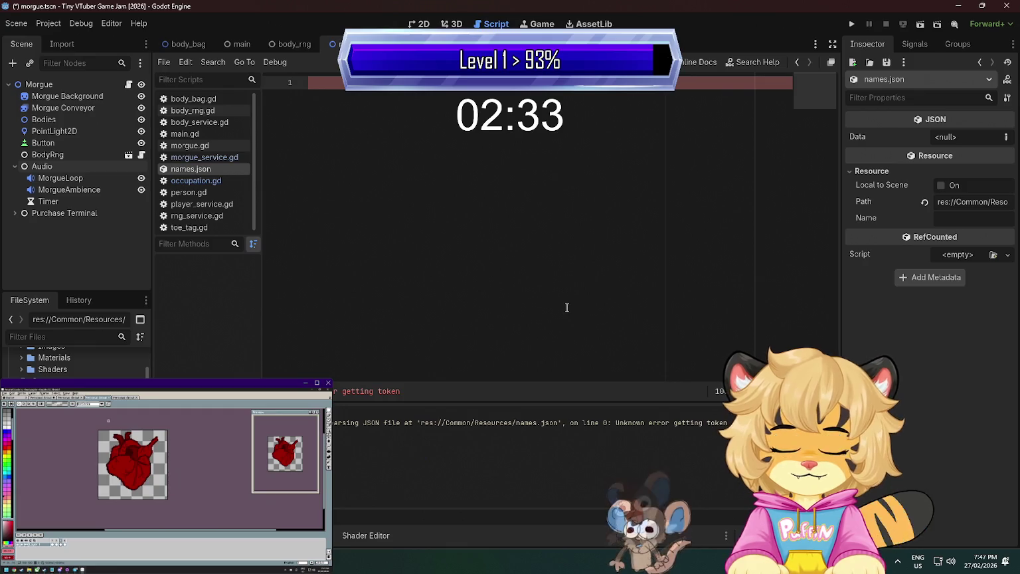
Save the morgue scene, then close and reopen names.json to reload its name lists
key(ctrl+s)
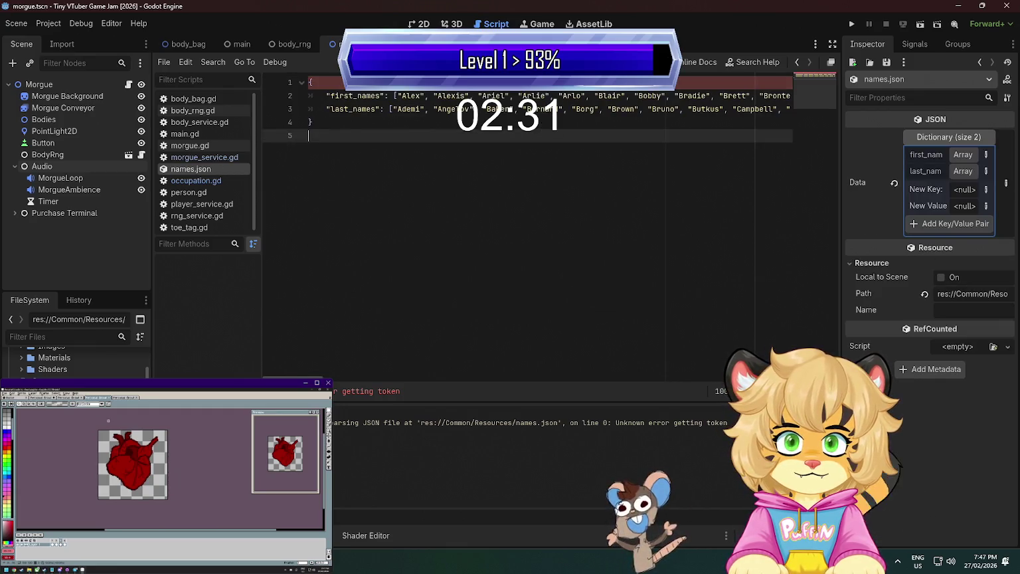
middle_click(191, 169)
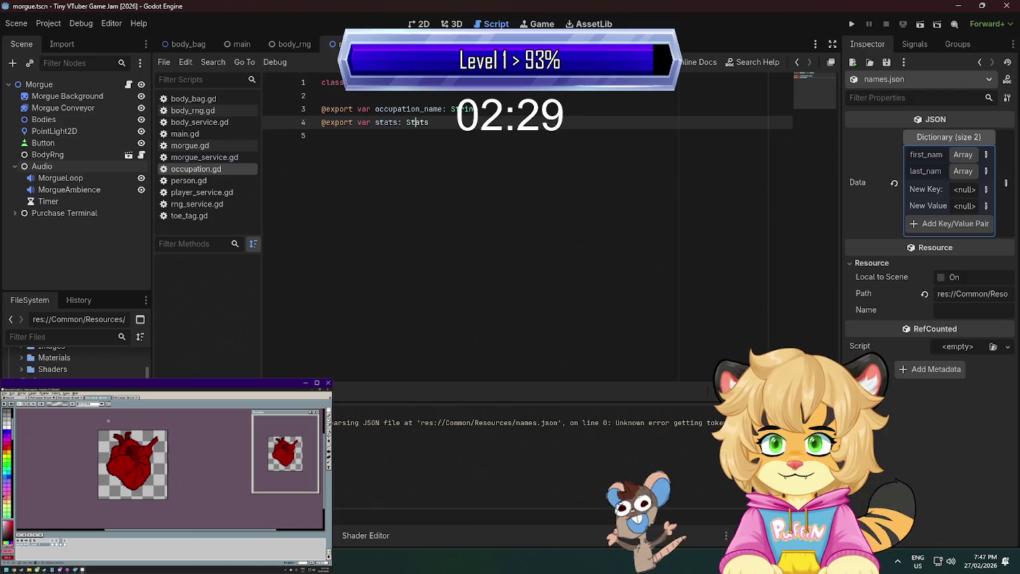
key(ctrl+shift+t)
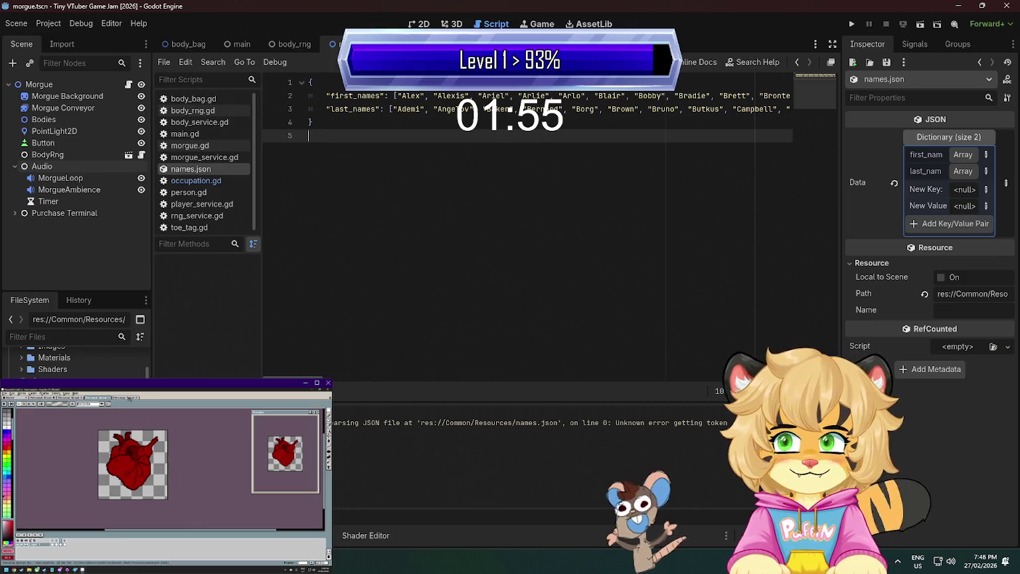
mouse_move(292, 376)
mouse_down()
mouse_move(598, 372)
mouse_move(627, 358)
mouse_move(189, 339)
mouse_up()
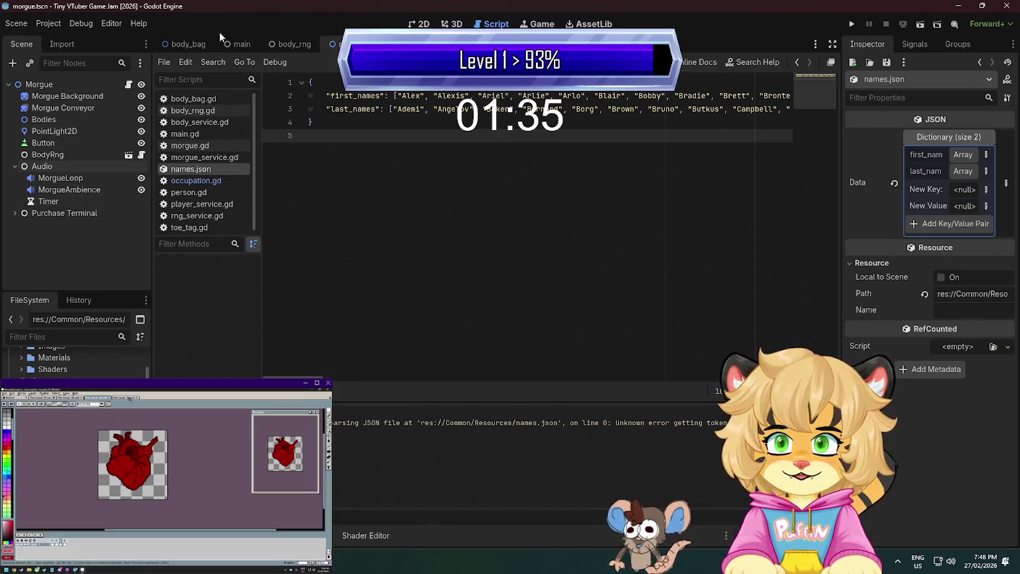
click(236, 45)
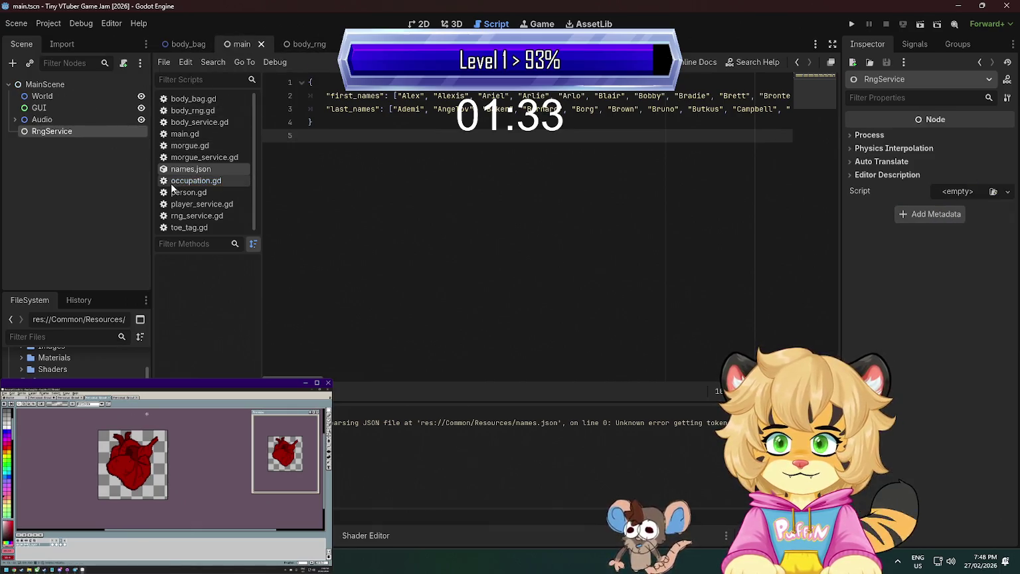
Delete the RngService node from the main scene
click(80, 131)
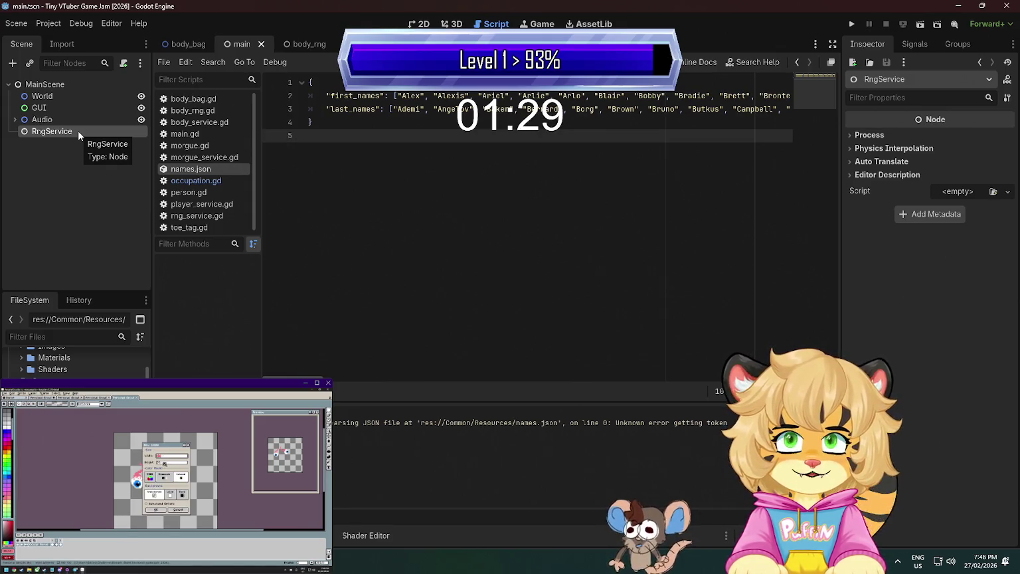
key(Delete)
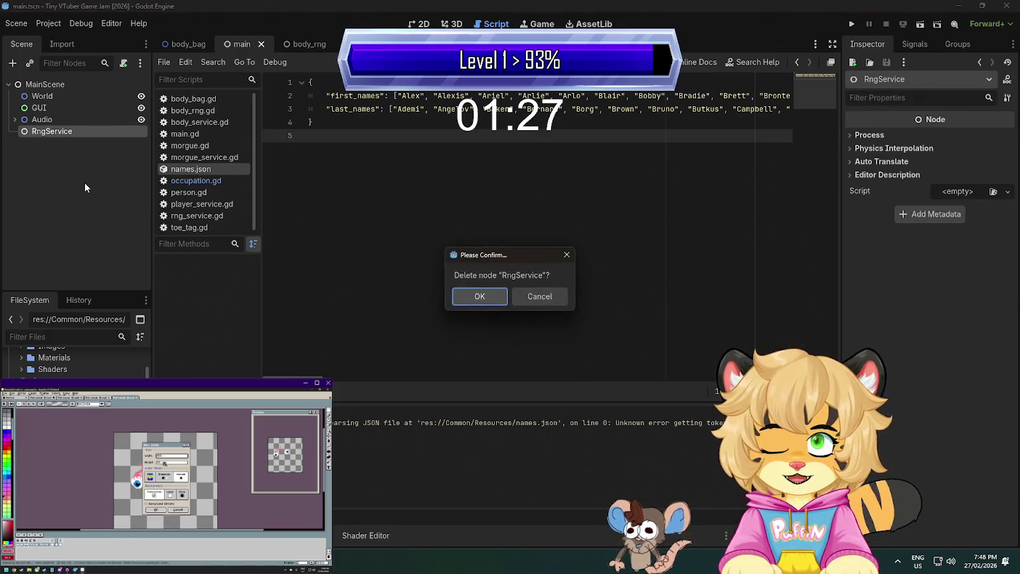
key(Return)
click(66, 94)
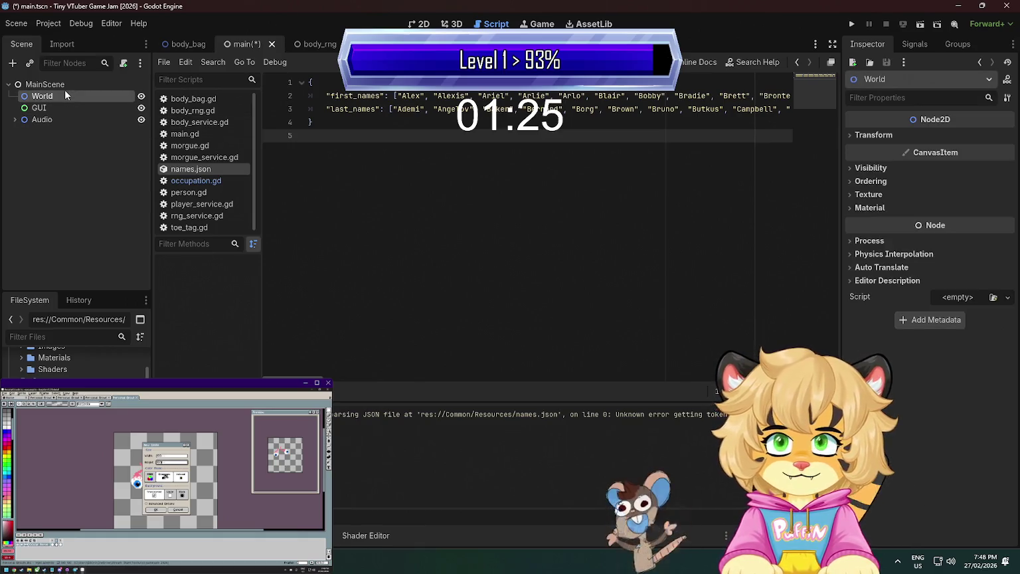
Close every open script, then open rng_service.gd from the FileSystem panel
middle_click(215, 99)
middle_click(214, 99)
middle_click(215, 99)
middle_click(215, 99)
middle_click(215, 99)
middle_click(215, 99)
middle_click(214, 99)
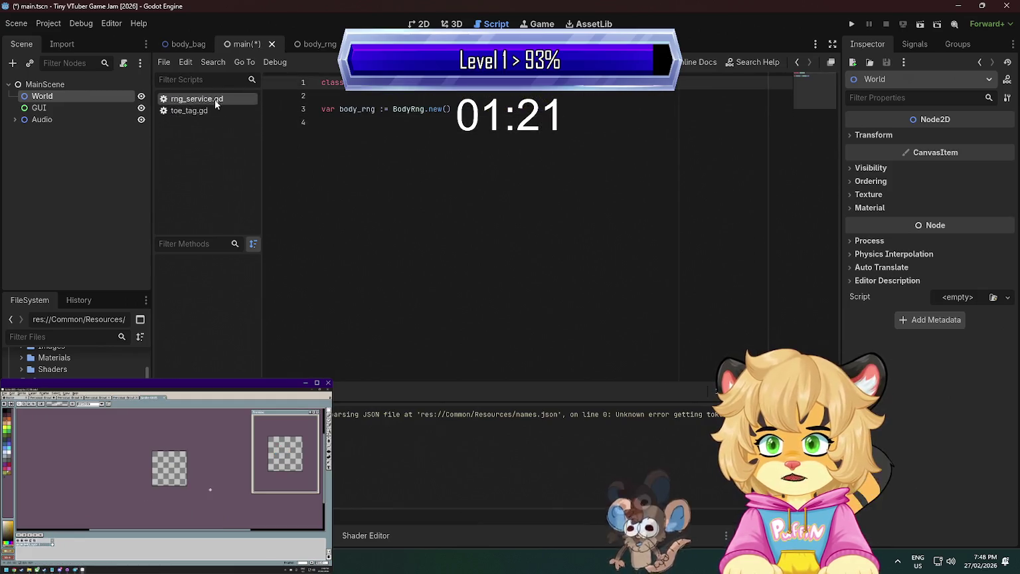
middle_click(214, 98)
middle_click(214, 99)
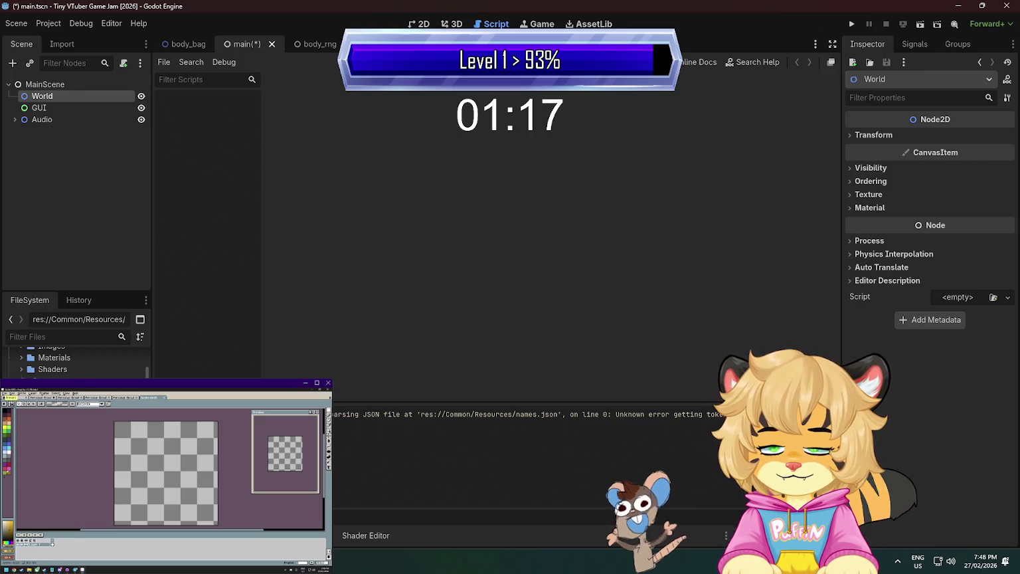
scroll(77, 358, down, 5)
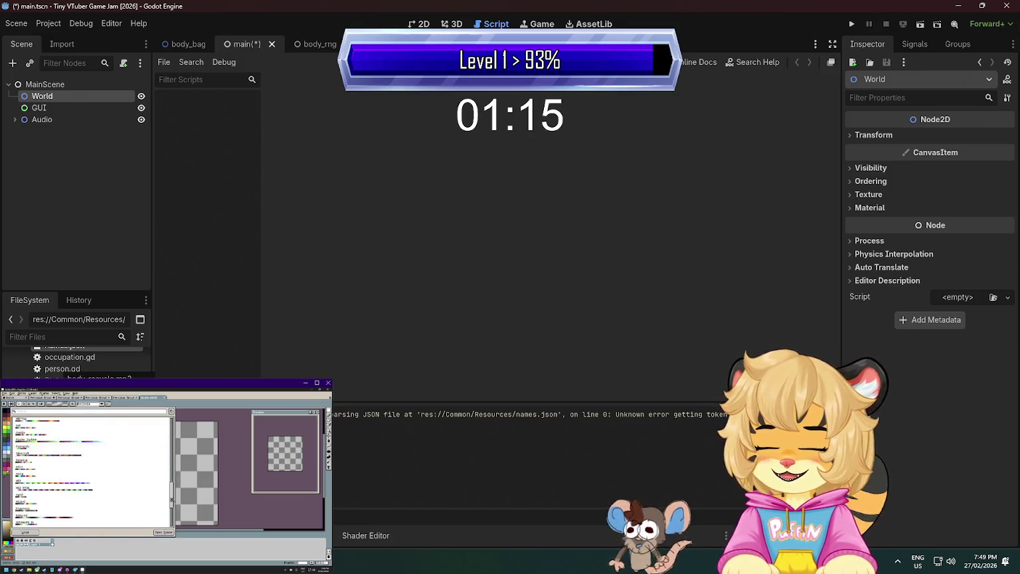
scroll(77, 359, down, 5)
scroll(77, 359, down, 8)
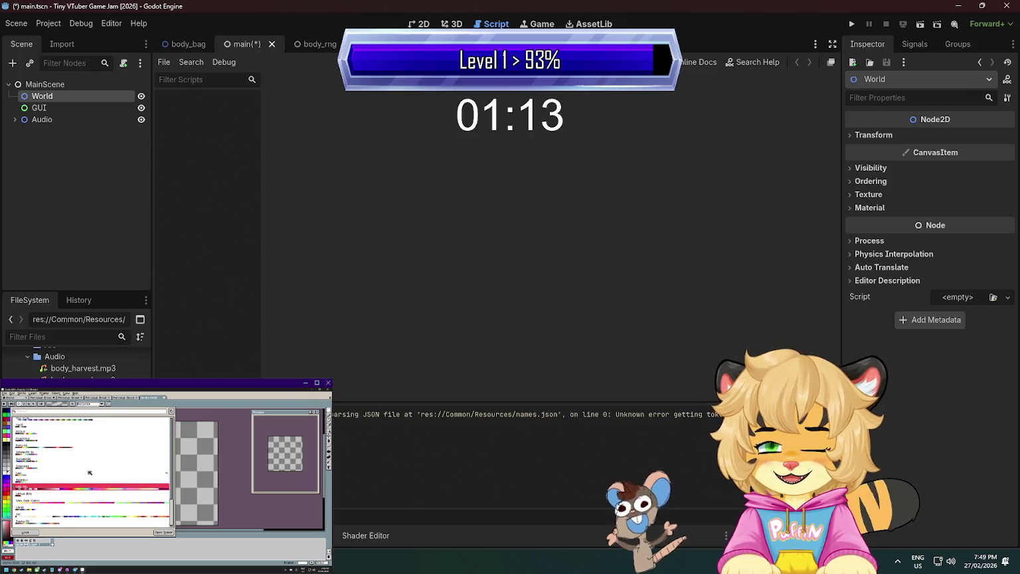
scroll(77, 359, down, 2)
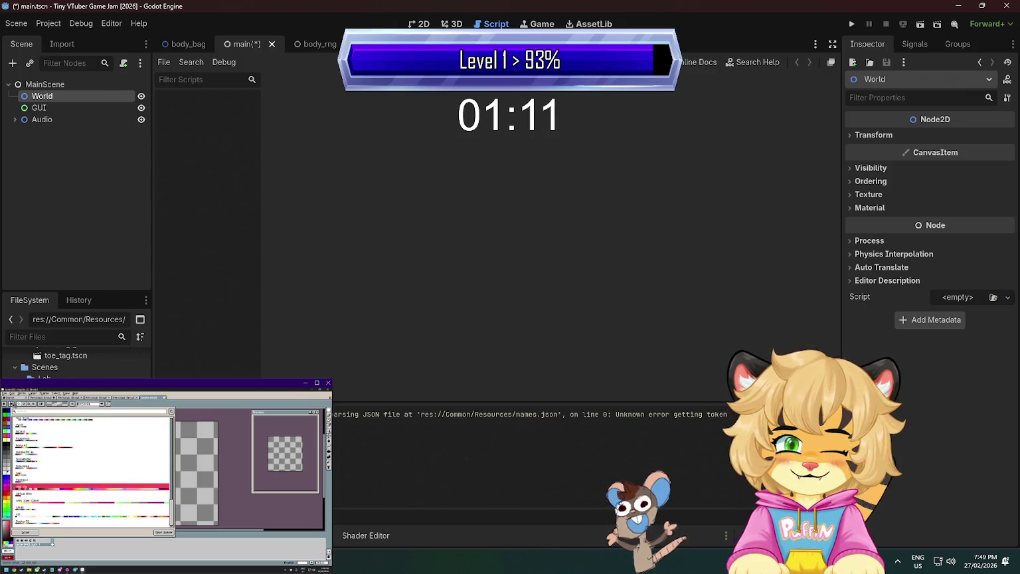
scroll(77, 358, up, 15)
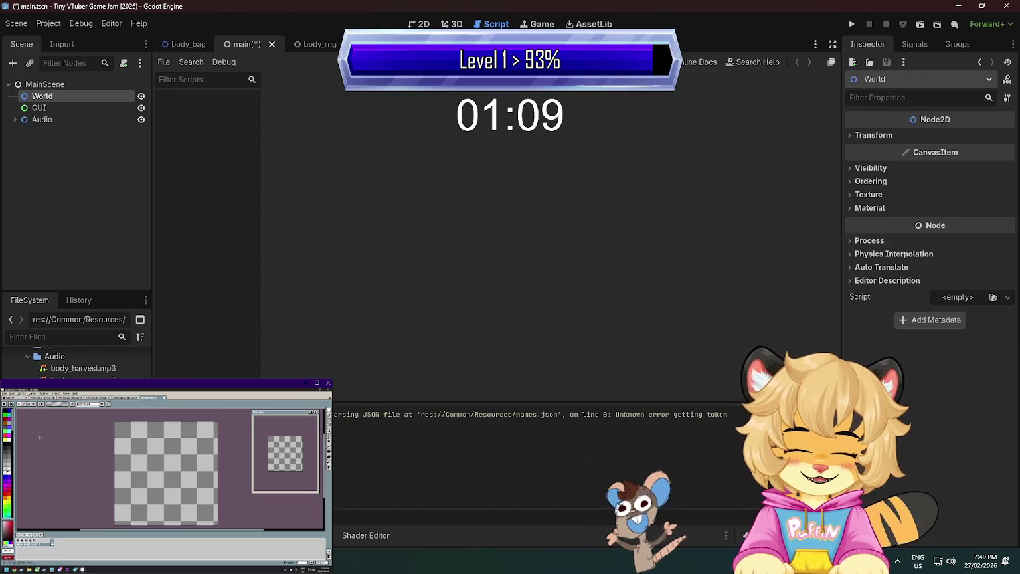
scroll(77, 358, down, 5)
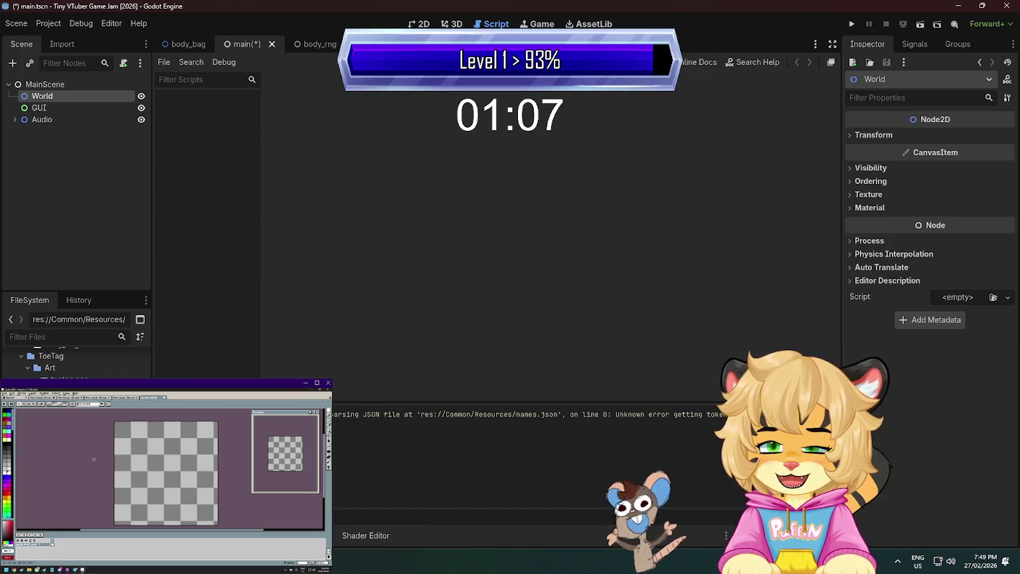
scroll(77, 359, down, 3)
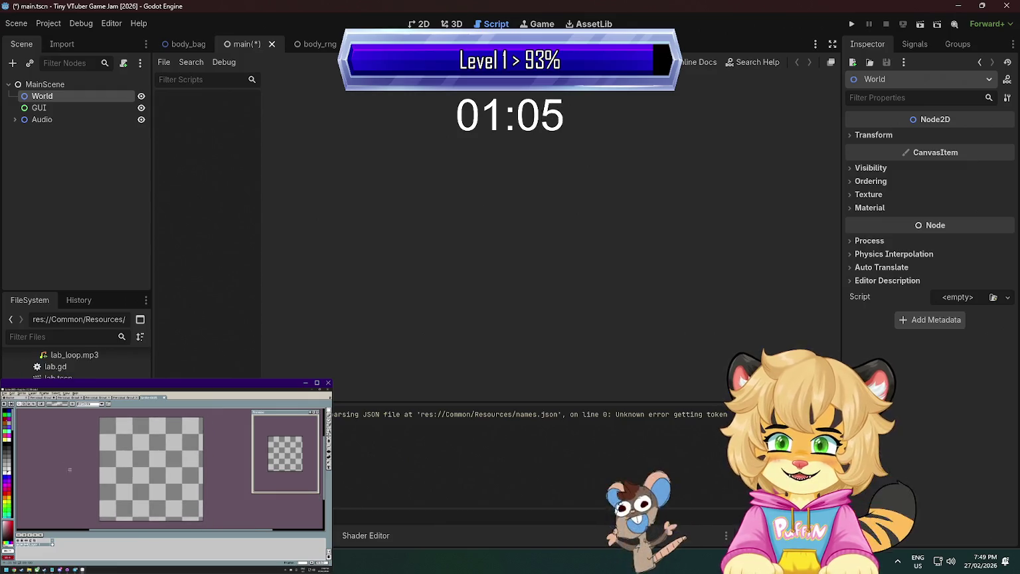
double_click(66, 392)
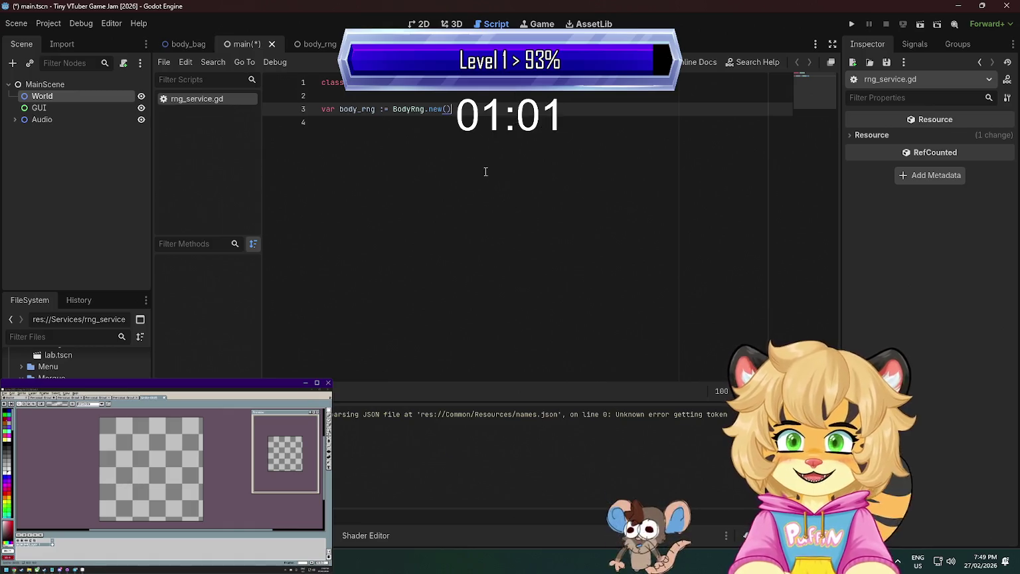
ctrl+click(398, 111)
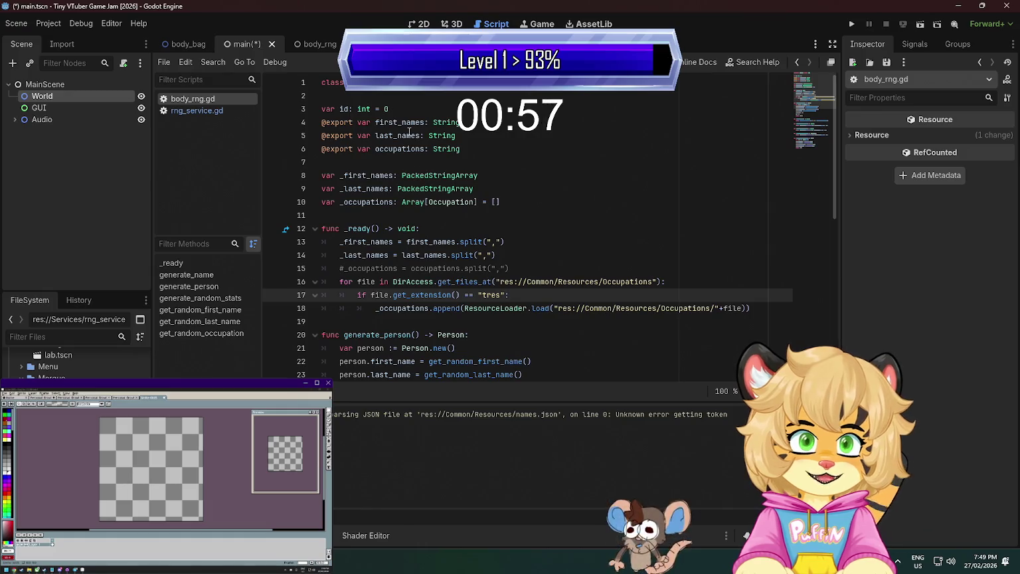
drag(467, 150, 490, 117)
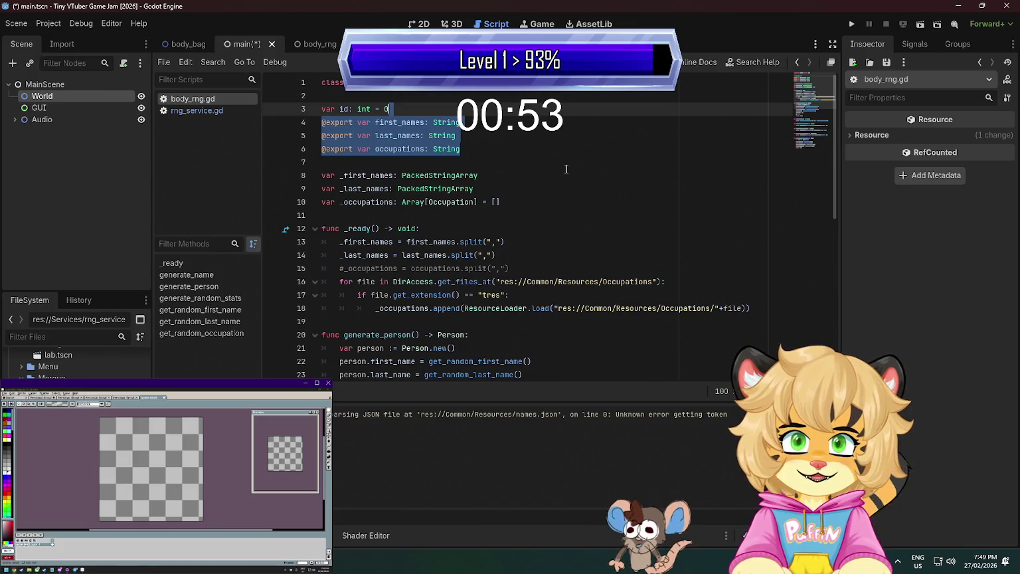
key(BackSpace)
click(456, 119)
key(ctrl+s)
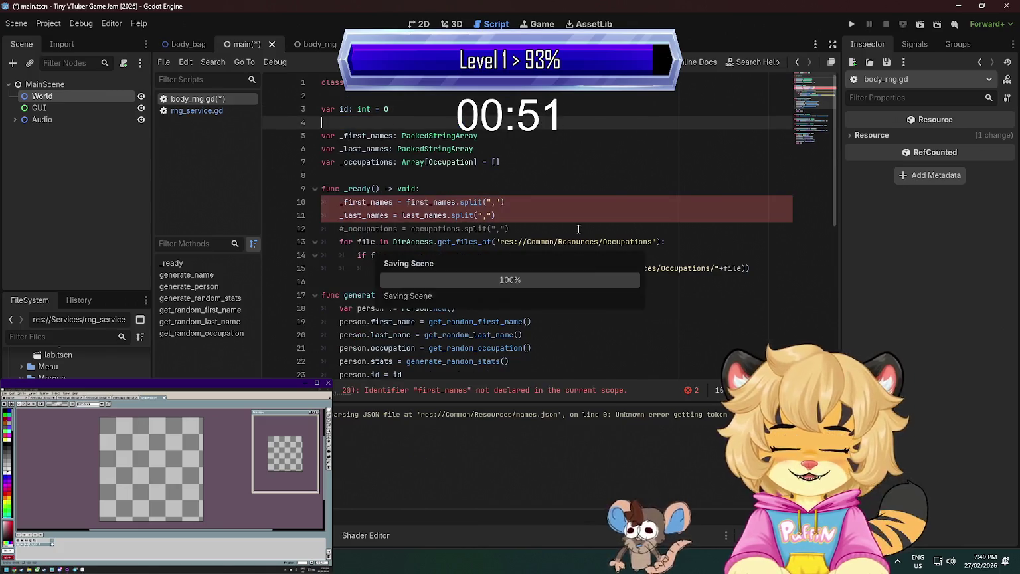
click(535, 193)
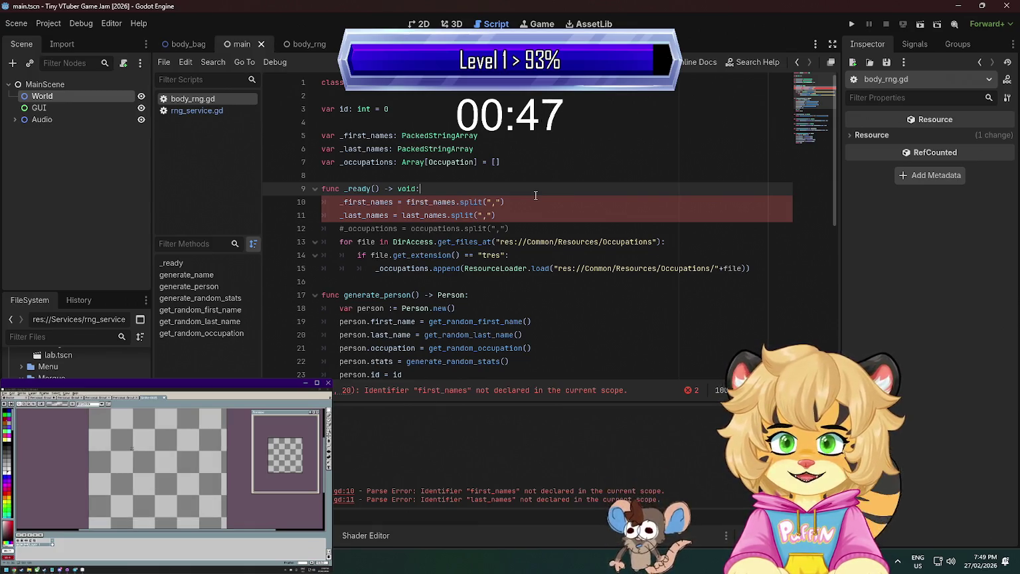
Start a FileAccess statement on new line 10 in _ready, then clear the unfinished line
key(Return)
text(File)
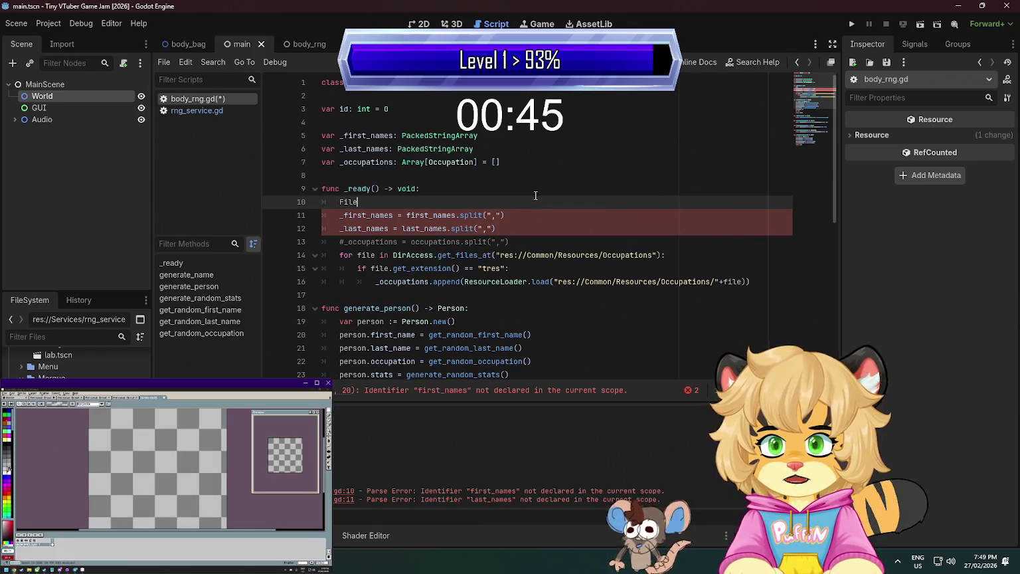
key(Return)
text(.)
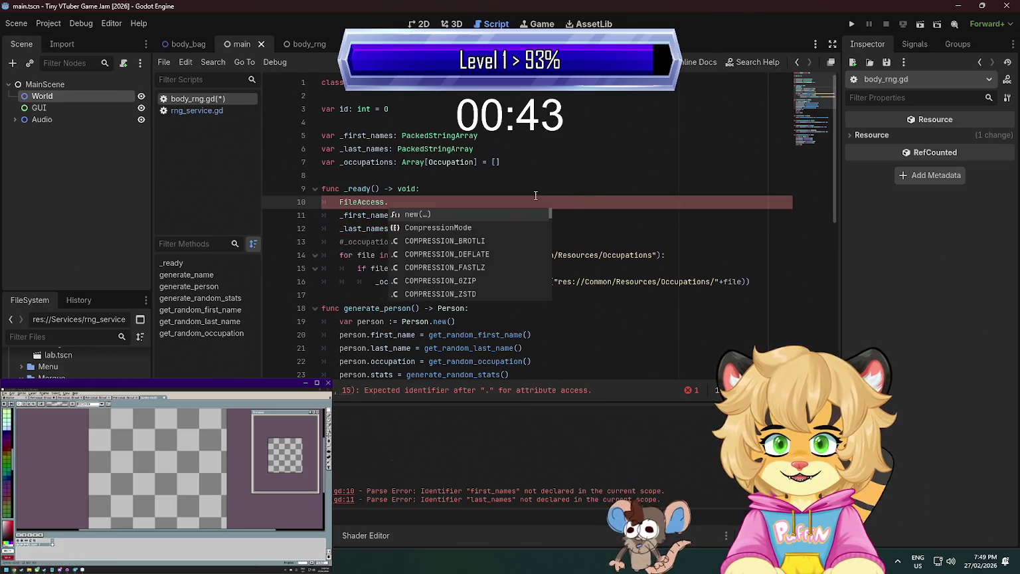
key(BackSpace)
key(BackSpace)
key(BackSpace)
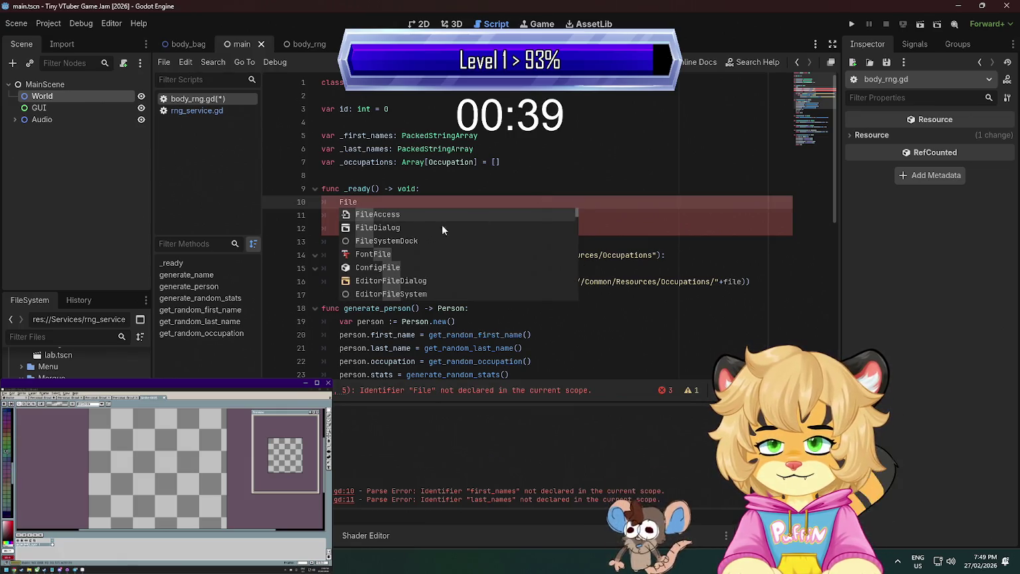
scroll(424, 245, down, 2)
scroll(423, 245, down, 8)
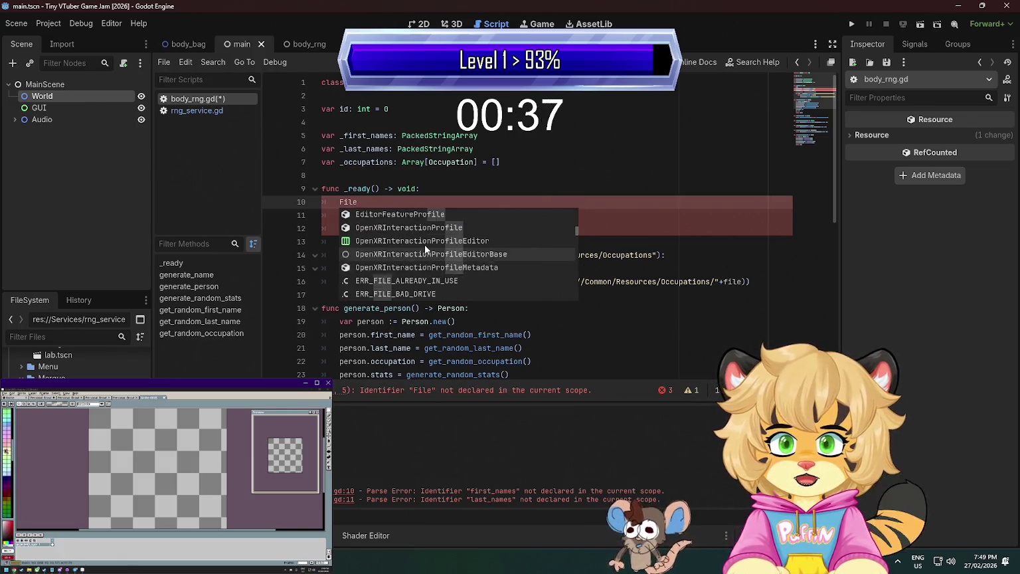
click(445, 150)
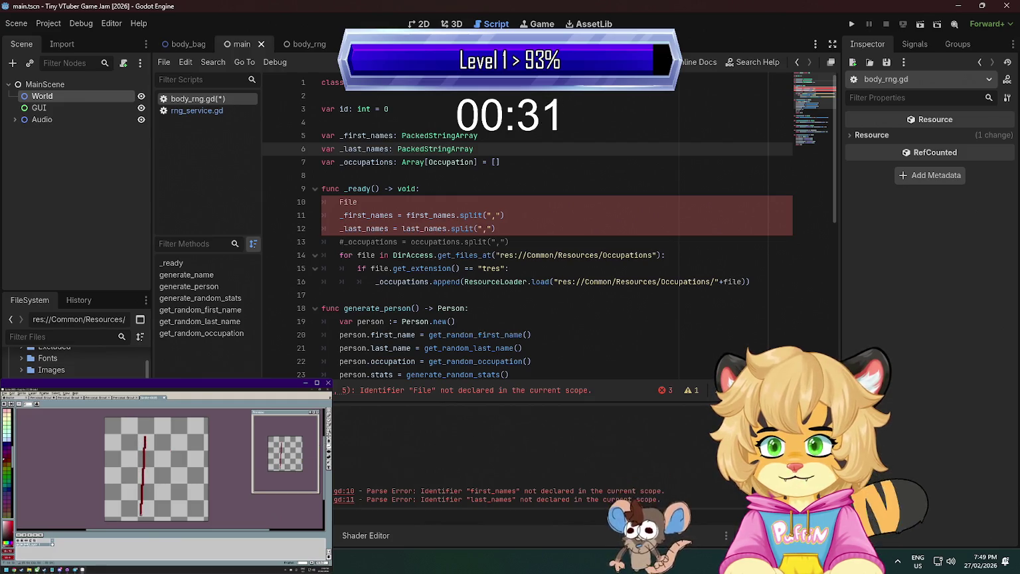
click(429, 208)
drag(429, 209, 432, 200)
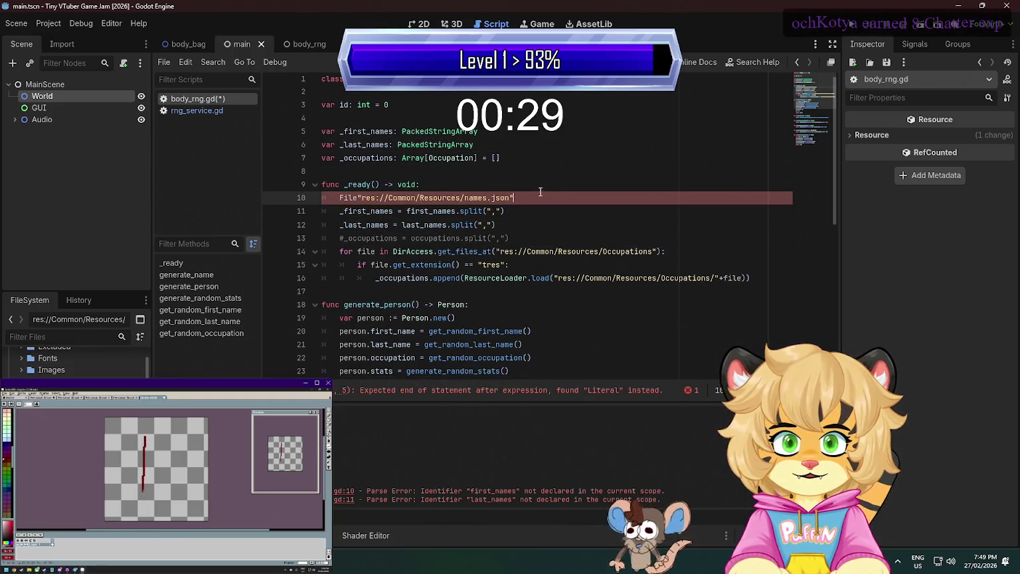
key(shift+Home)
key(ctrl+c)
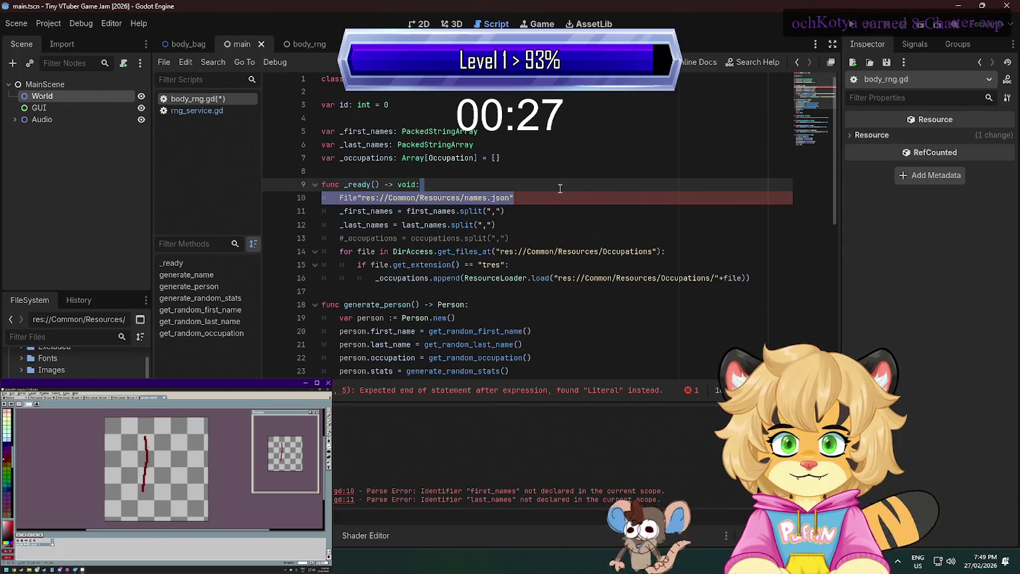
key(BackSpace)
Write FileAccess.get_file_as_string() with the pasted names.json resource path as its argument
text(d)
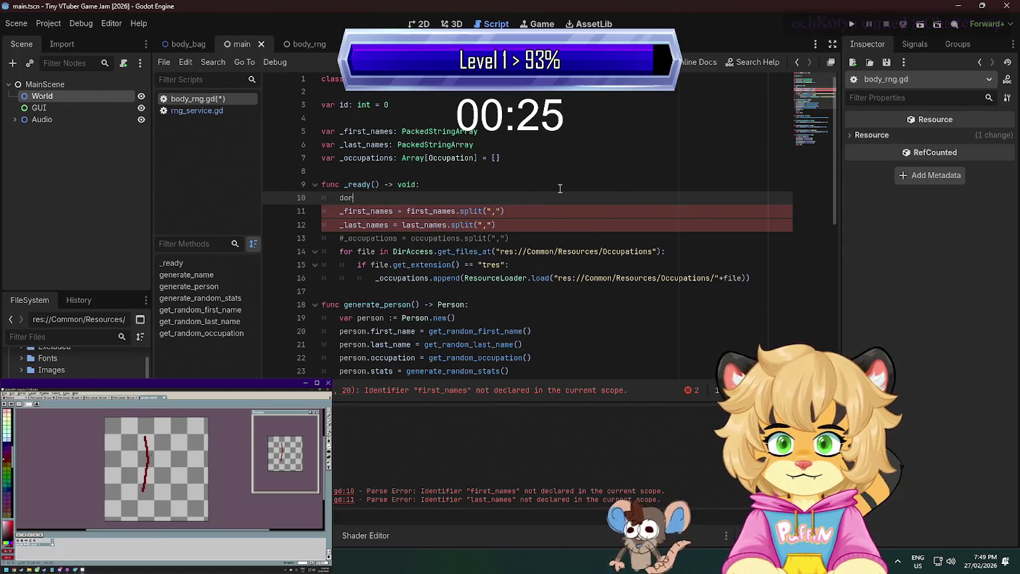
text(ira)
key(Return)
text(.)
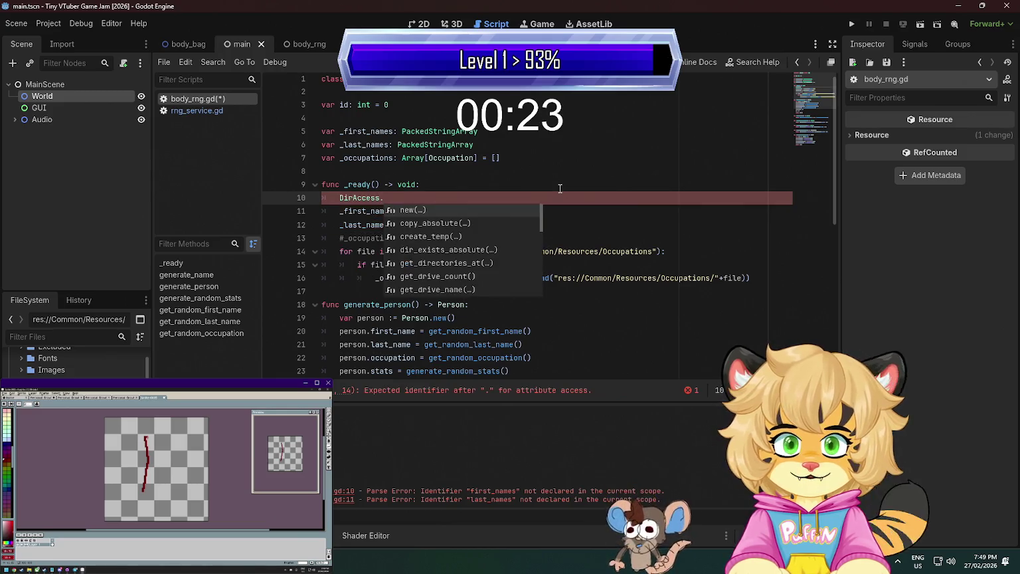
key(Escape)
text(get_fi)
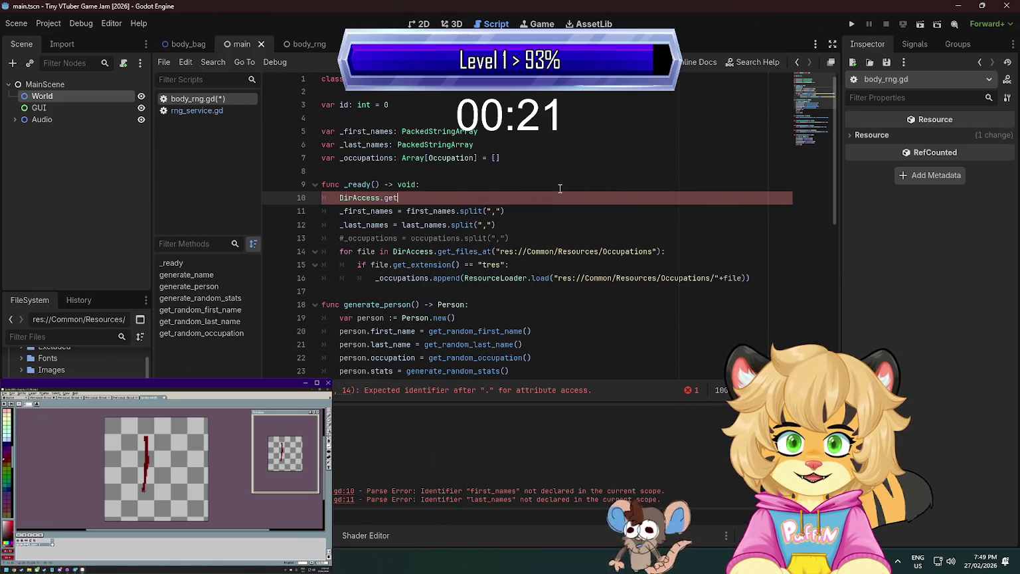
key(BackSpace)
key(BackSpace)
key(BackSpace)
key(BackSpace)
key(BackSpace)
key(BackSpace)
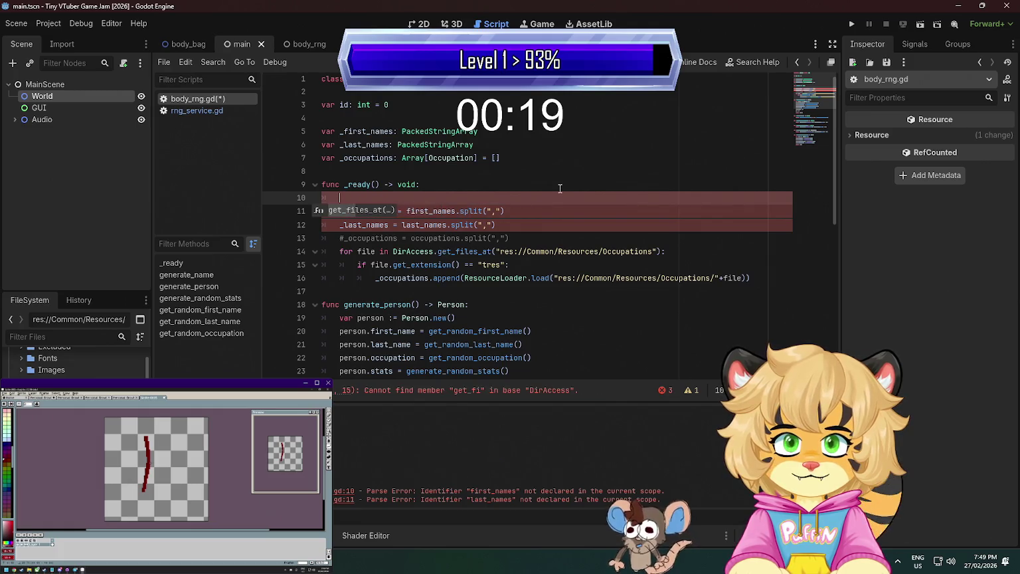
text(File.rea)
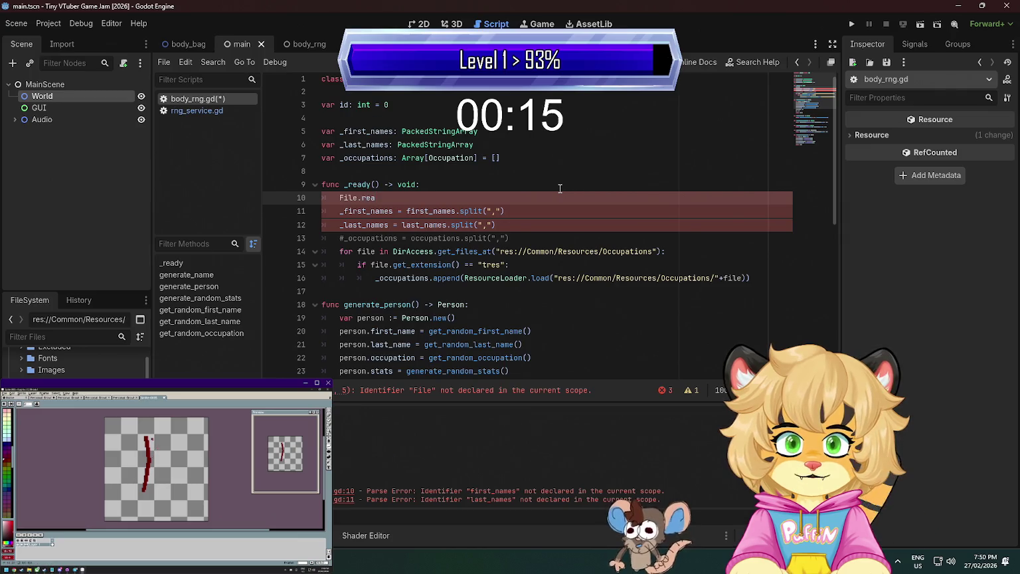
key(BackSpace)
key(BackSpace)
key(BackSpace)
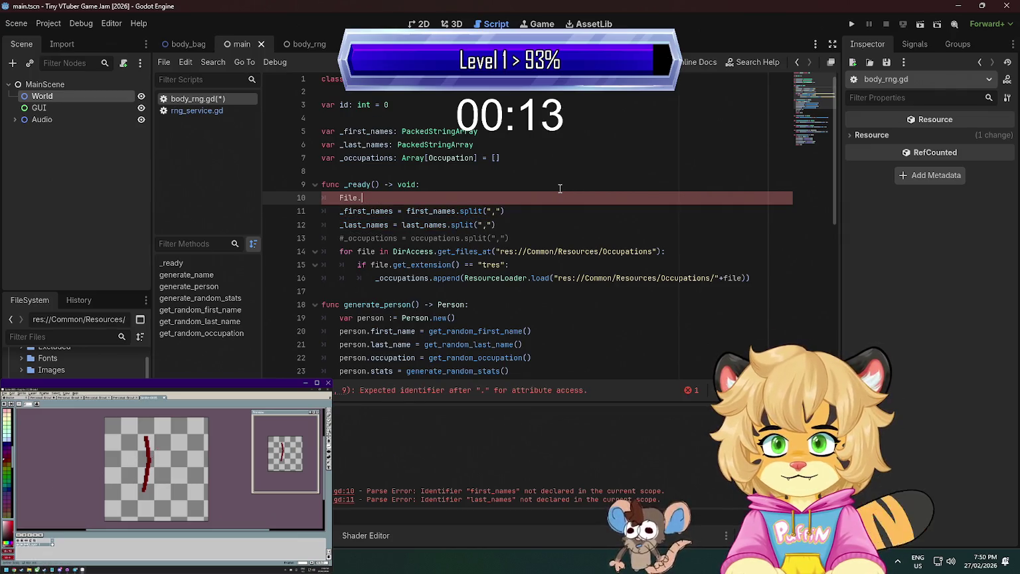
key(BackSpace)
key(BackSpace)
key(BackSpace)
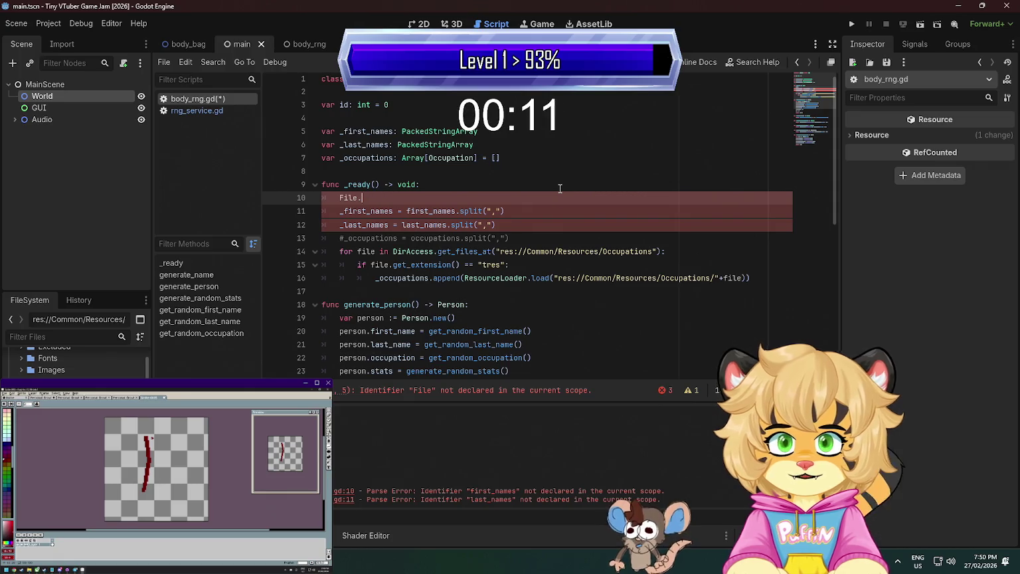
key(BackSpace)
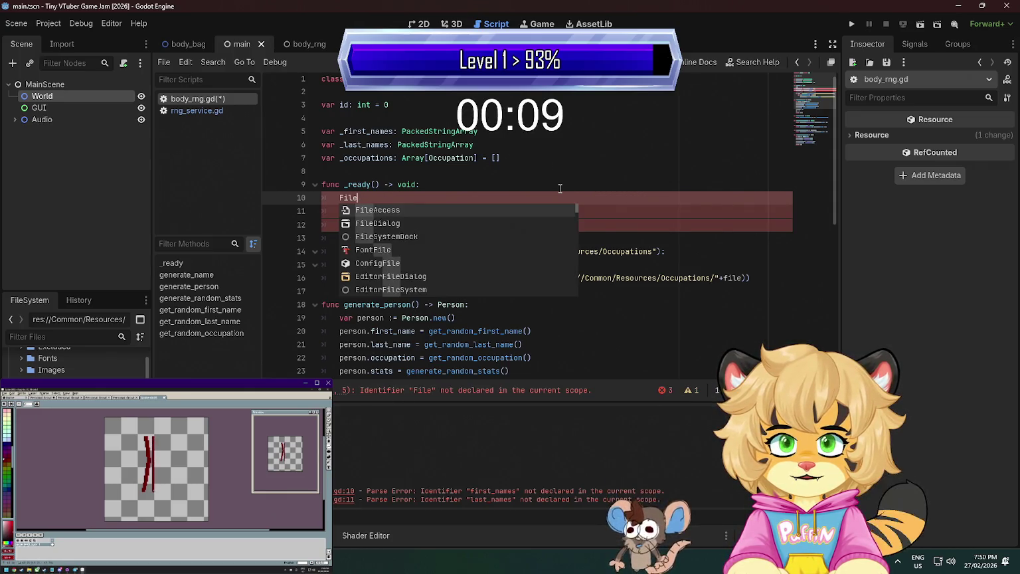
key(Return)
text(.)
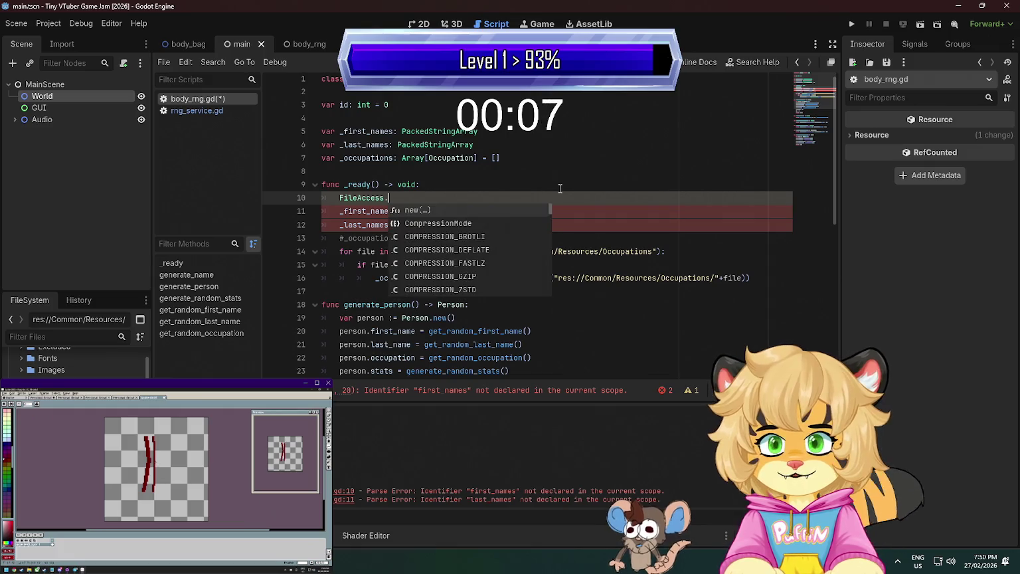
text(get_f)
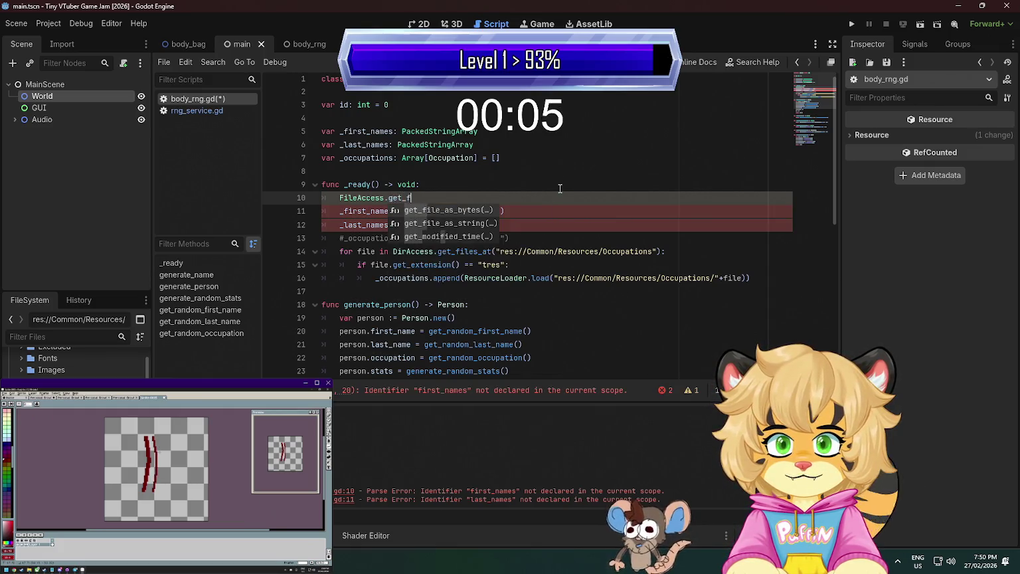
text(ile_as_s)
key(Return)
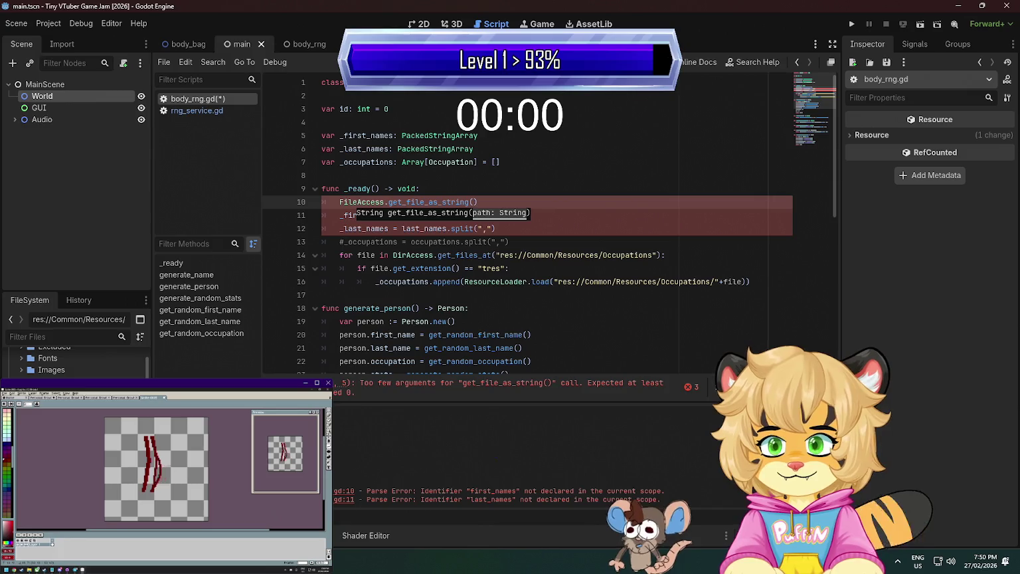
scroll(73, 359, down, 1)
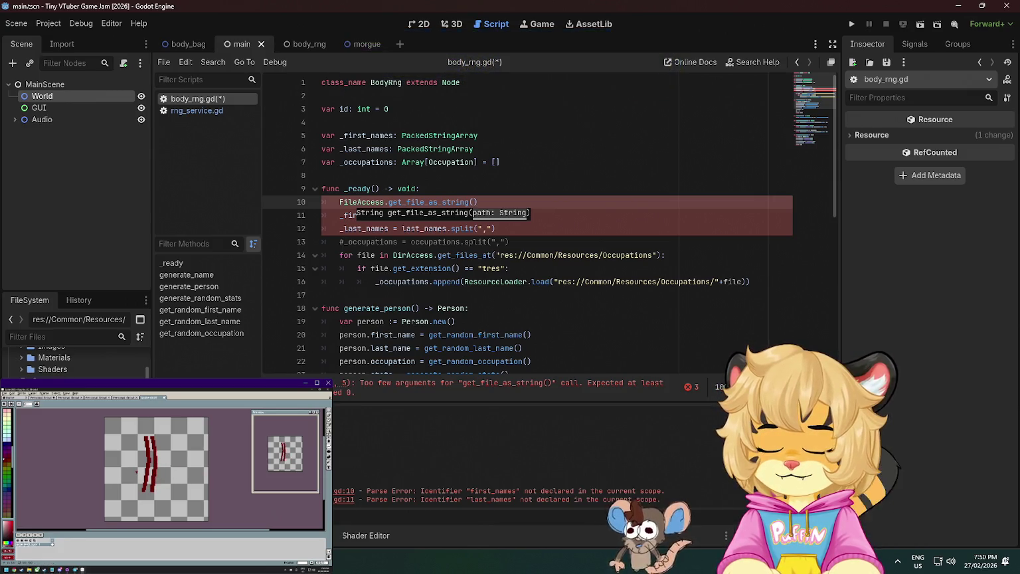
scroll(473, 203, down, 1)
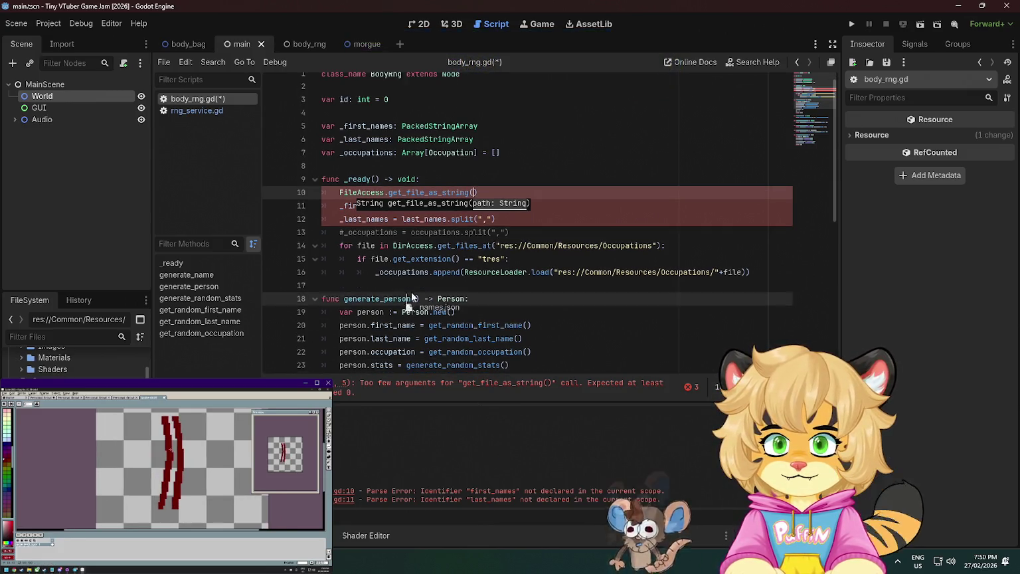
key(ctrl+v)
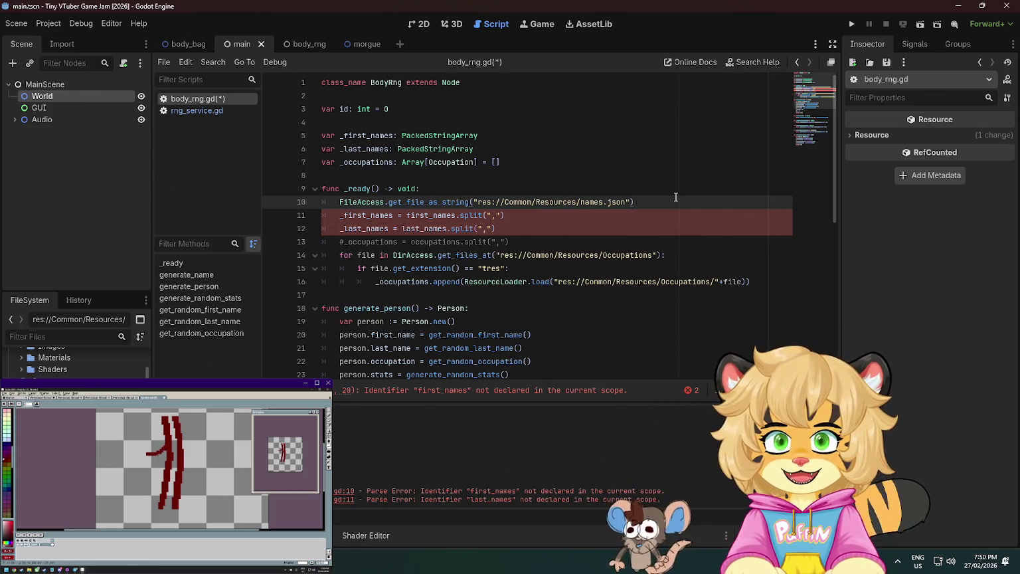
Add a JSON.parse_string() line and move the names.json file-read call inside it
key(Return)
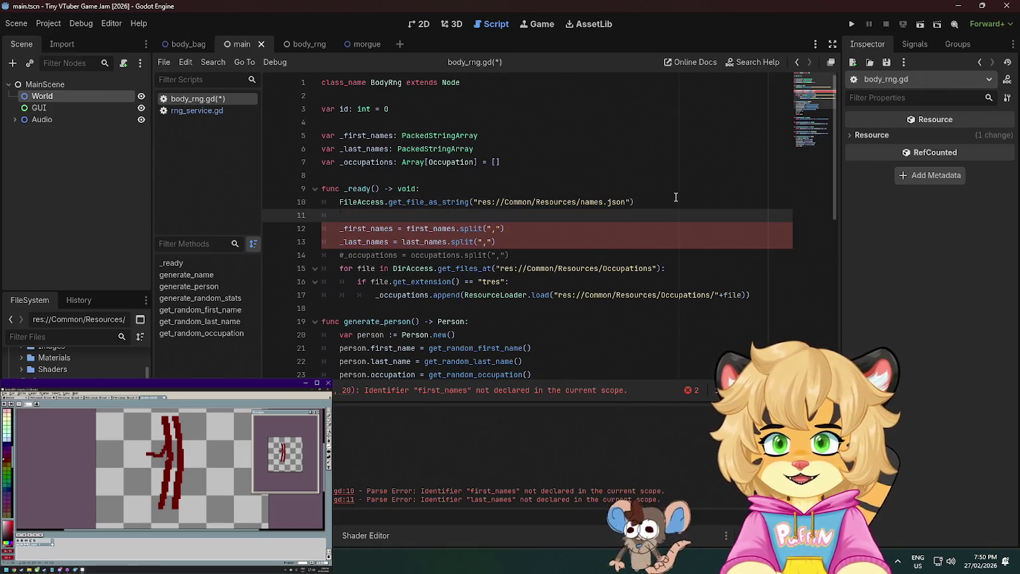
text(Json)
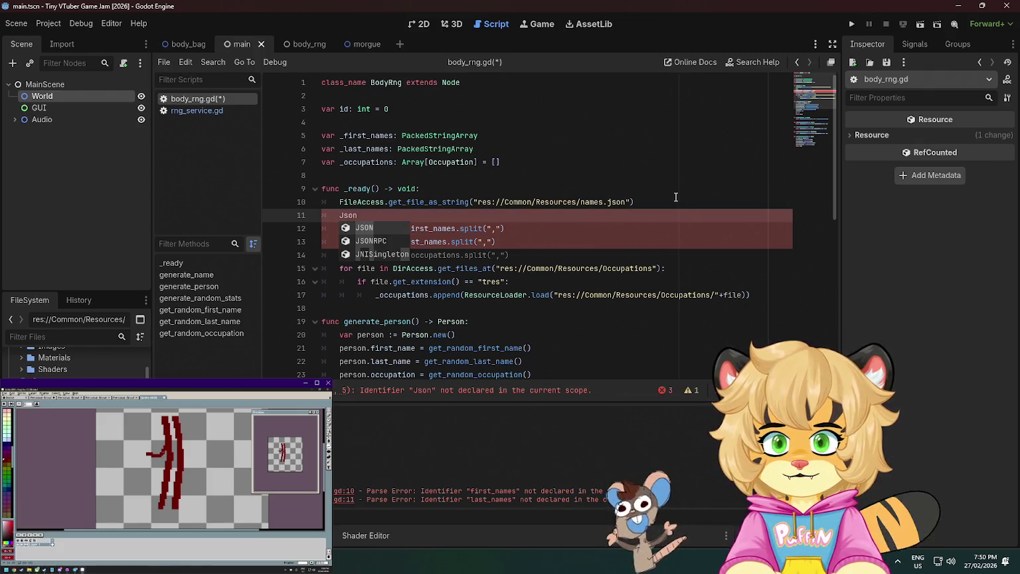
key(Return)
text(.)
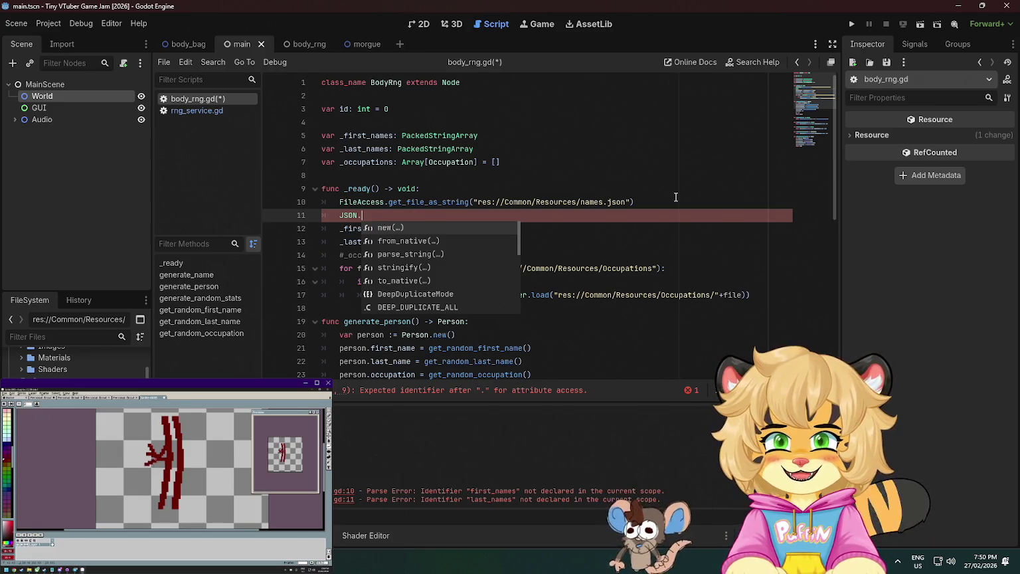
click(429, 253)
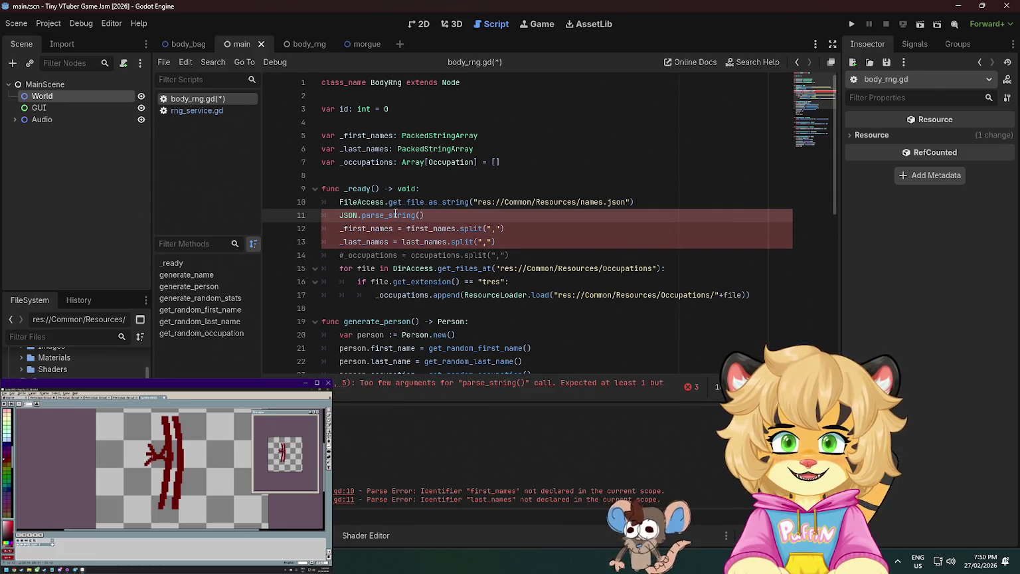
mouse_move(394, 214)
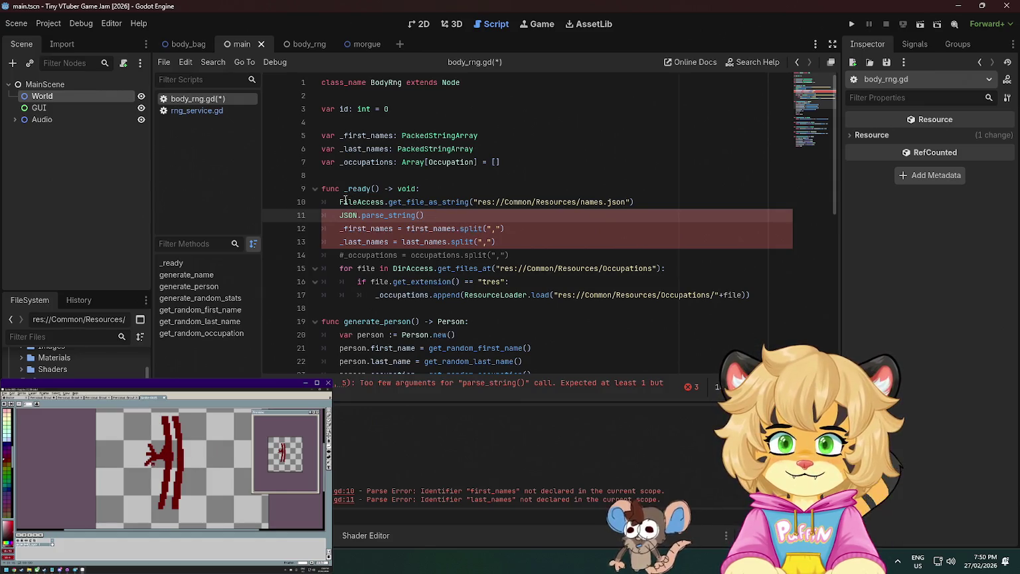
drag(340, 201, 635, 202)
key(ctrl+c)
key(Delete)
key(ctrl+v)
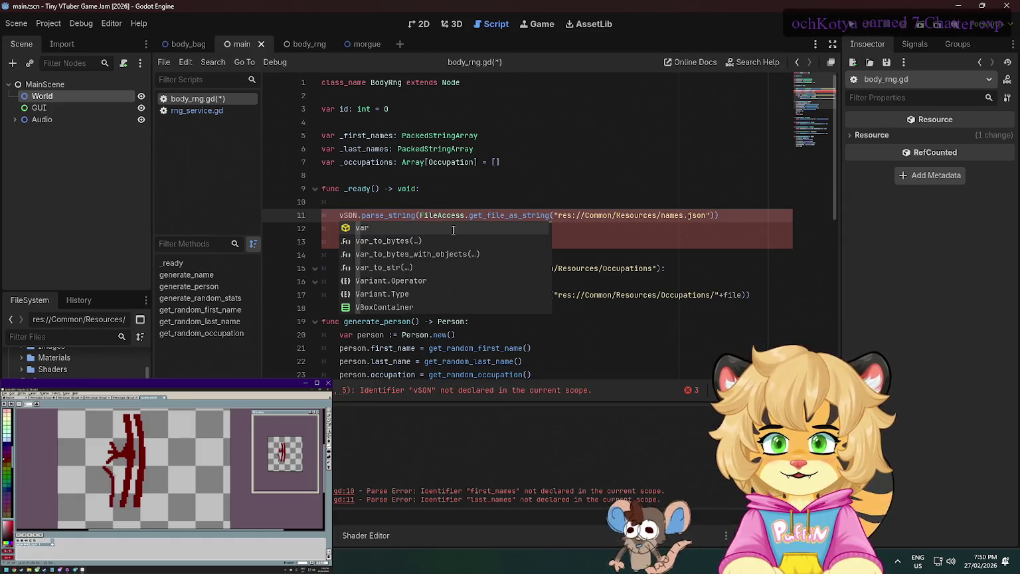
Store the parse_string result in var x and start a new line below it
text(ar x = J)
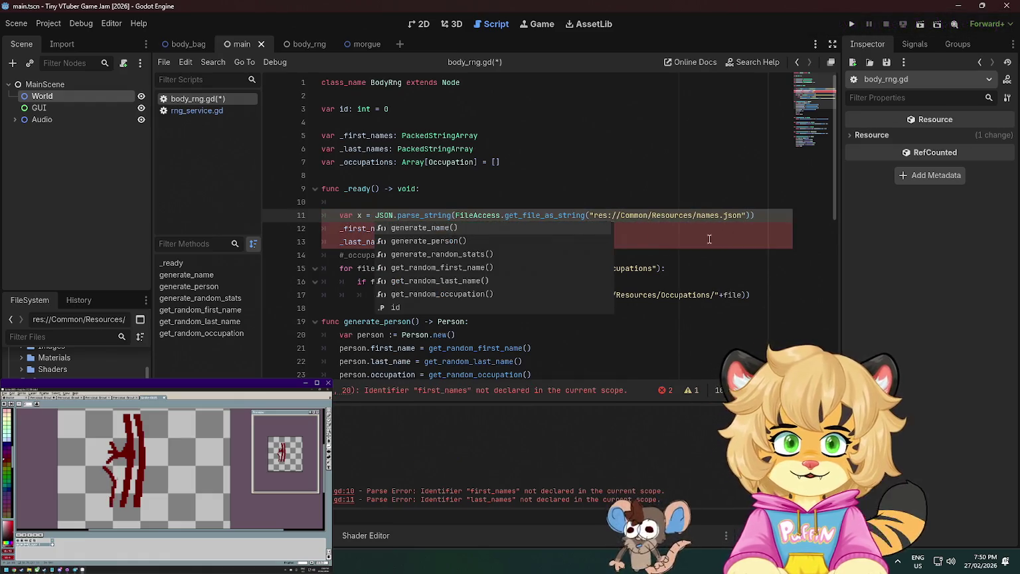
click(757, 215)
key(Return)
text(x.)
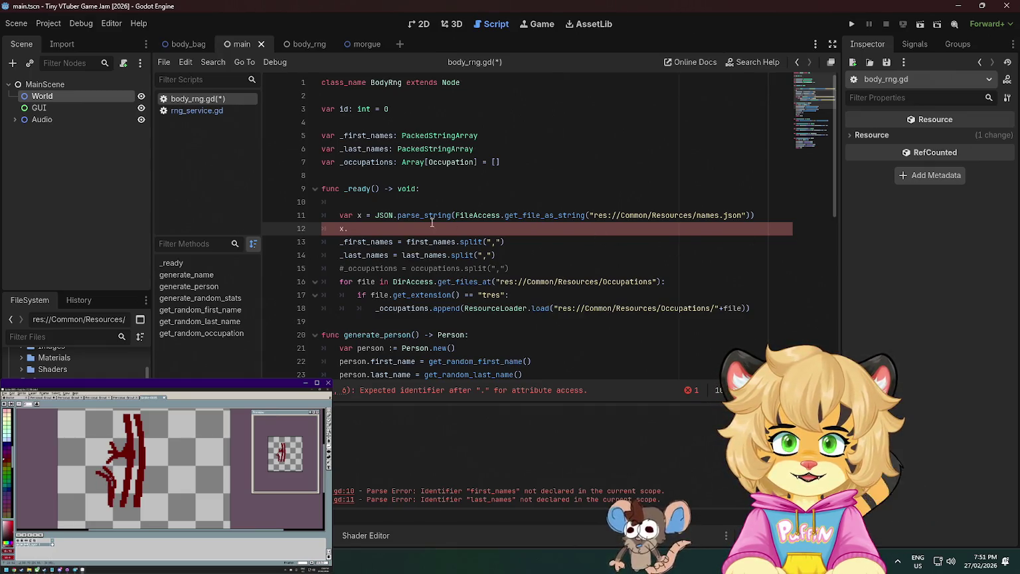
text(JSON.)
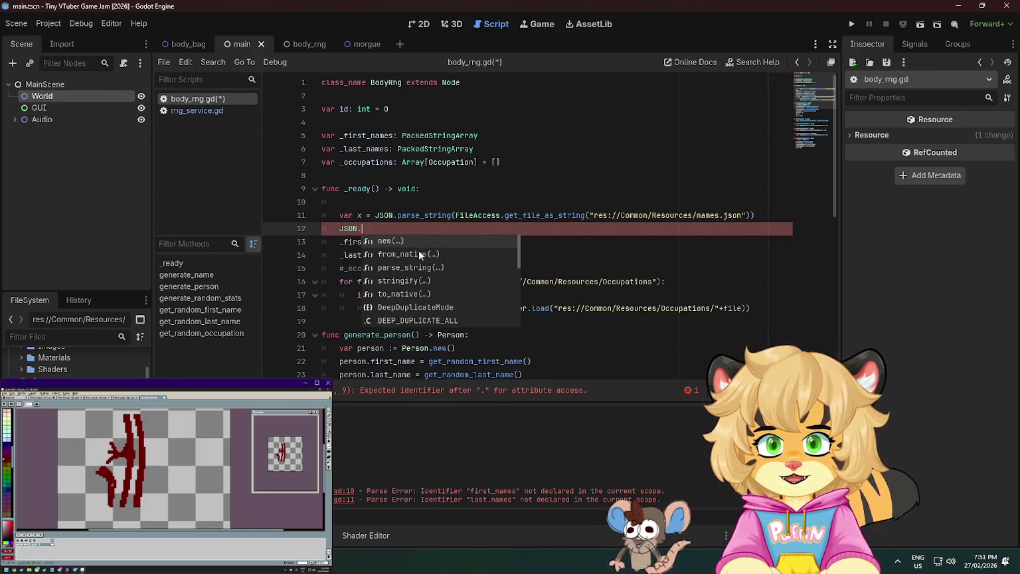
scroll(413, 273, down, 5)
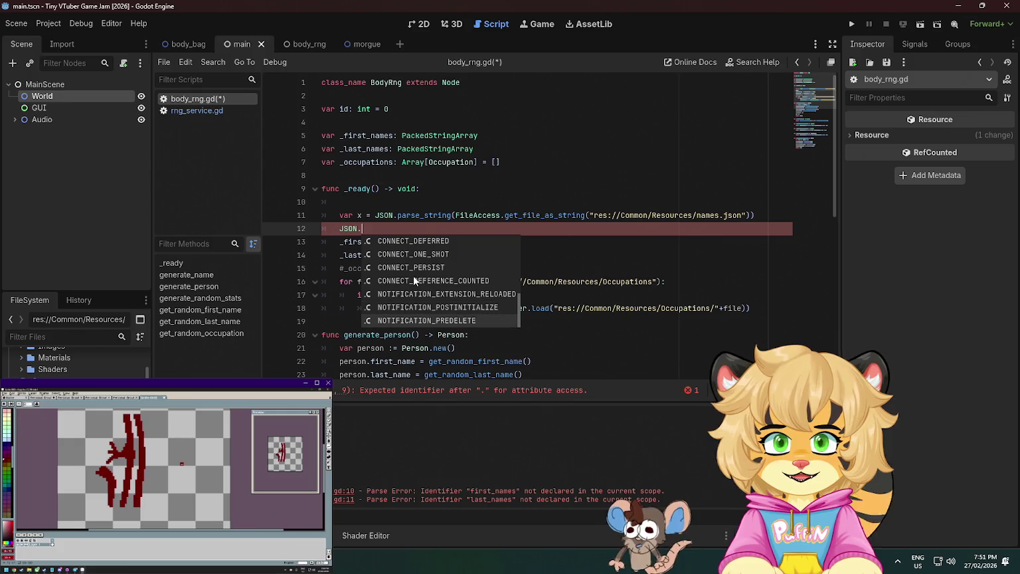
scroll(417, 280, up, 2)
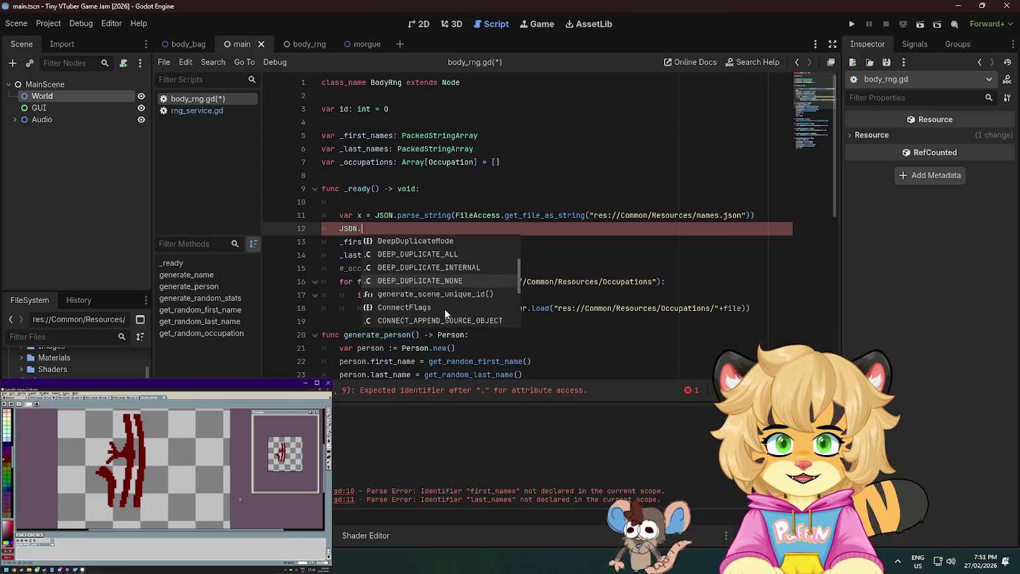
scroll(445, 308, up, 3)
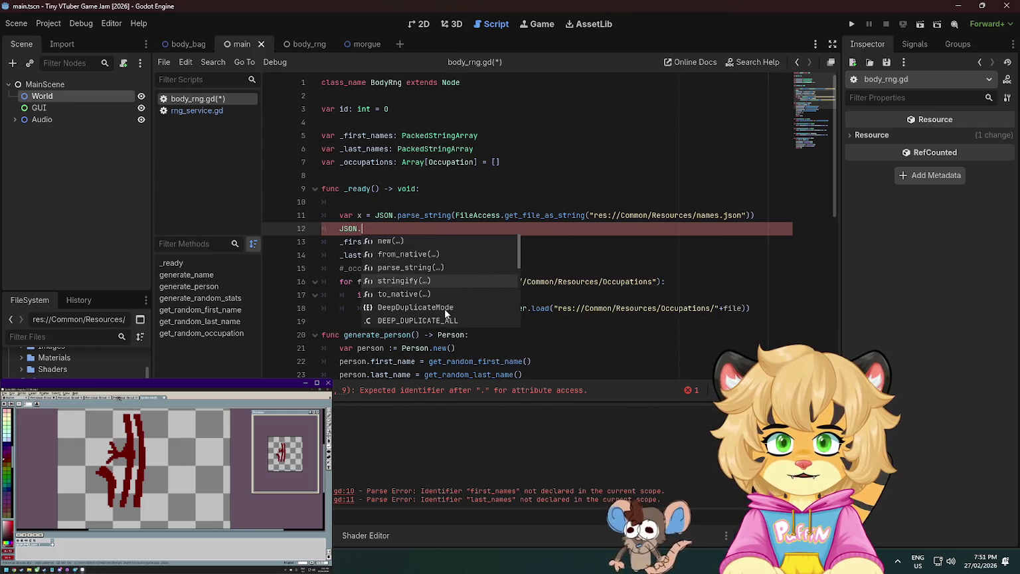
click(445, 212)
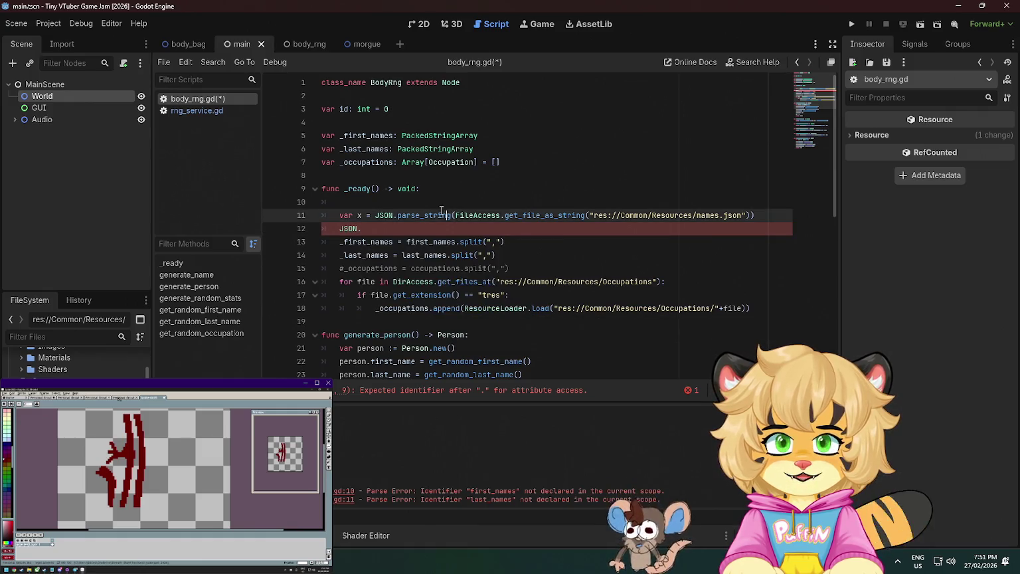
mouse_move(423, 213)
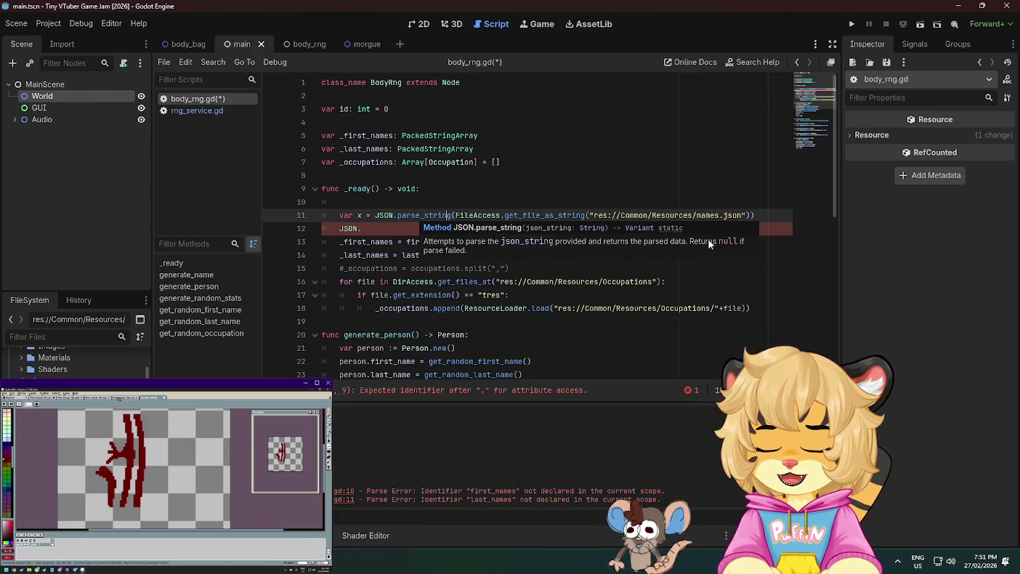
click(407, 229)
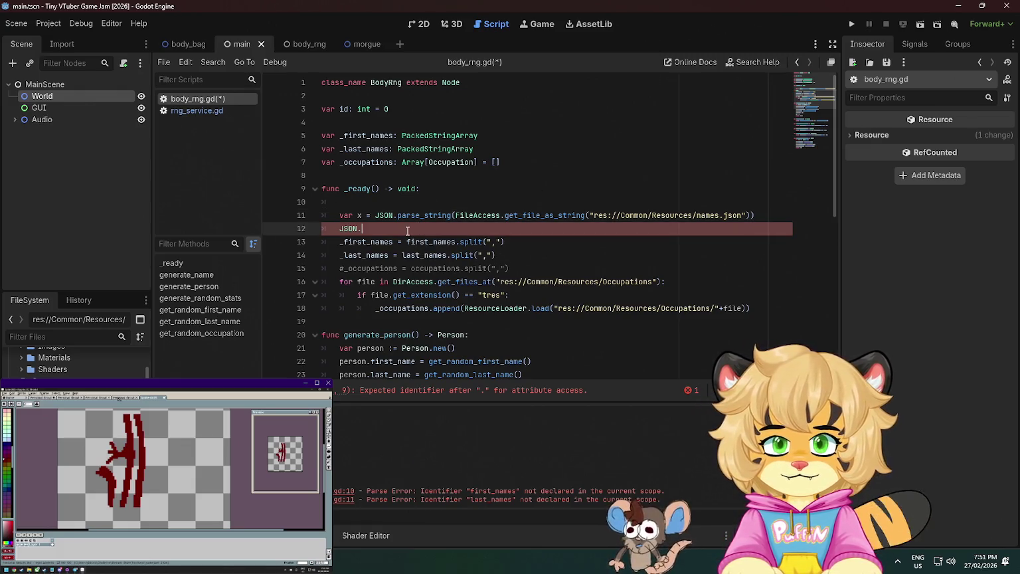
Replace the split calls with x.first_names and x.last_names for _first_names and _last_names
key(shift+Home)
text(x.first)
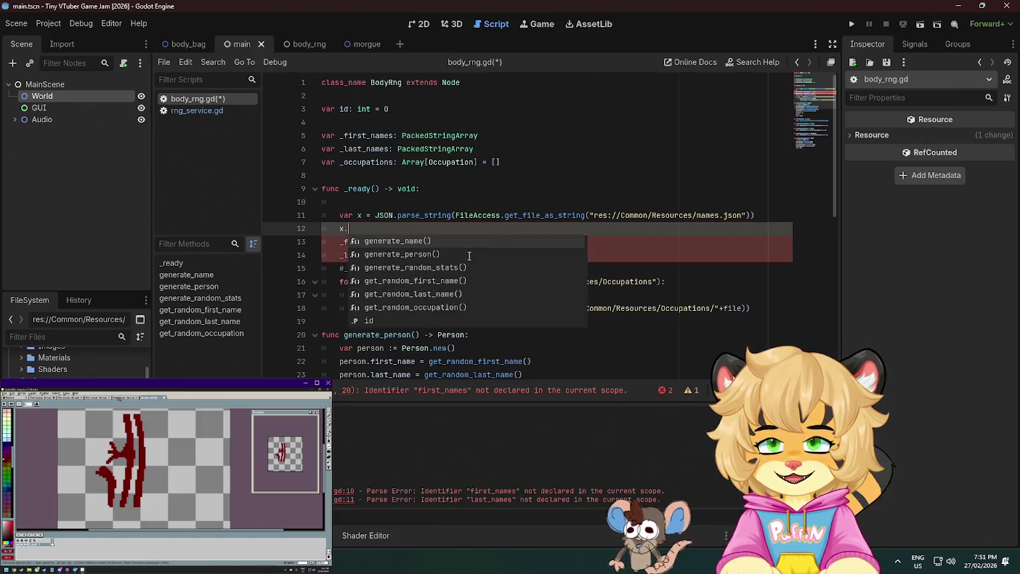
key(Escape)
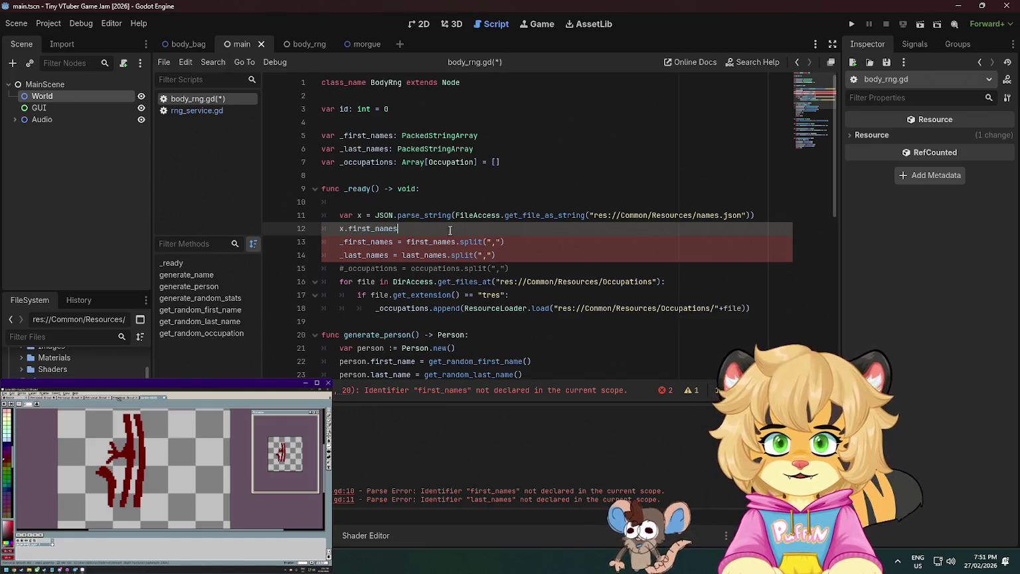
drag(449, 228, 285, 233)
key(ctrl+x)
drag(505, 241, 406, 243)
key(ctrl+v)
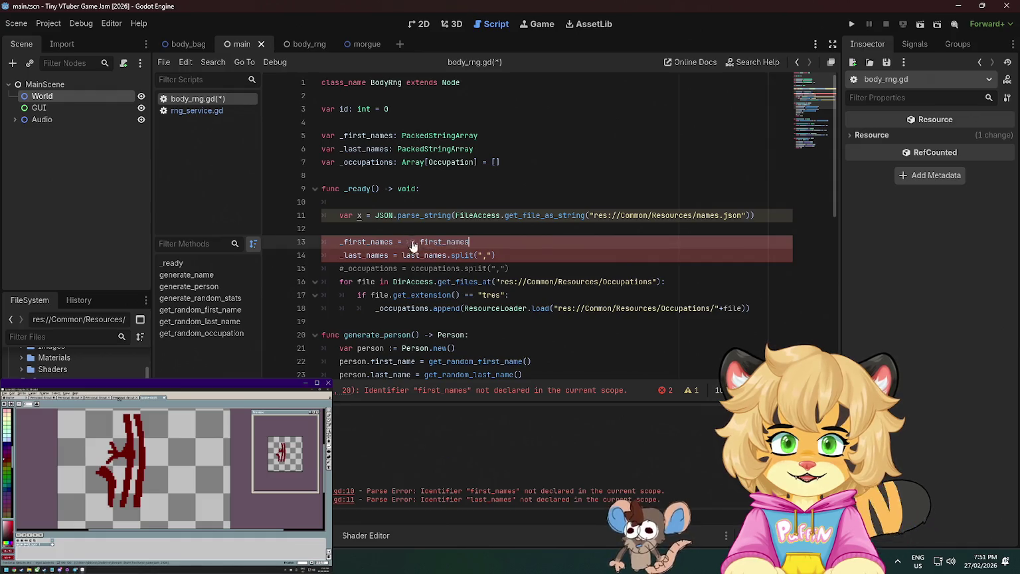
drag(496, 255, 403, 255)
text(x)
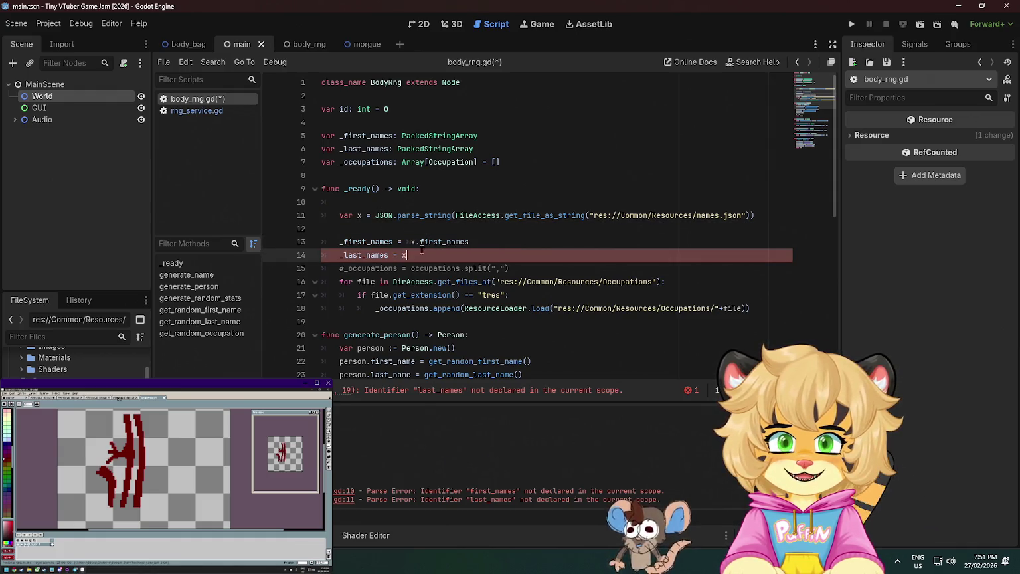
key(Up)
key(Delete)
Move the blank line from above the assignments to below _last_names, then save body_rng.gd
click(435, 254)
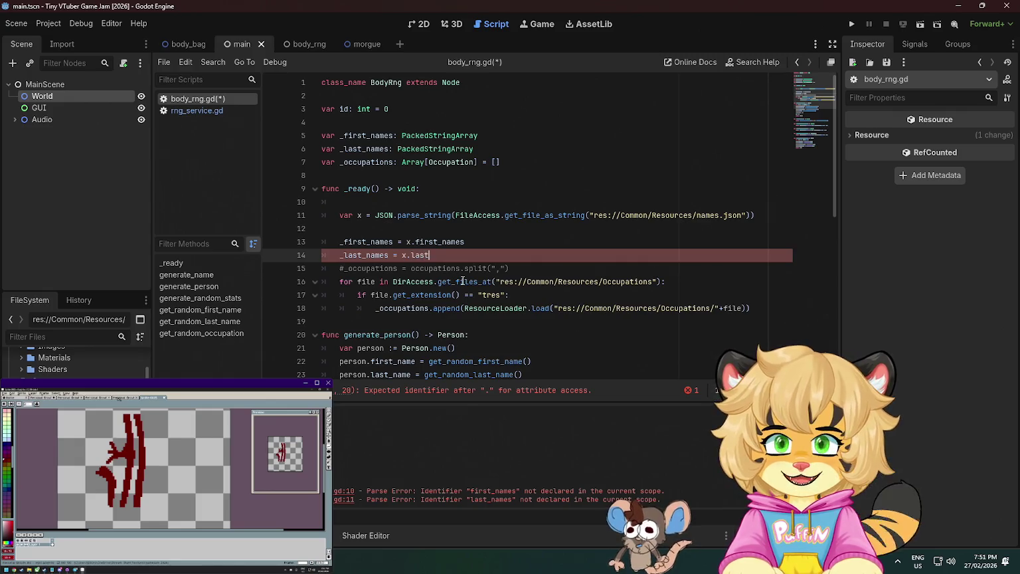
text(_names)
click(385, 218)
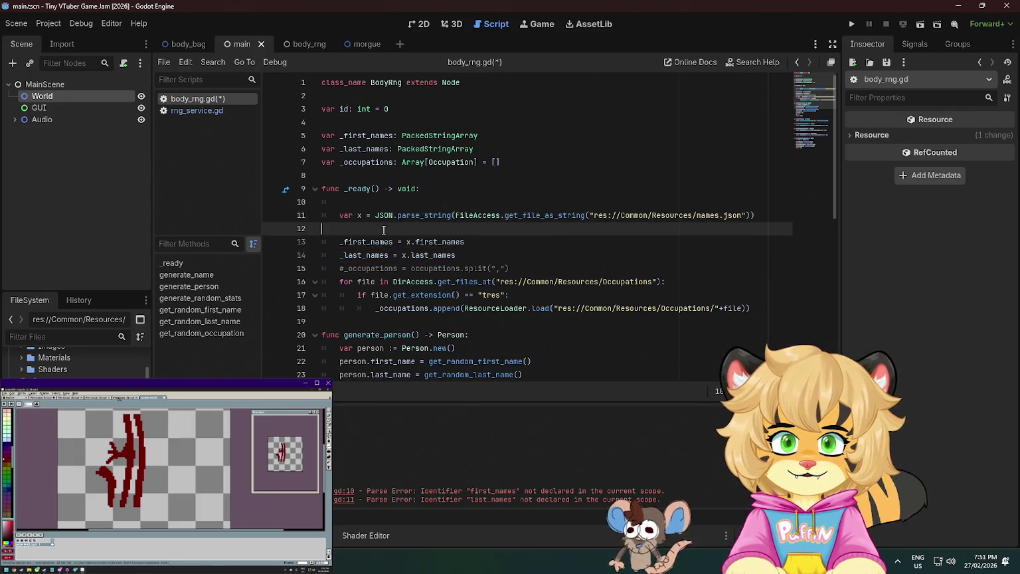
key(Down)
key(BackSpace)
key(Down)
key(Down)
key(Return)
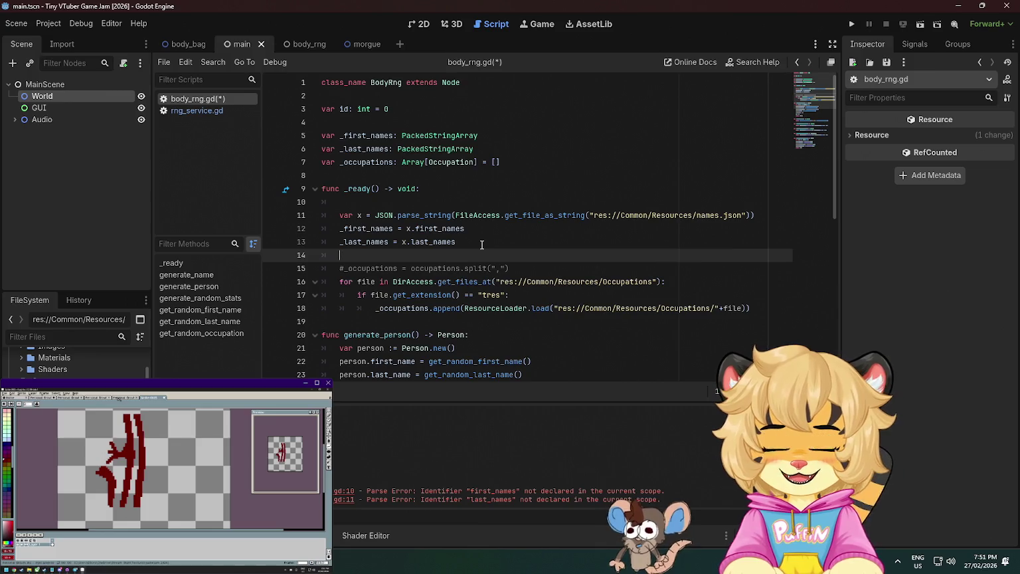
key(ctrl+s)
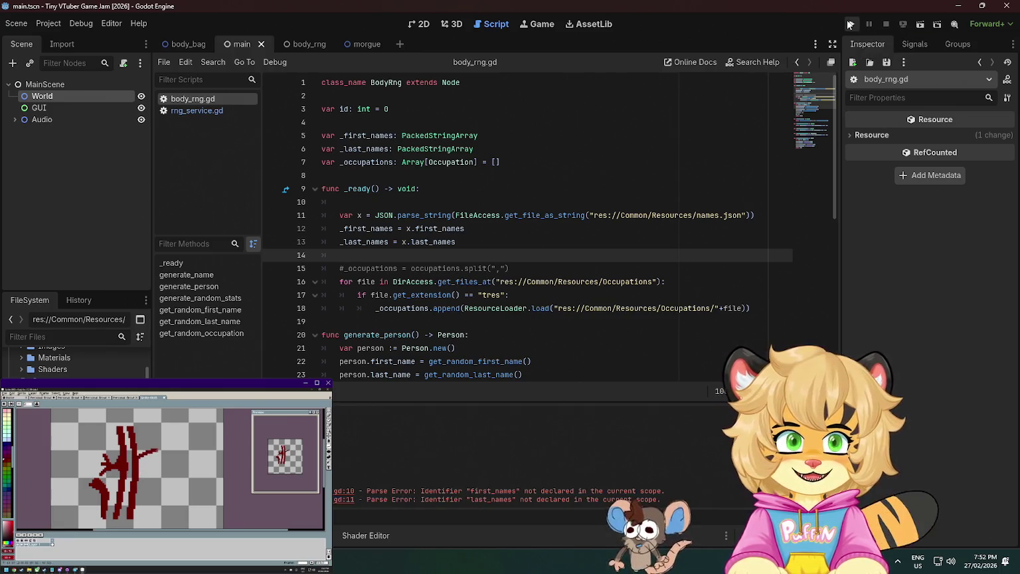
Test-run the game, close it, and add print(_last_names) on line 14
click(848, 26)
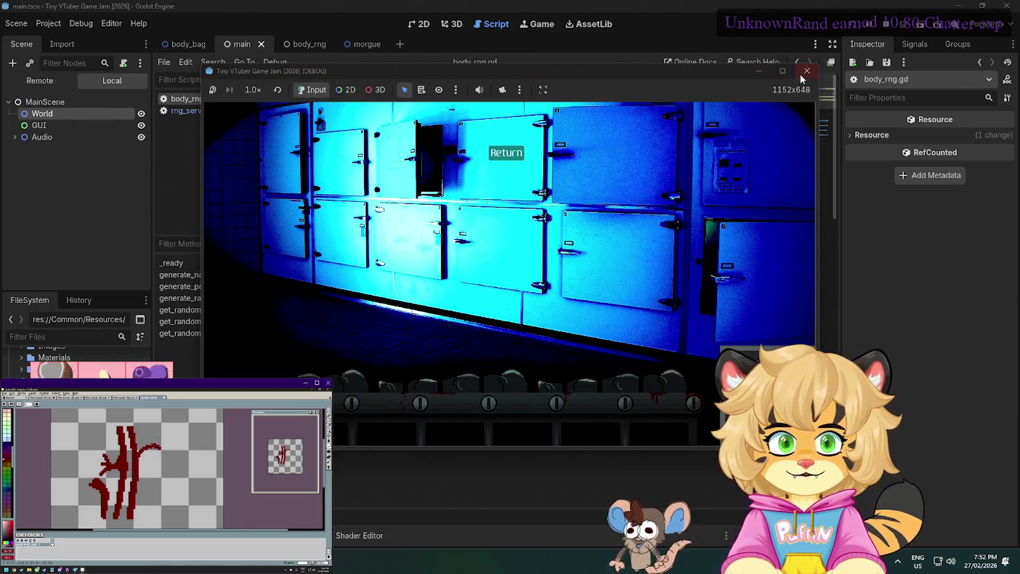
click(806, 70)
click(450, 201)
click(486, 252)
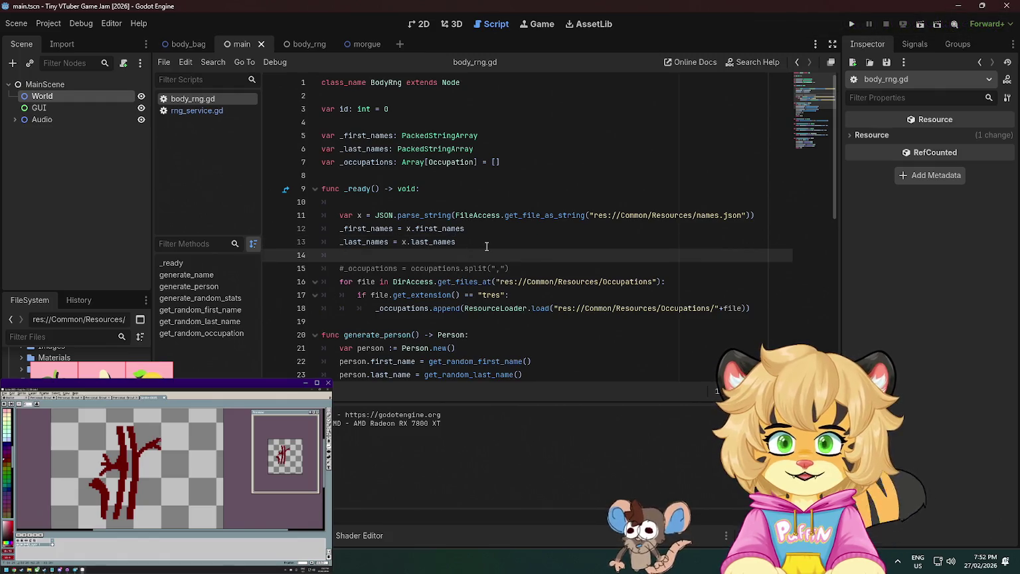
text(p)
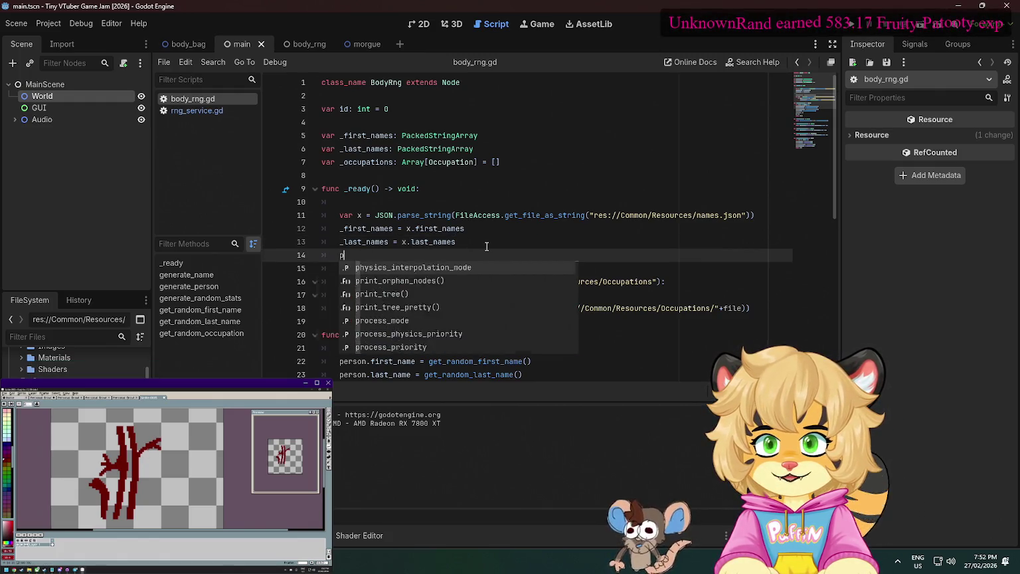
text(rint()
text(_last)
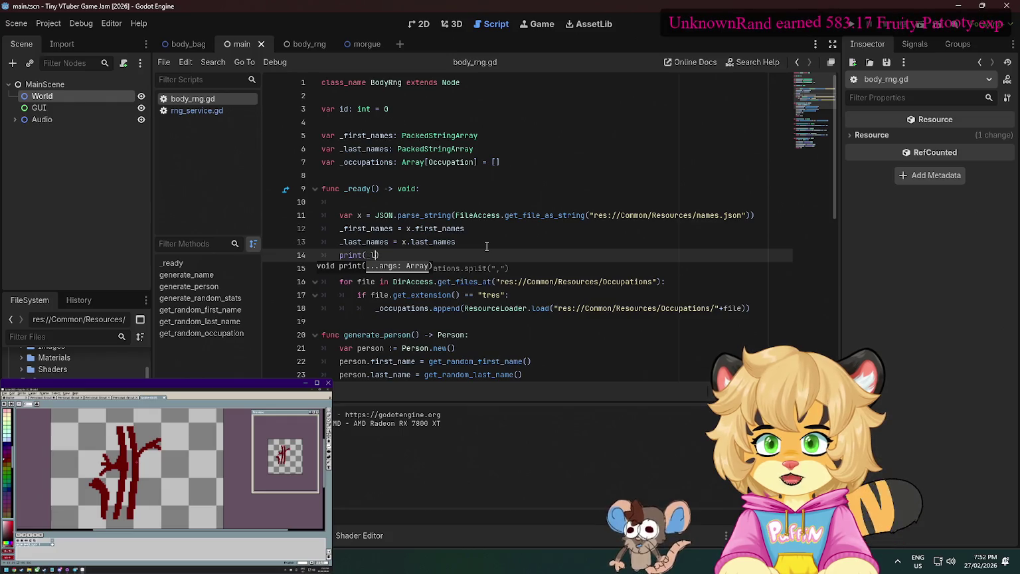
text(_names)
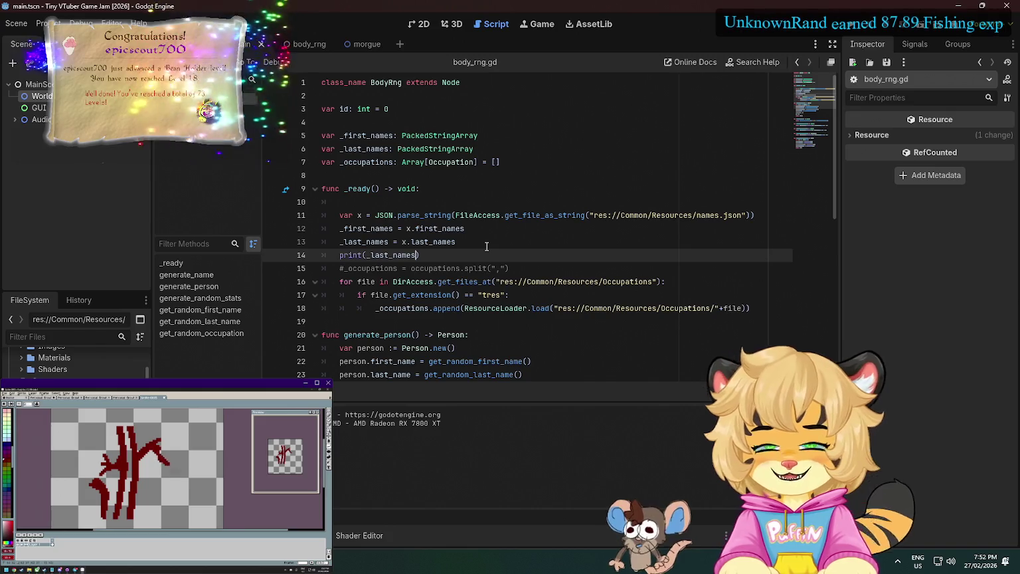
Run the project again with F5 to check the printed last names
key(F5)
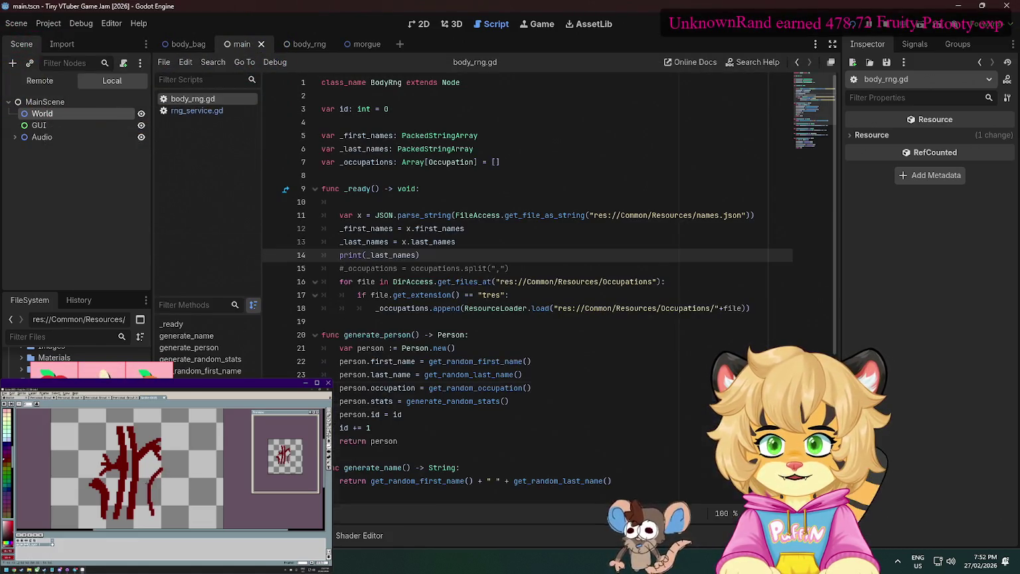
click(400, 229)
click(322, 96)
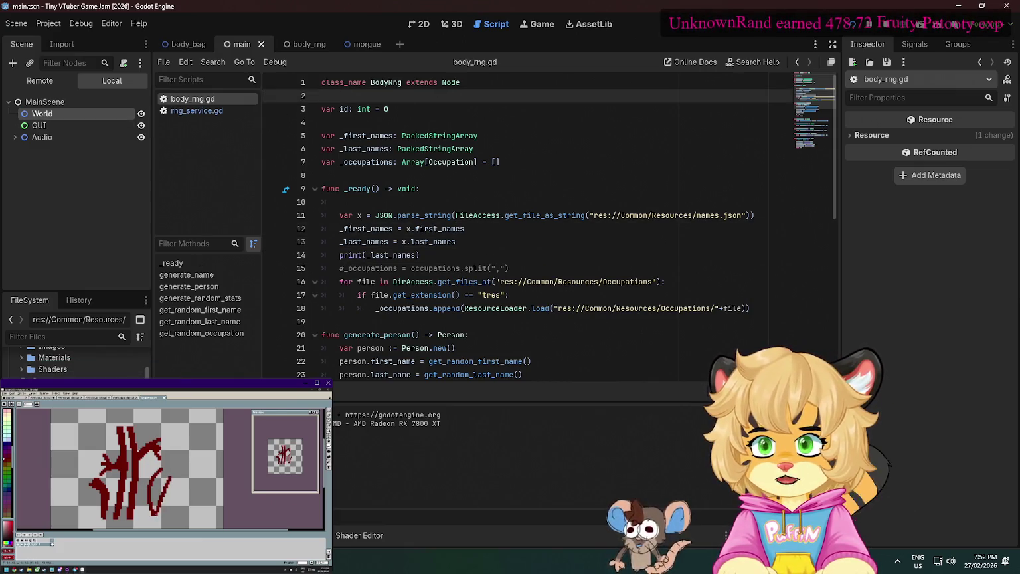
scroll(76, 359, down, 5)
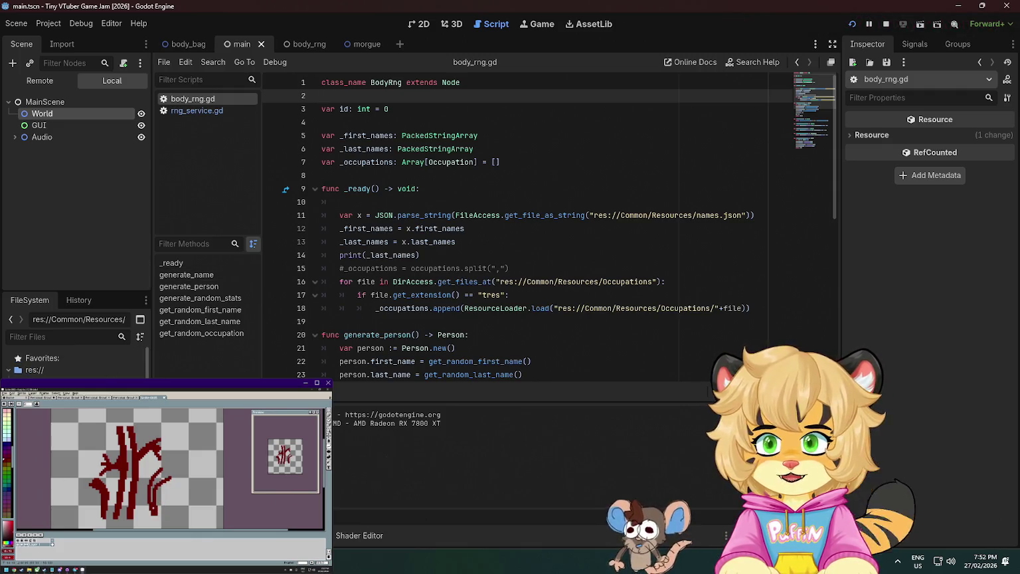
Declare var rng_service: RNGService below body_service, and add a blank line after body_service's setup in _init
scroll(77, 359, down, 5)
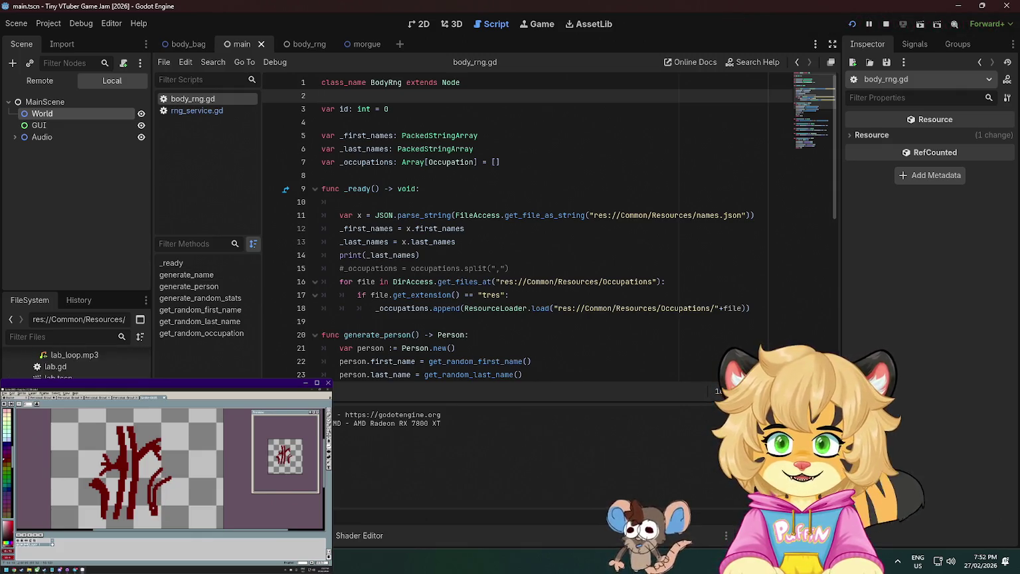
click(495, 162)
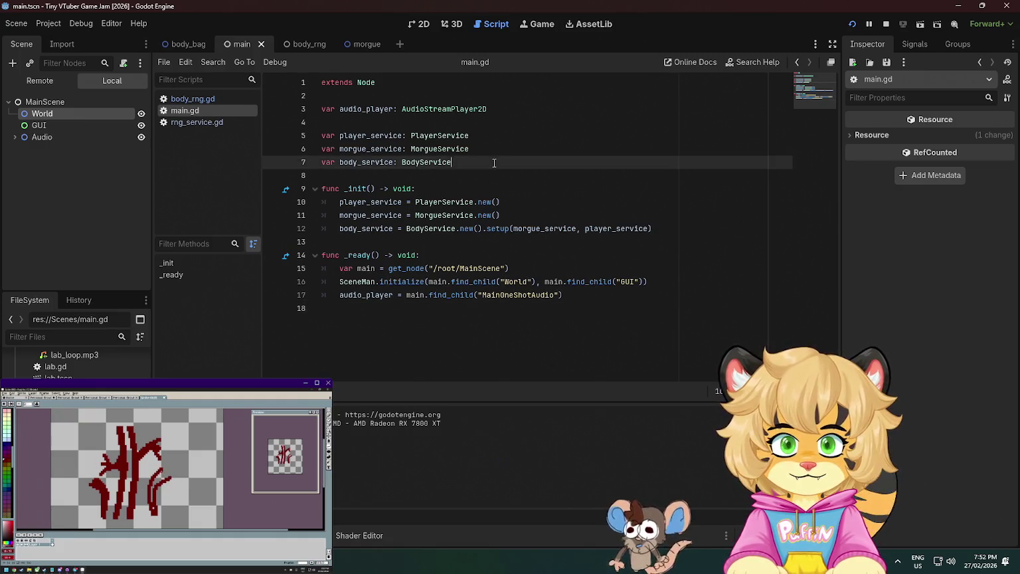
key(Return)
text(var rng_service)
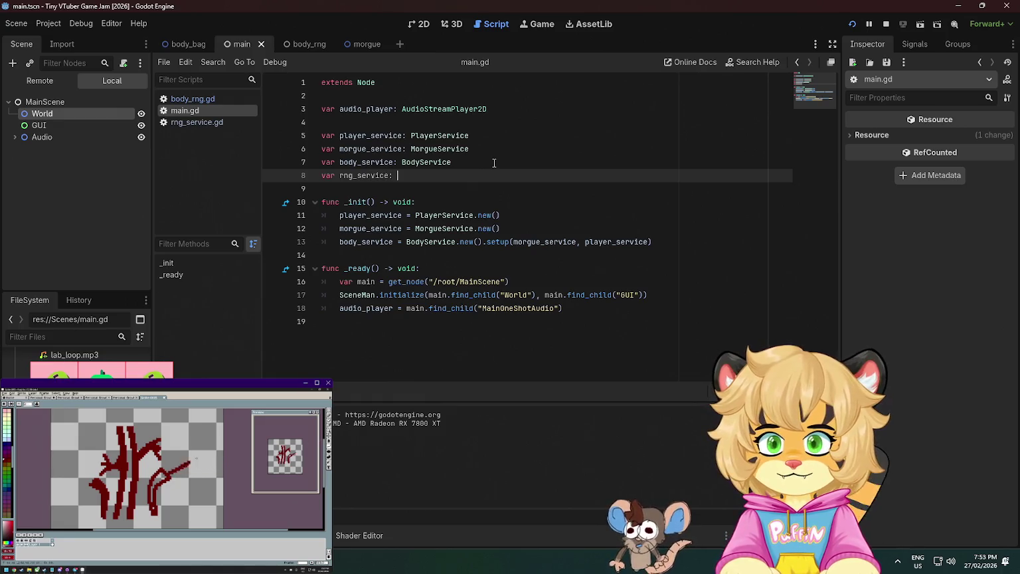
text(: RNG)
key(Return)
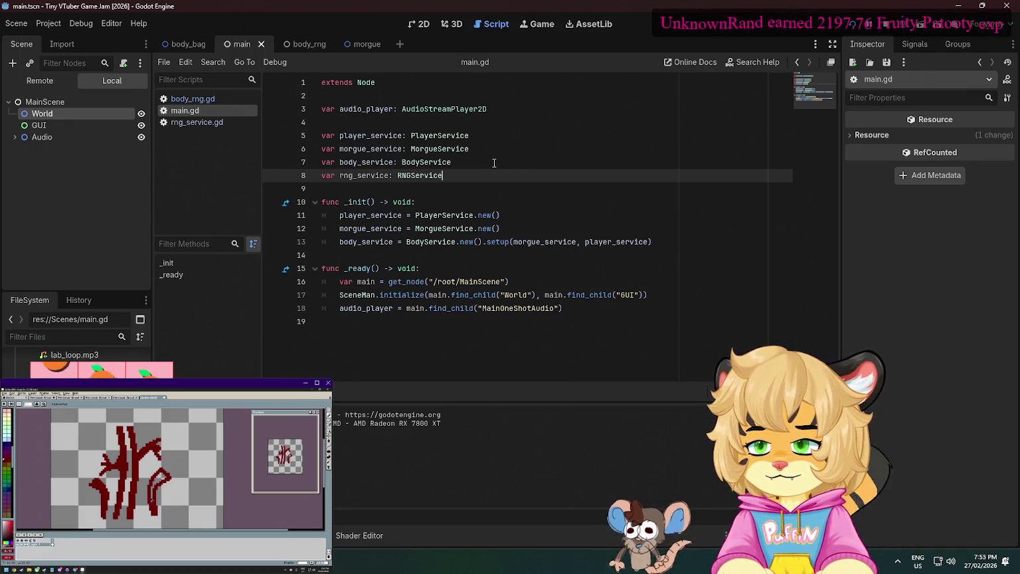
click(655, 241)
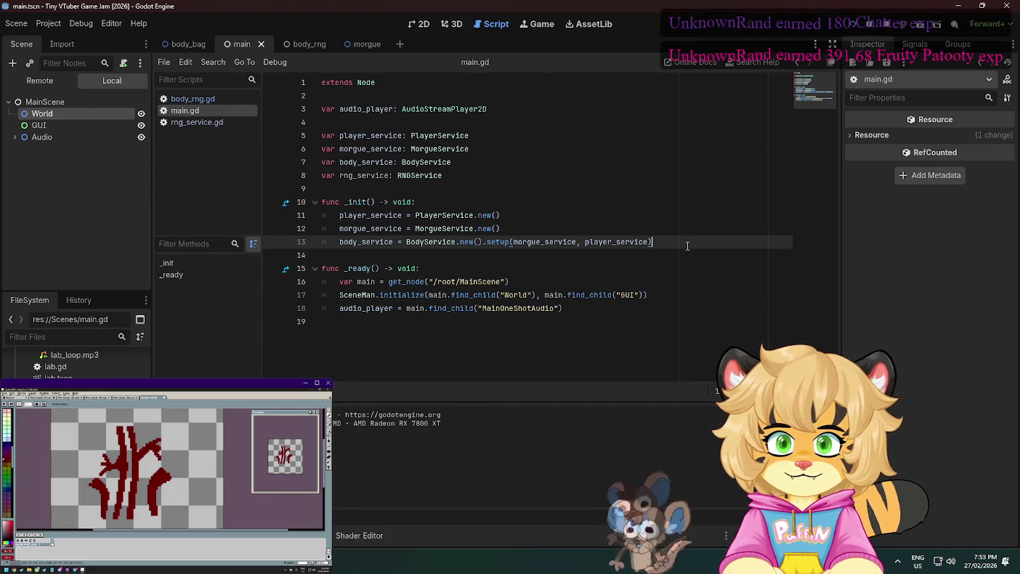
key(Return)
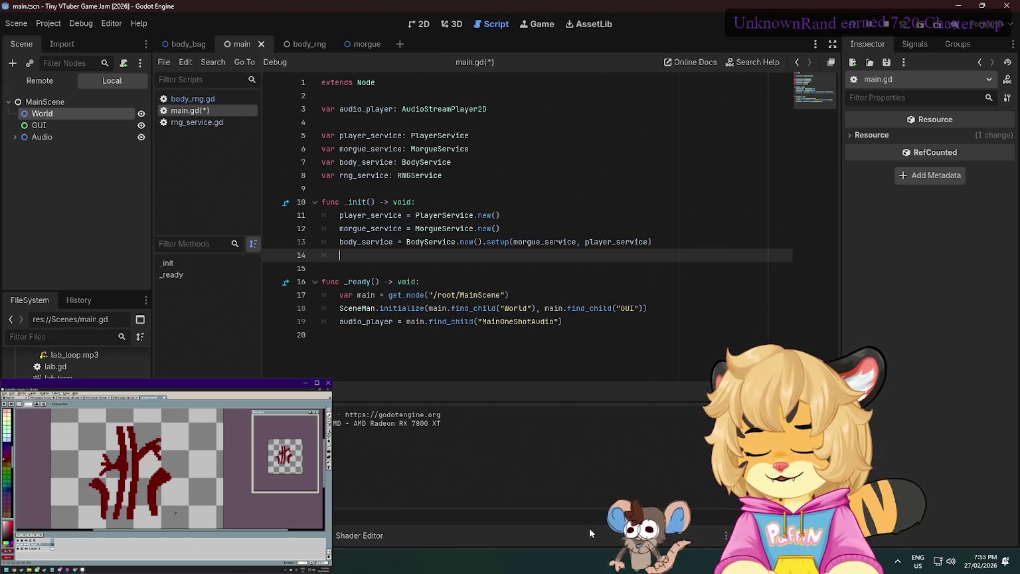
Close the running game window, then paint and fill dark-red strokes along the sprite's lower-left edge
mouse_move(358, 564)
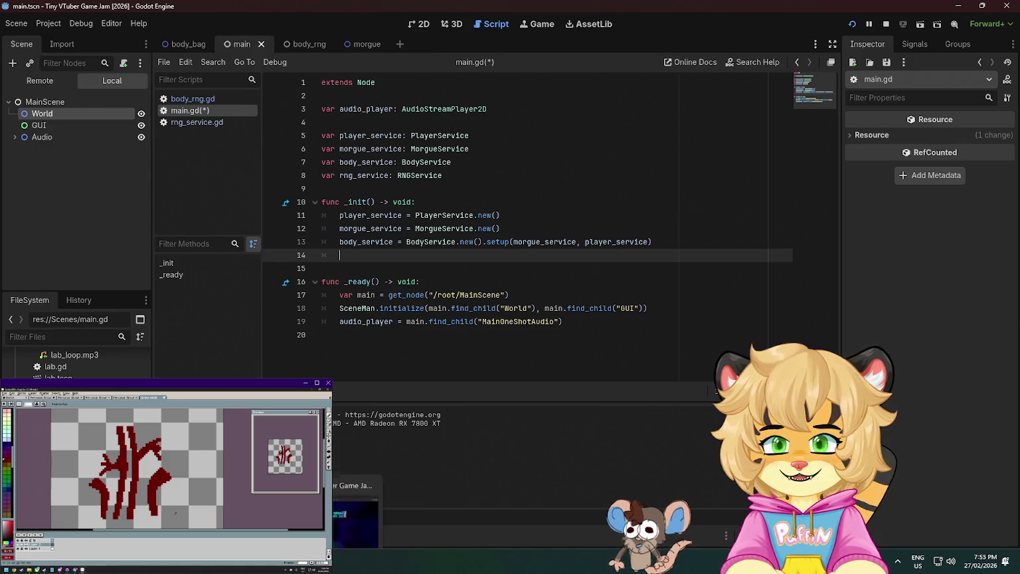
click(381, 468)
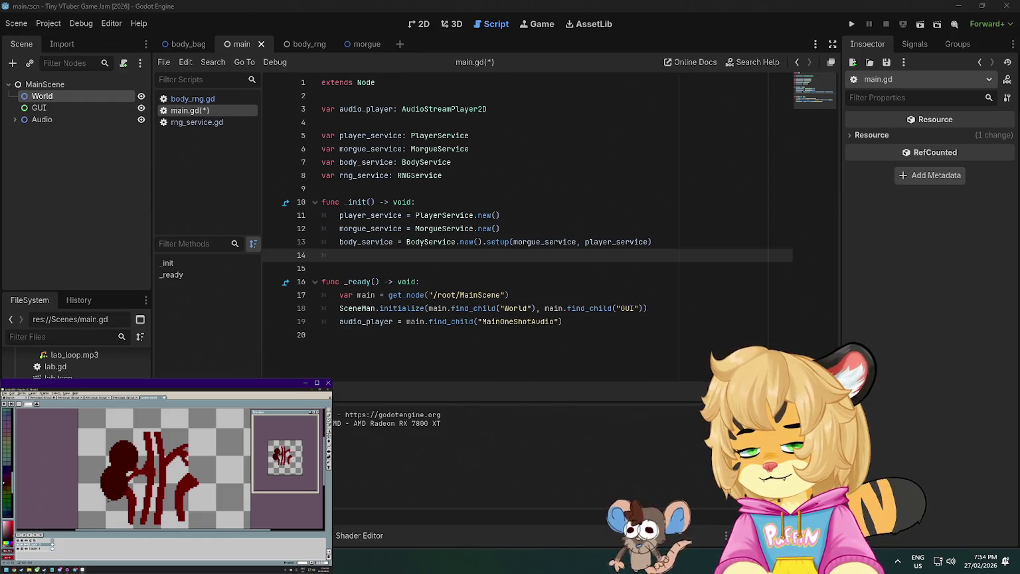
drag(103, 496, 133, 521)
click(118, 510)
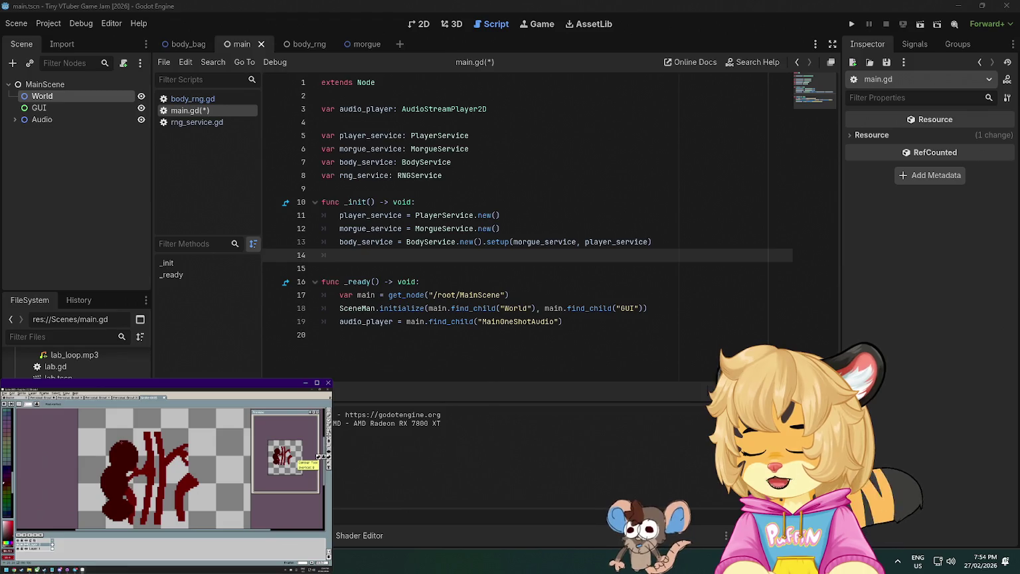
mouse_move(114, 444)
mouse_down()
mouse_move(102, 453)
mouse_move(96, 497)
mouse_up()
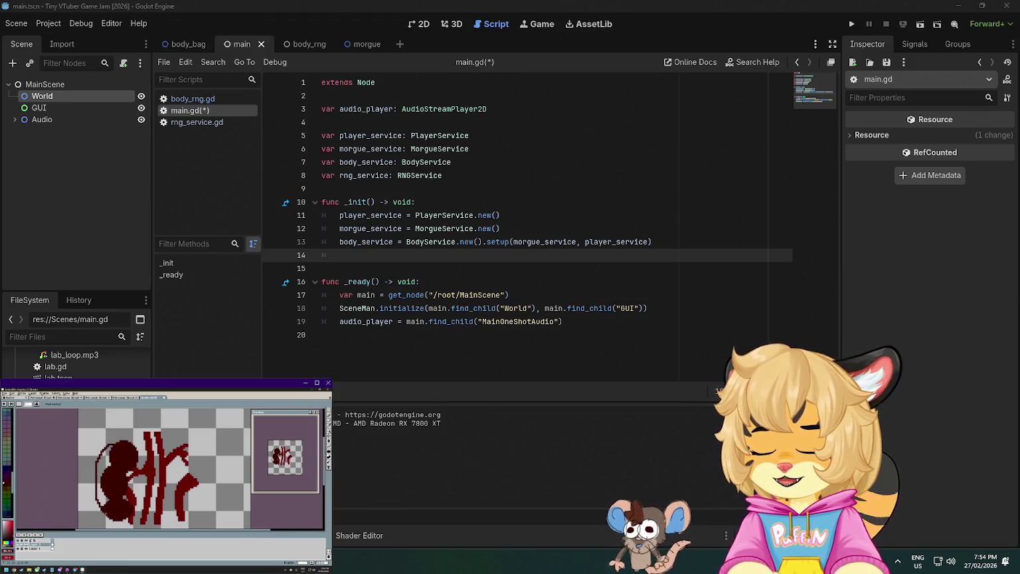
click(105, 475)
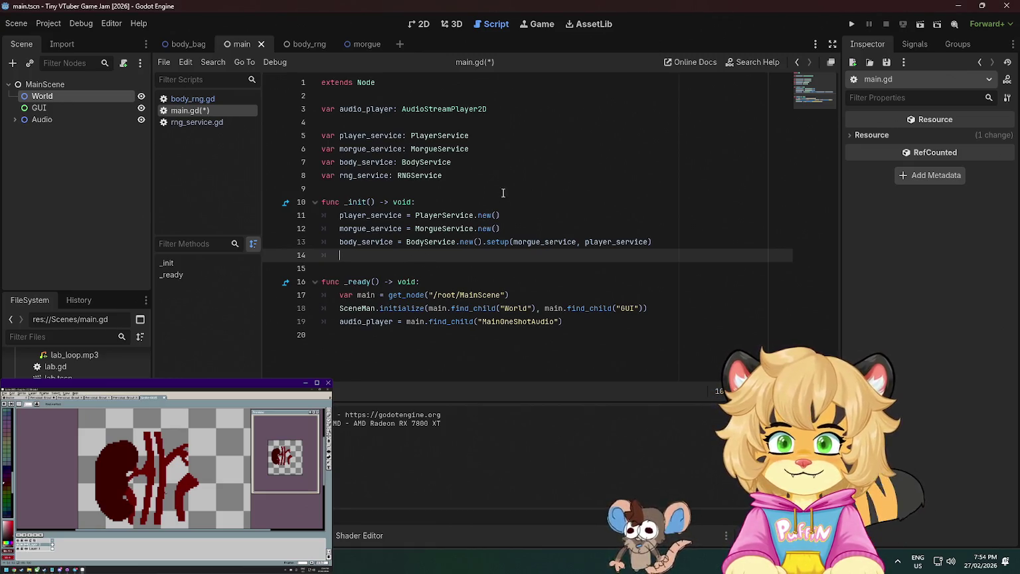
Add rng_service = RNGService.new() to _init and save main.gd
text(rng_service = )
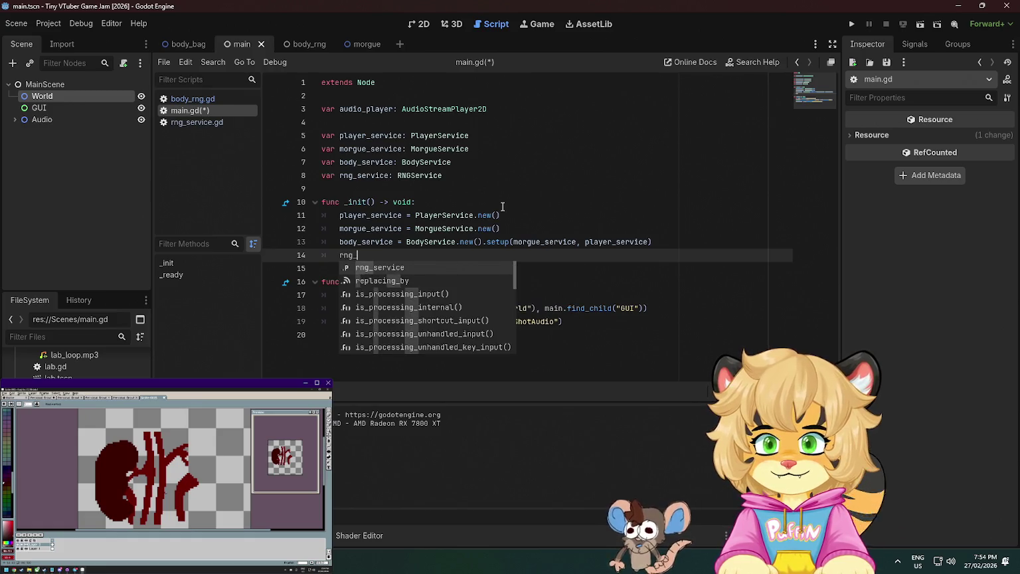
text(Rngser)
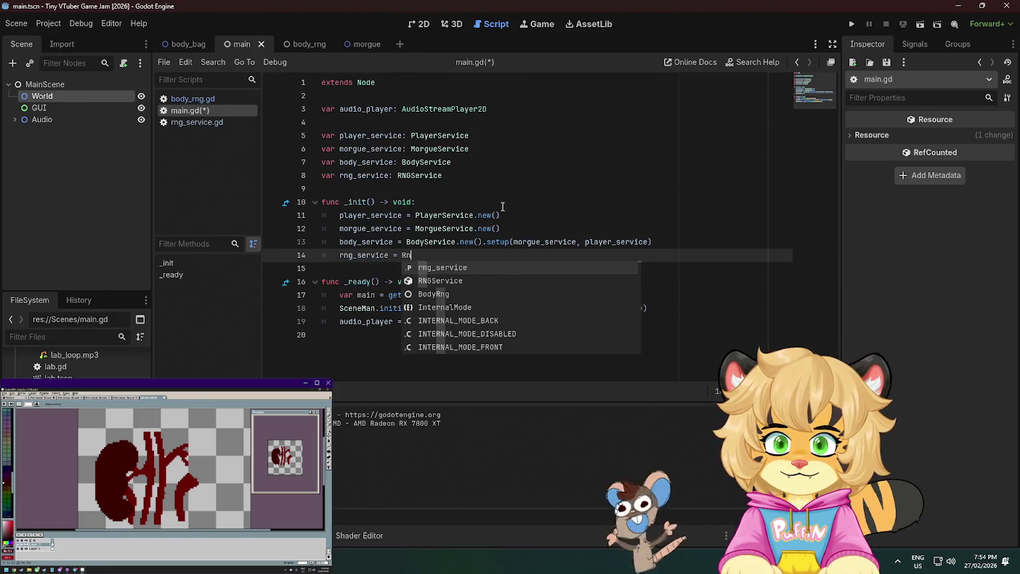
key(Return)
text(.new)
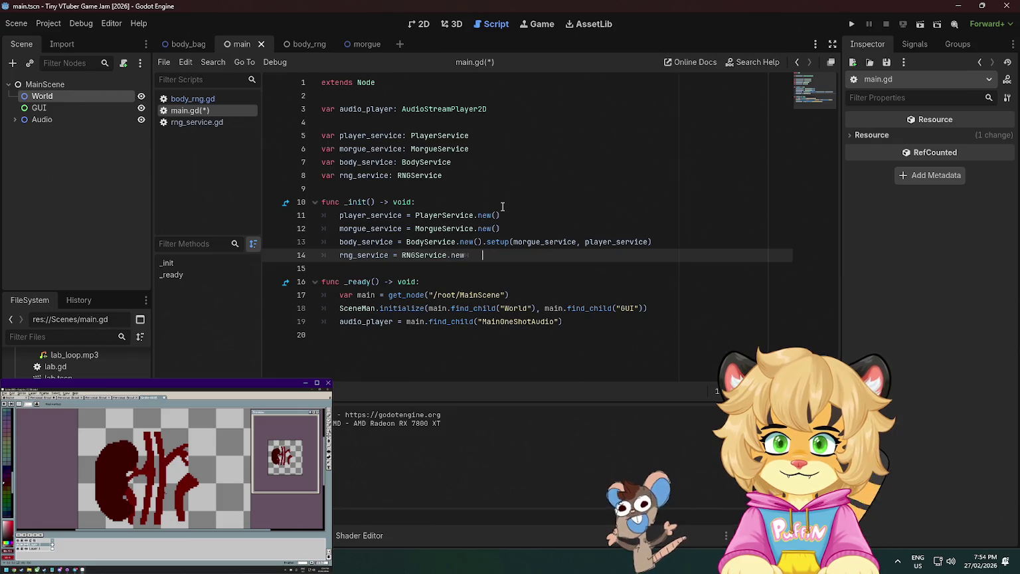
text(new()
key(ctrl+s)
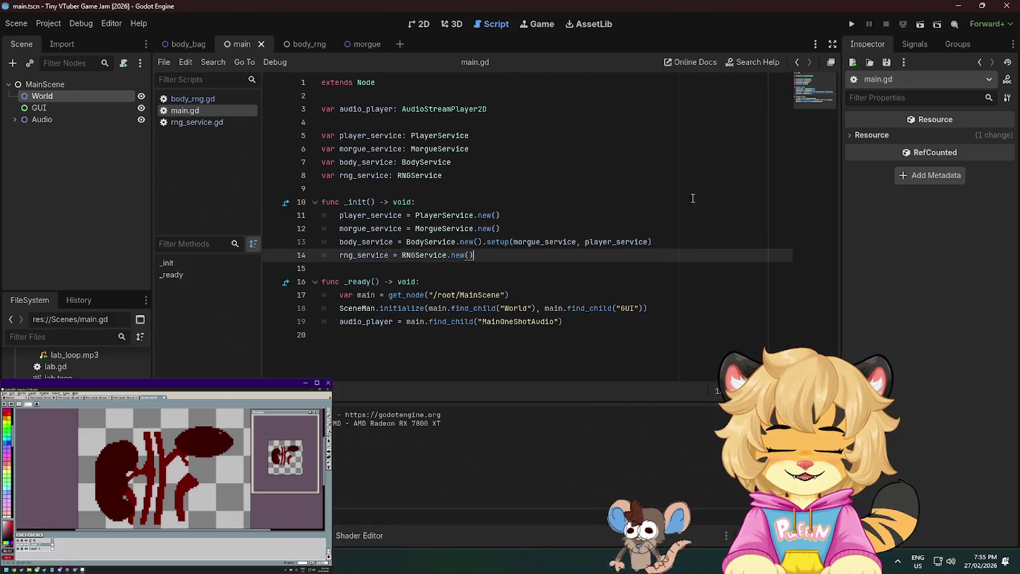
Set a breakpoint on line 13, the body_service setup call
click(703, 145)
click(528, 257)
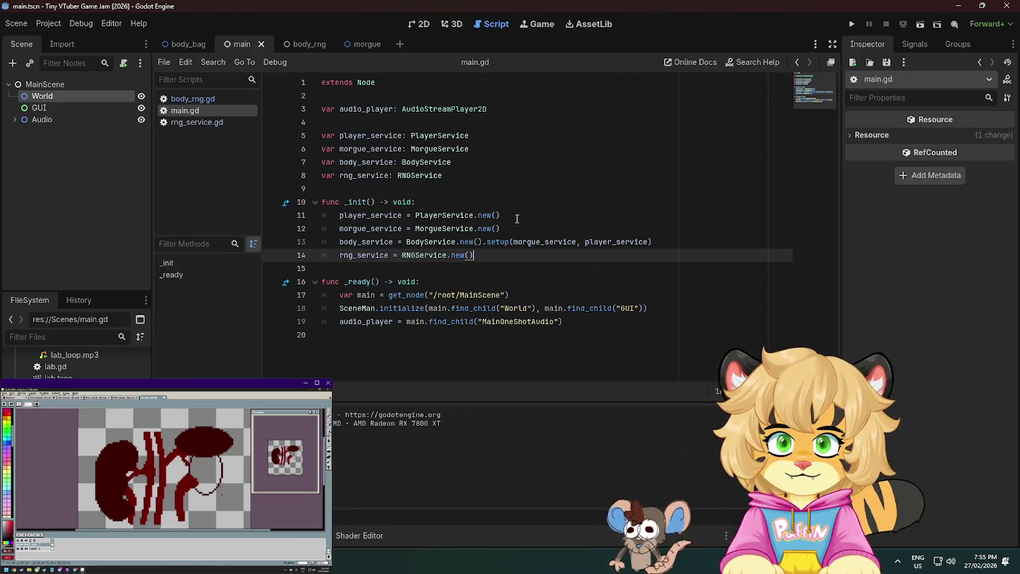
mouse_move(425, 245)
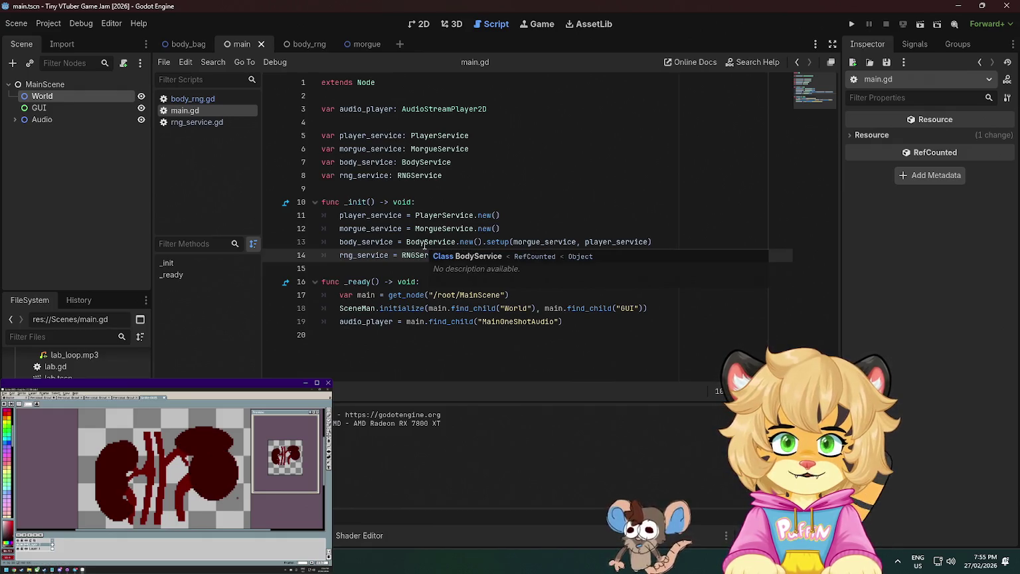
click(482, 244)
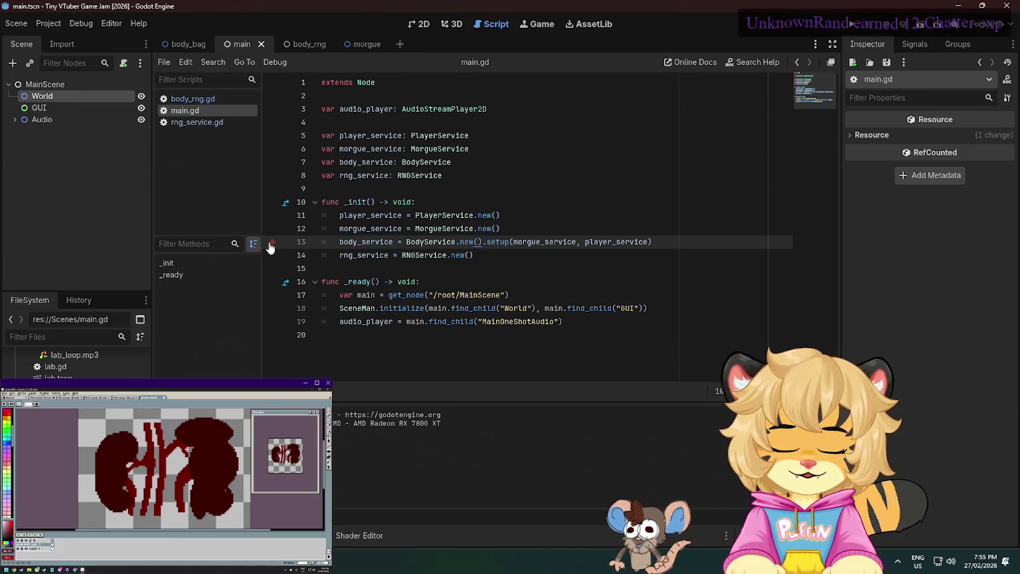
click(272, 241)
Run the game in debug mode, step past line 13, then stop it
click(851, 24)
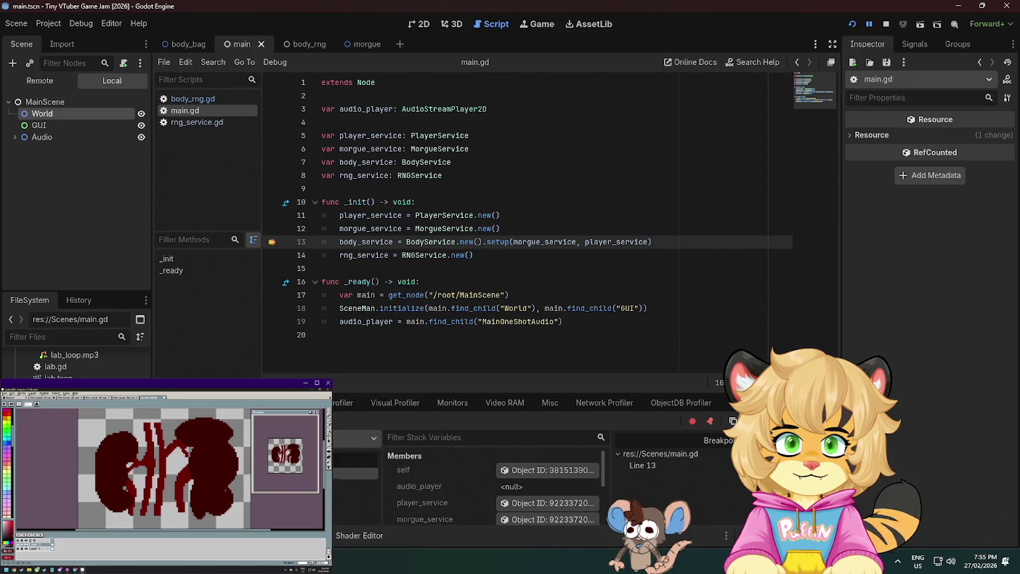
key(F10)
mouse_move(372, 242)
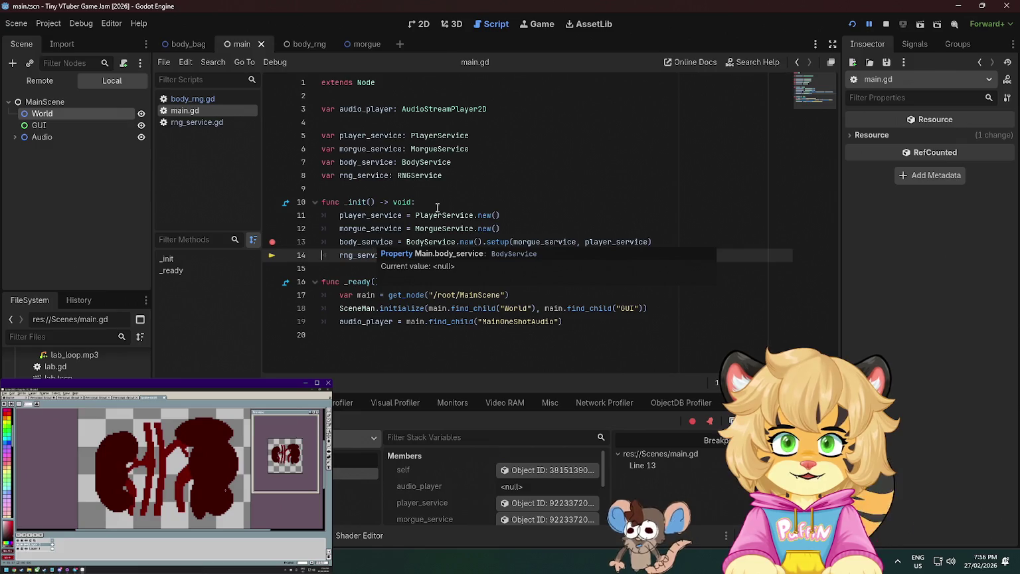
click(886, 24)
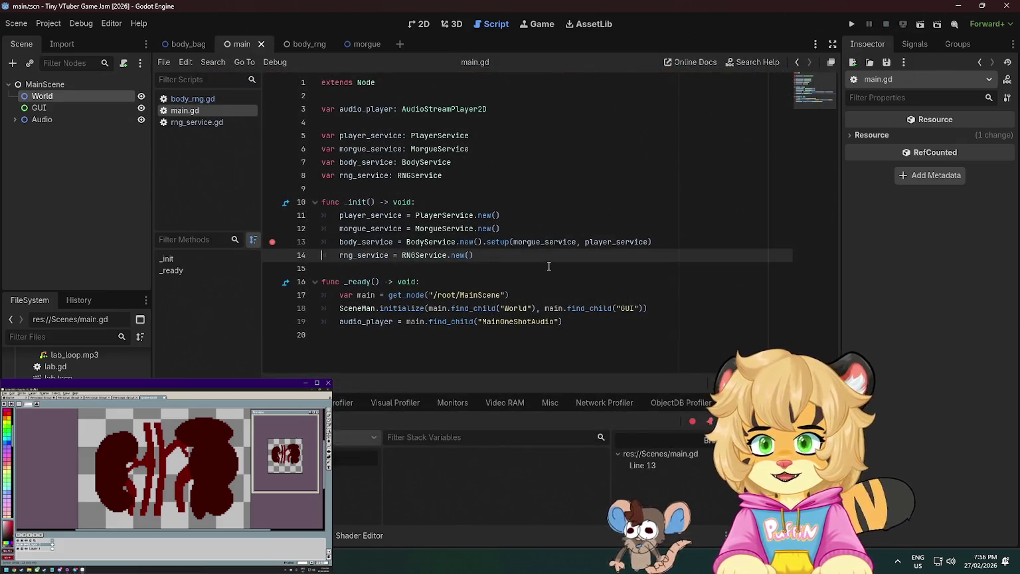
Move the setup call onto its own line prefixed with body_service, then rerun the game
click(483, 241)
key(Return)
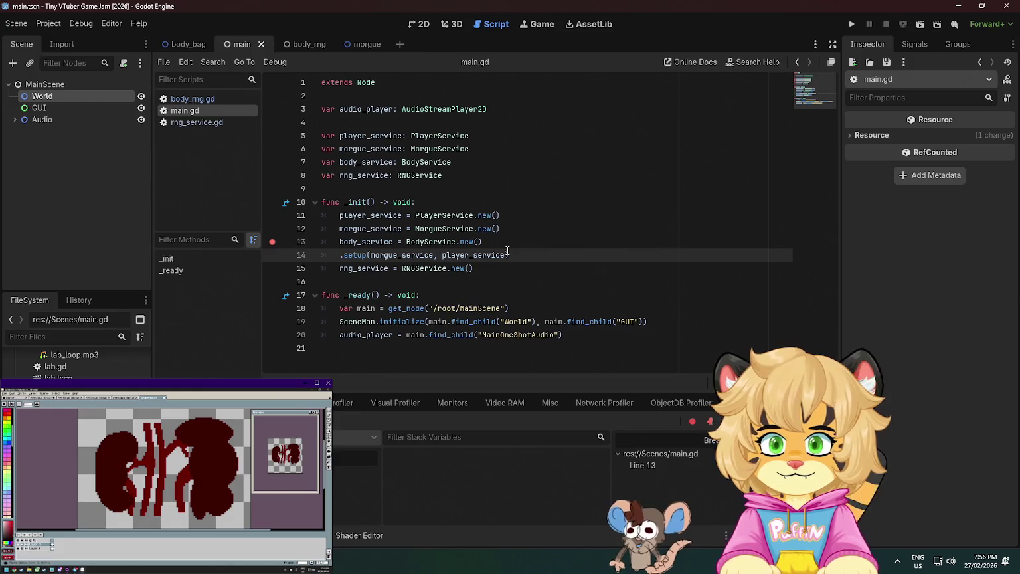
text(body_service)
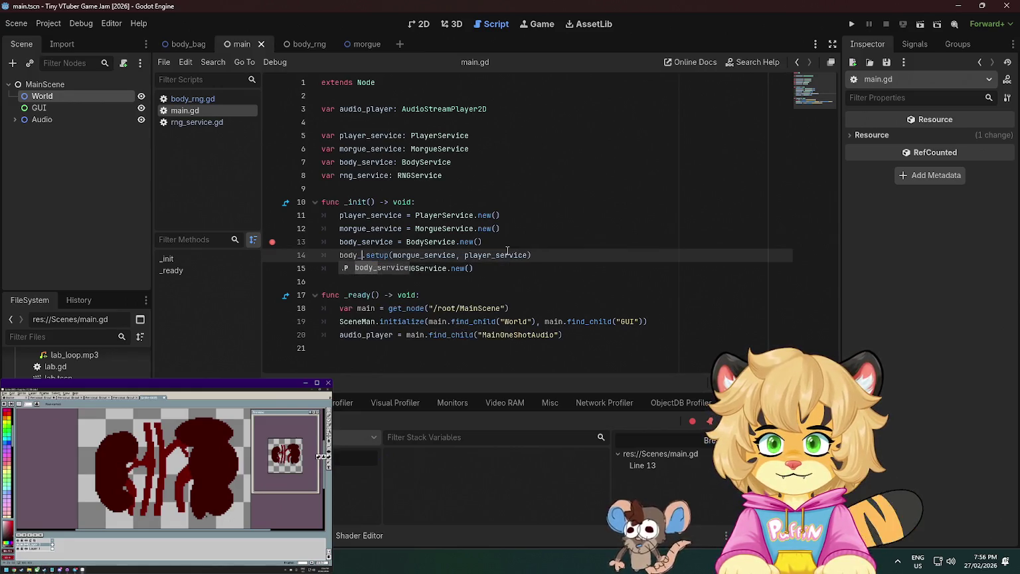
click(851, 25)
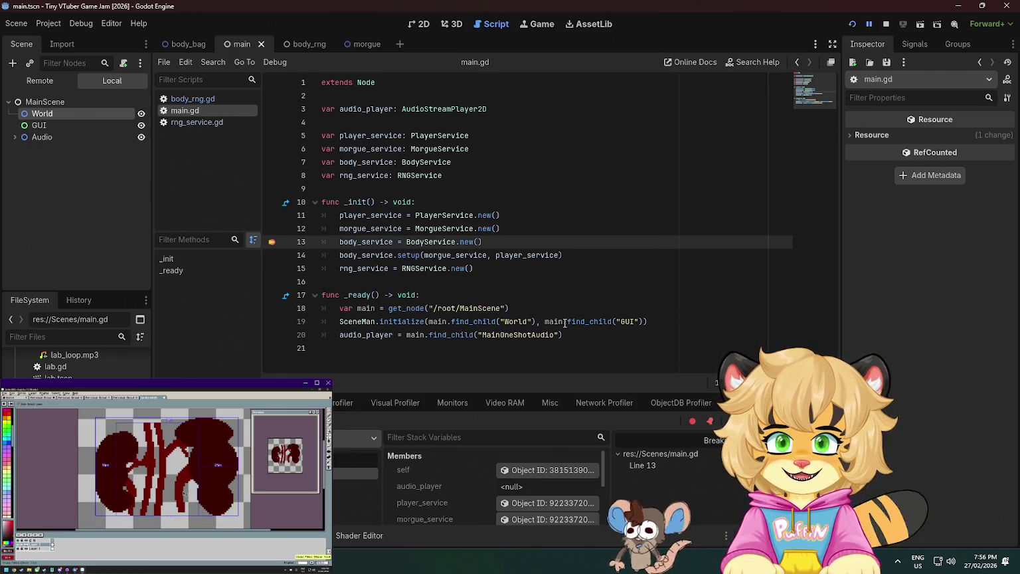
Step over lines 13–15 into _ready, checking body_service in Members, then stop debugging
scroll(477, 455, down, 3)
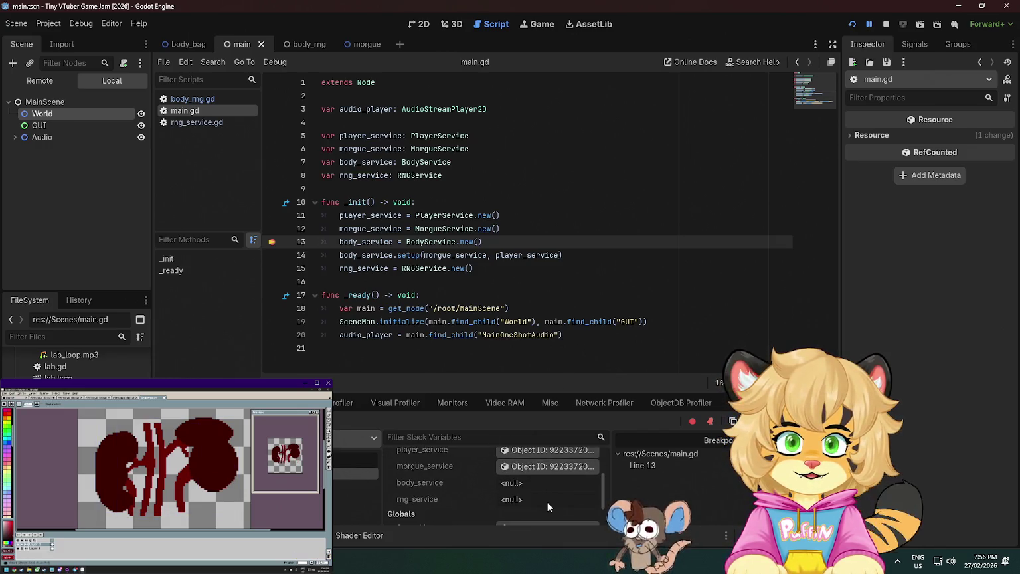
scroll(547, 504, up, 3)
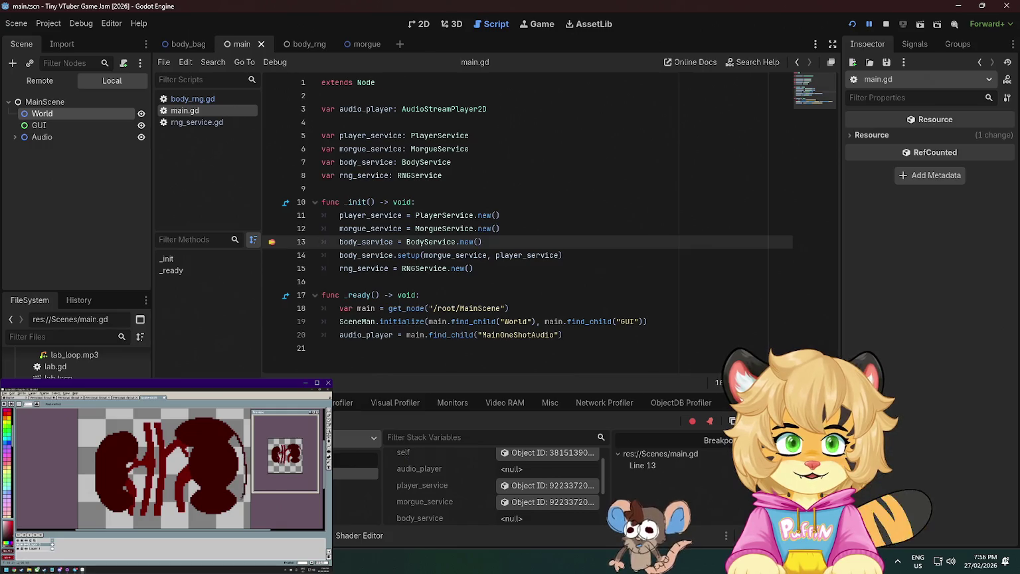
key(F10)
scroll(497, 478, down, 2)
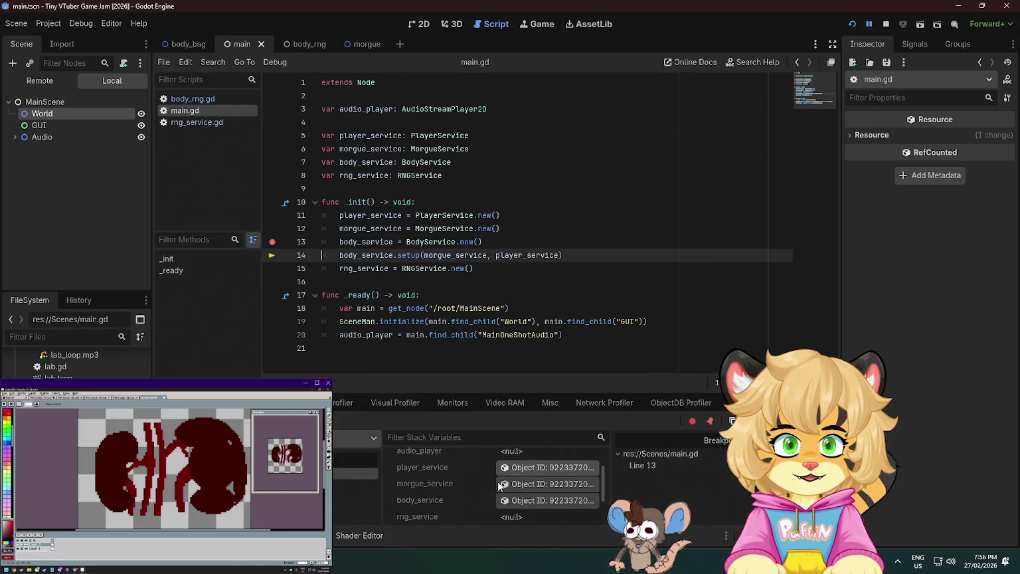
key(F10)
scroll(517, 468, down, 2)
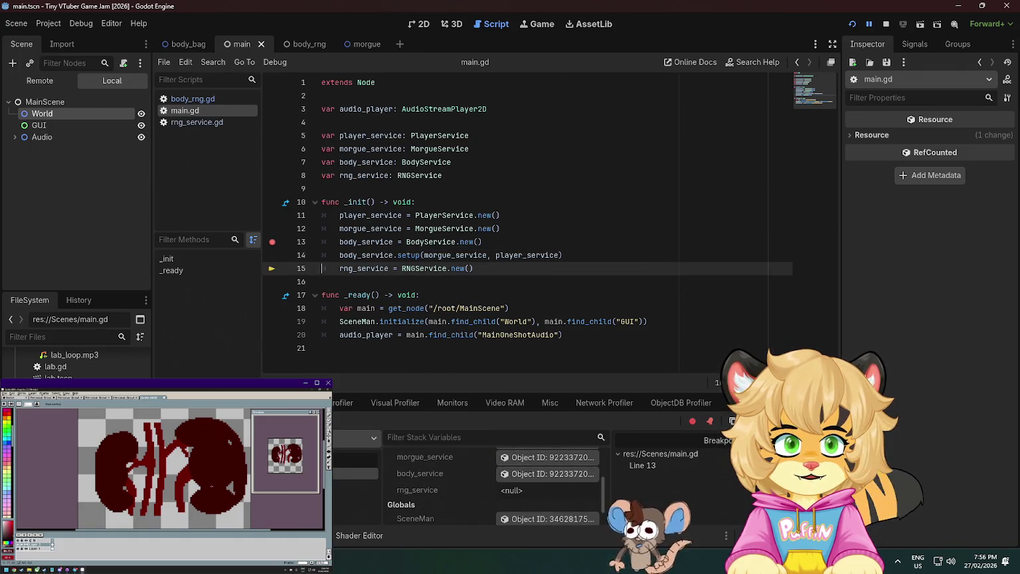
key(F10)
scroll(534, 476, down, 1)
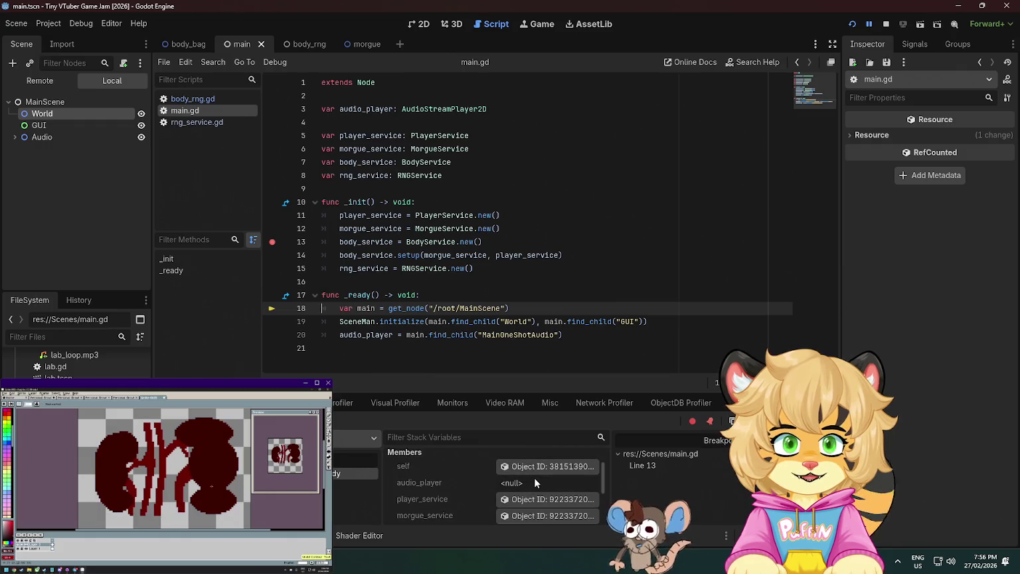
click(887, 25)
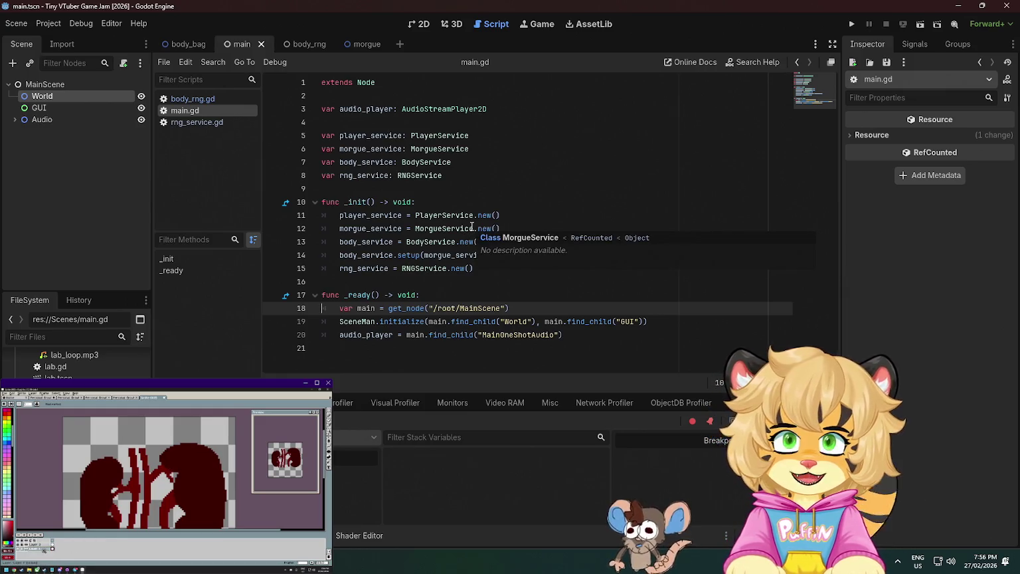
Save main.gd and open rng_service.gd, then body_rng.gd
click(448, 175)
key(ctrl+s)
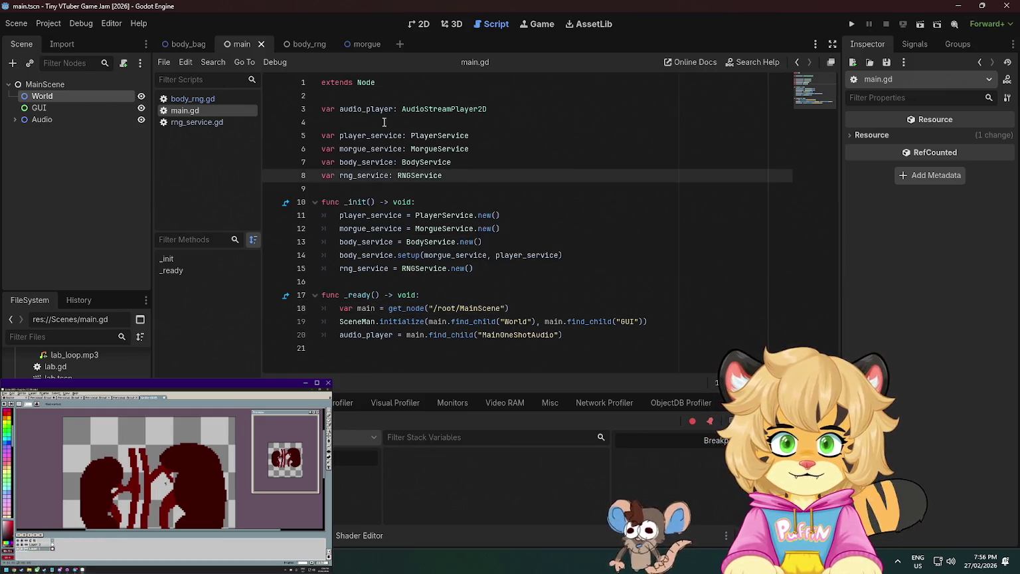
ctrl+click(428, 277)
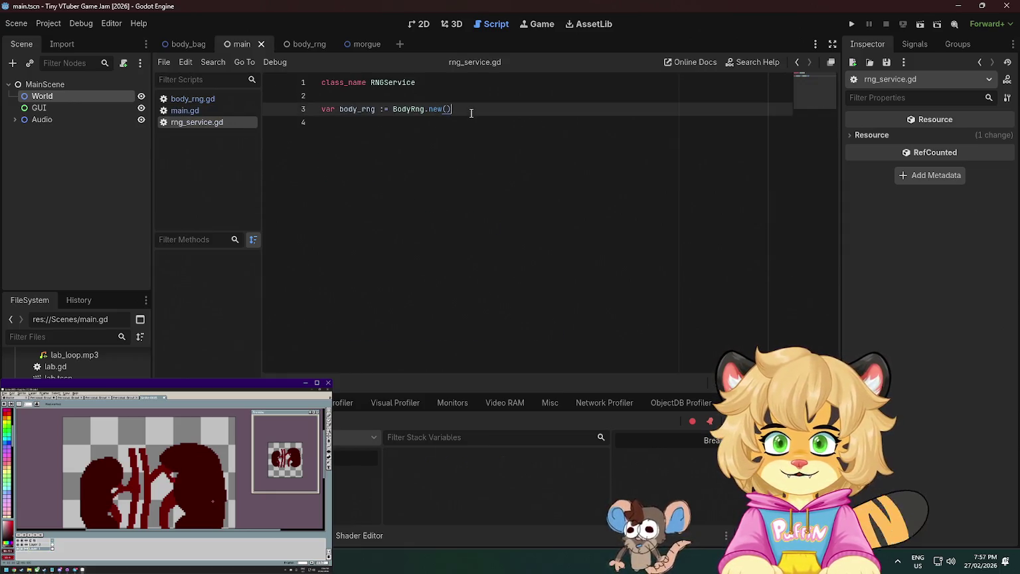
ctrl+click(409, 110)
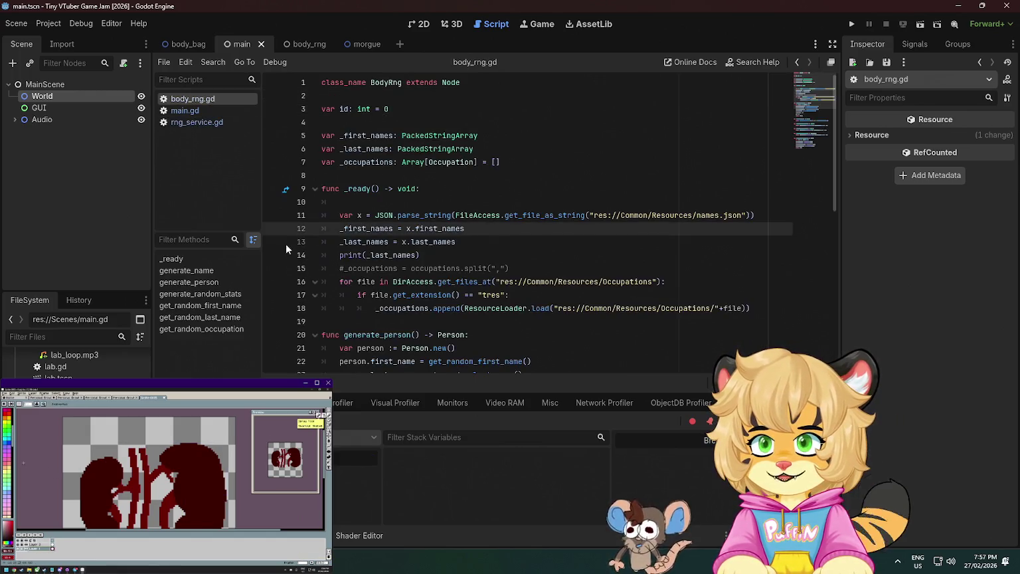
Briefly run and close the game, then return to the _occupations declaration in body_rng.gd
click(851, 24)
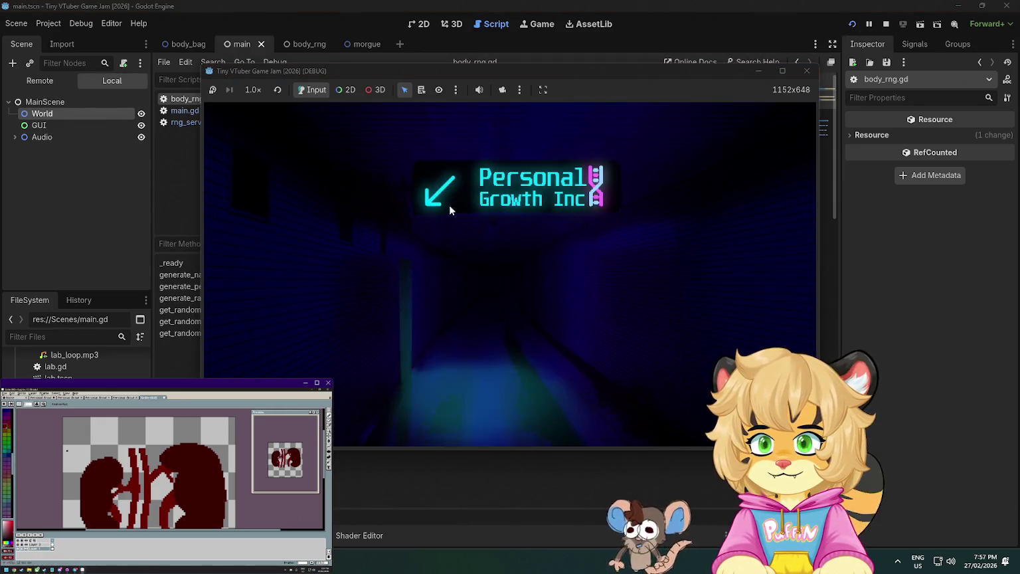
click(808, 70)
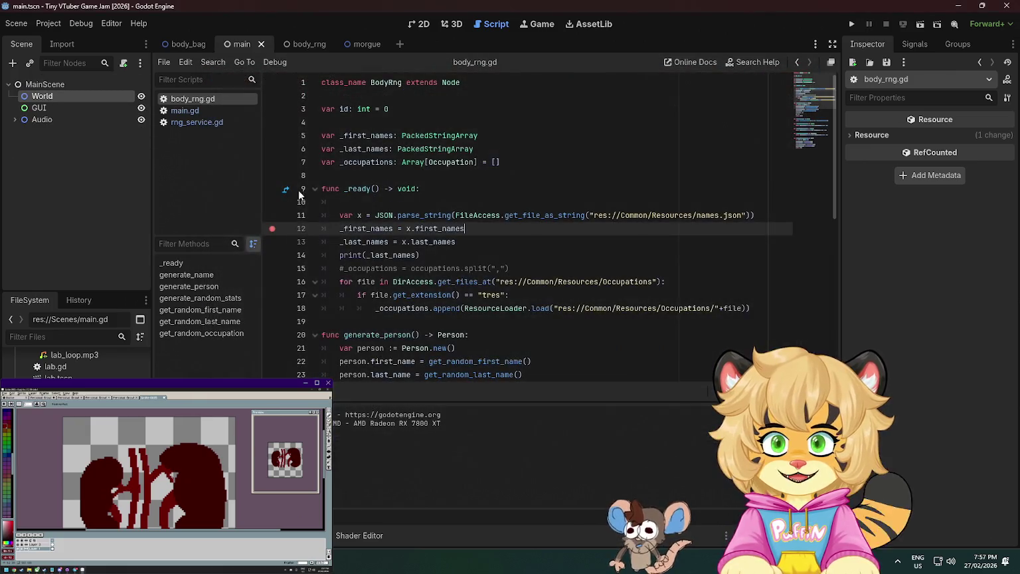
click(375, 206)
click(434, 193)
click(544, 160)
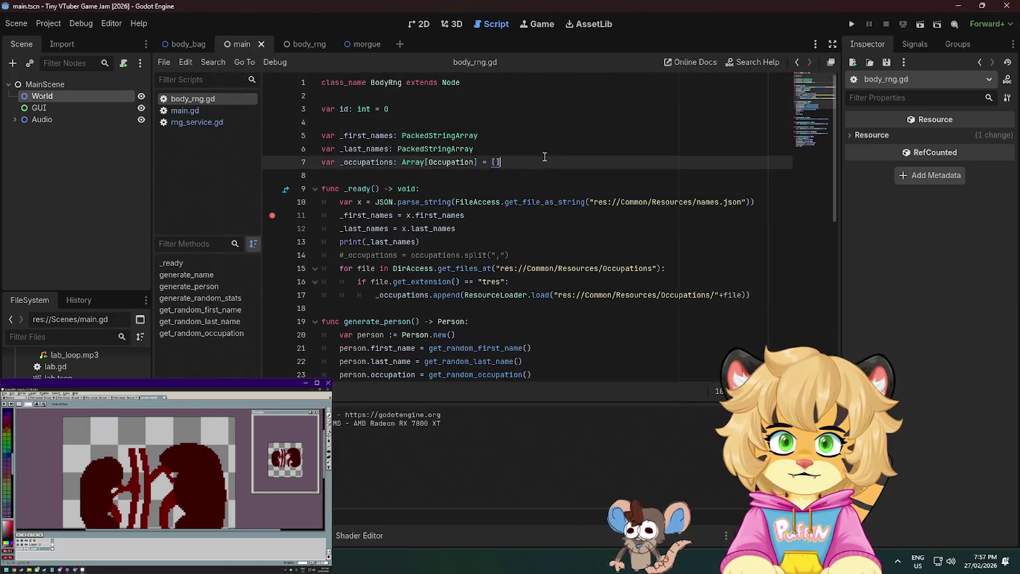
Add func setup(): above _ready and move _ready's loading code into it
key(Return)
key(Return)
text(func )
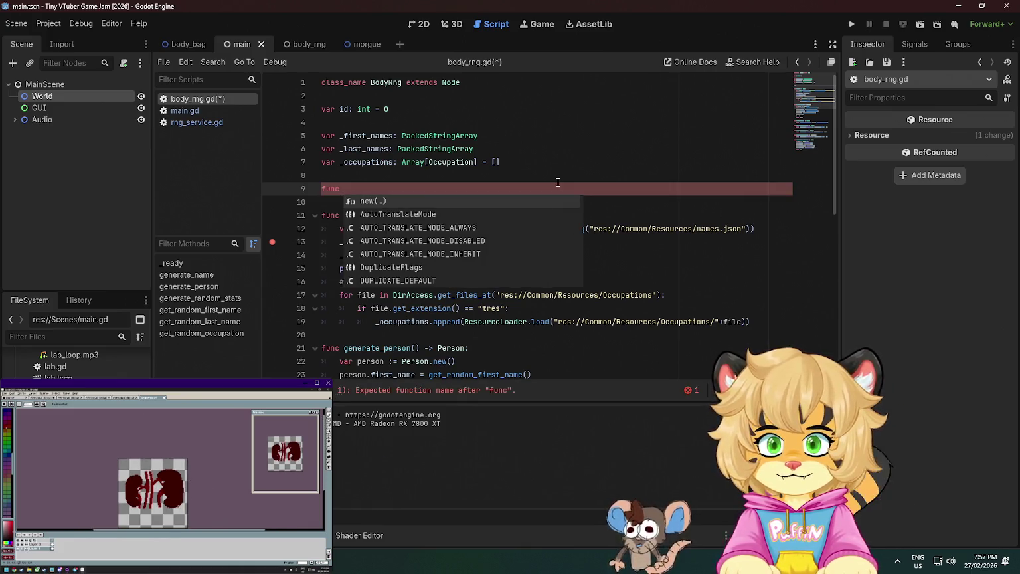
text(set)
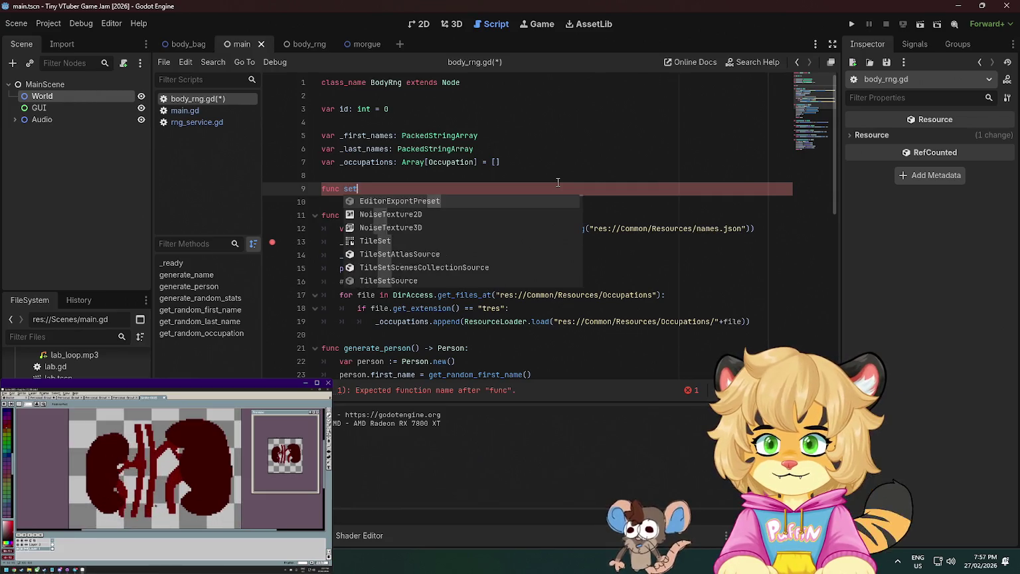
text(up():)
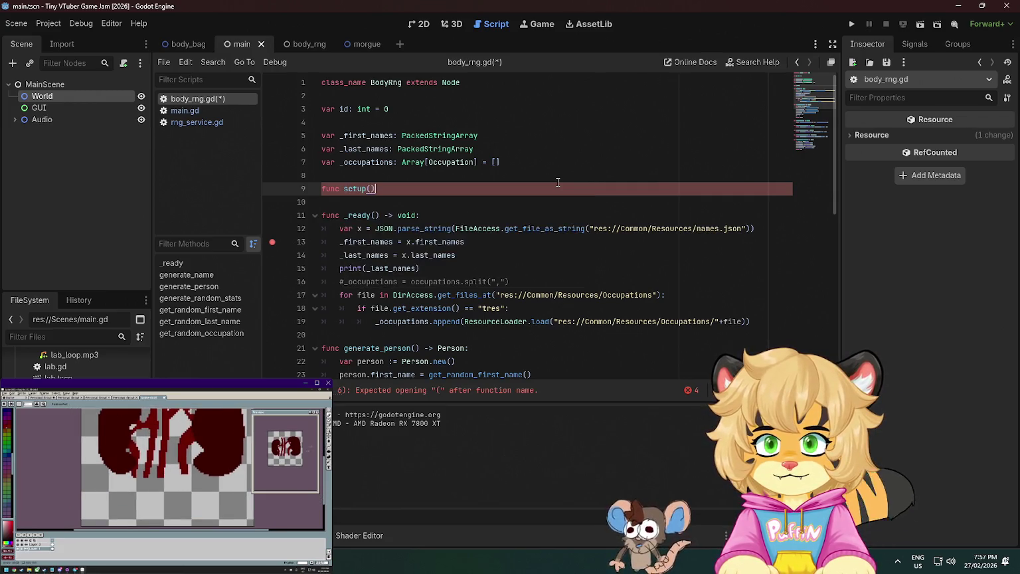
key(Return)
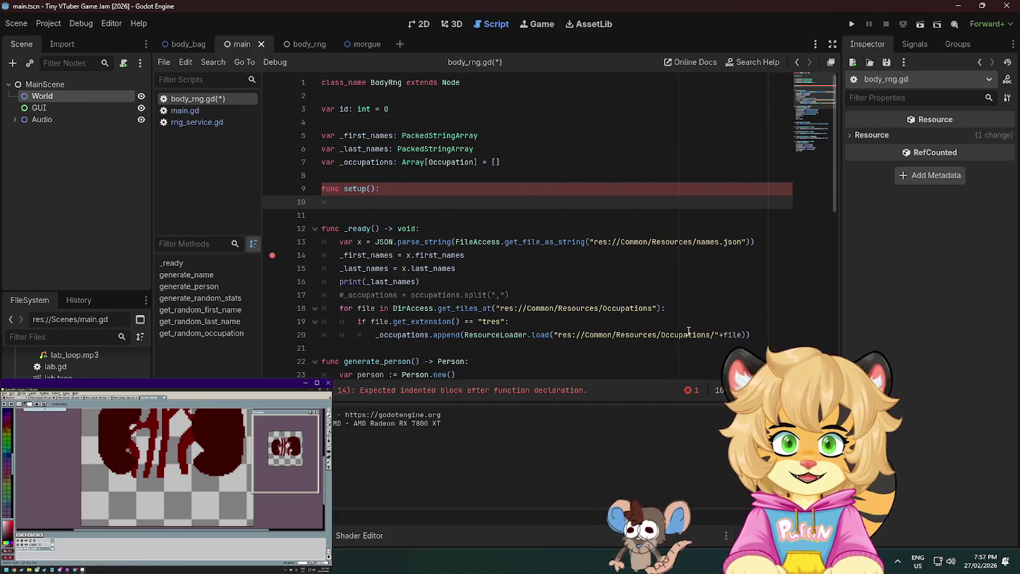
drag(751, 335, 266, 237)
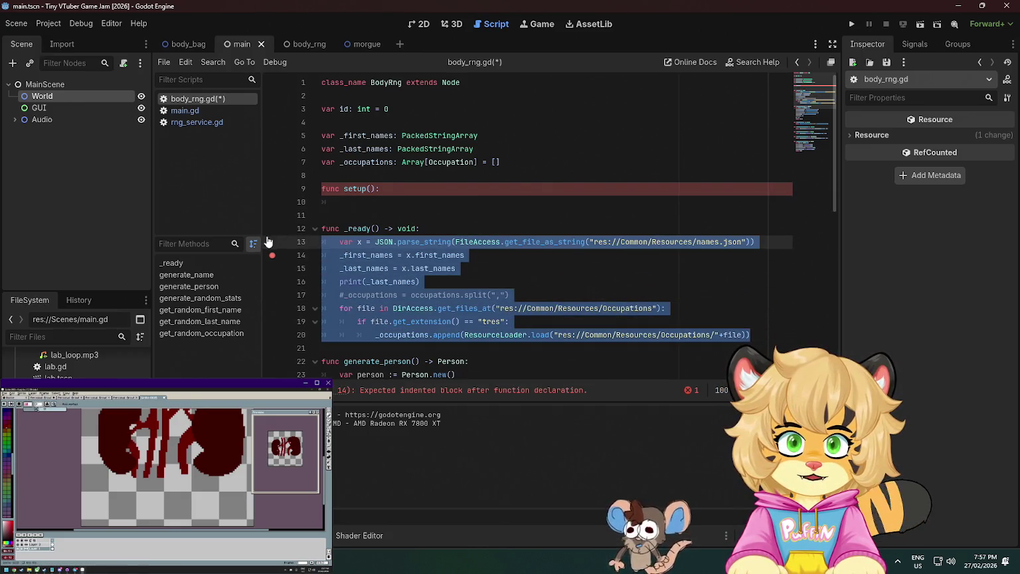
key(ctrl+x)
click(394, 200)
key(ctrl+v)
Delete the empty _ready and the commented-out occupations line, fix var x's indentation, and save
scroll(464, 205, down, 1)
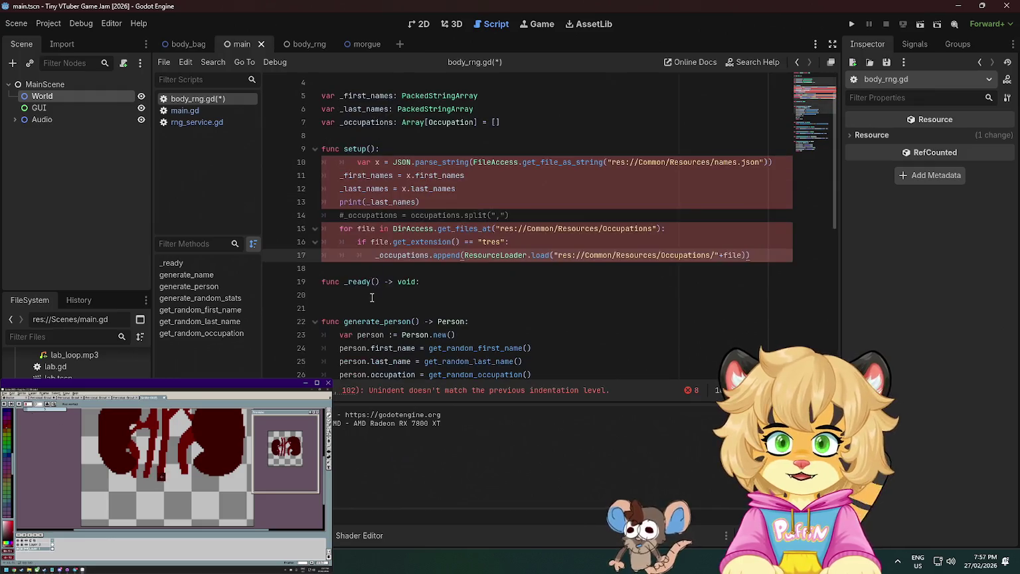
key(Down)
key(Down)
key(ctrl+shift+k)
click(480, 214)
key(ctrl+shift+k)
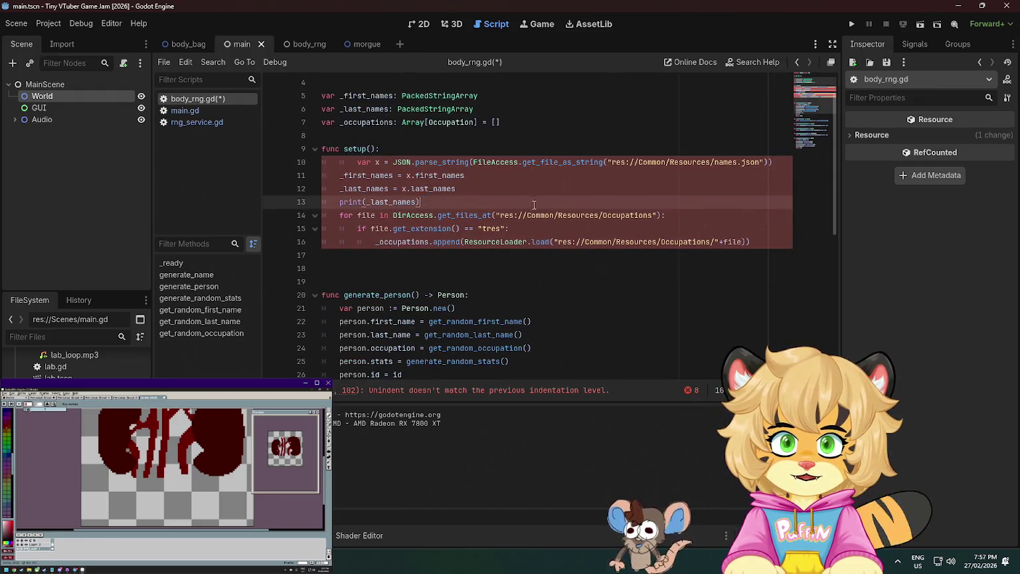
click(359, 163)
key(BackSpace)
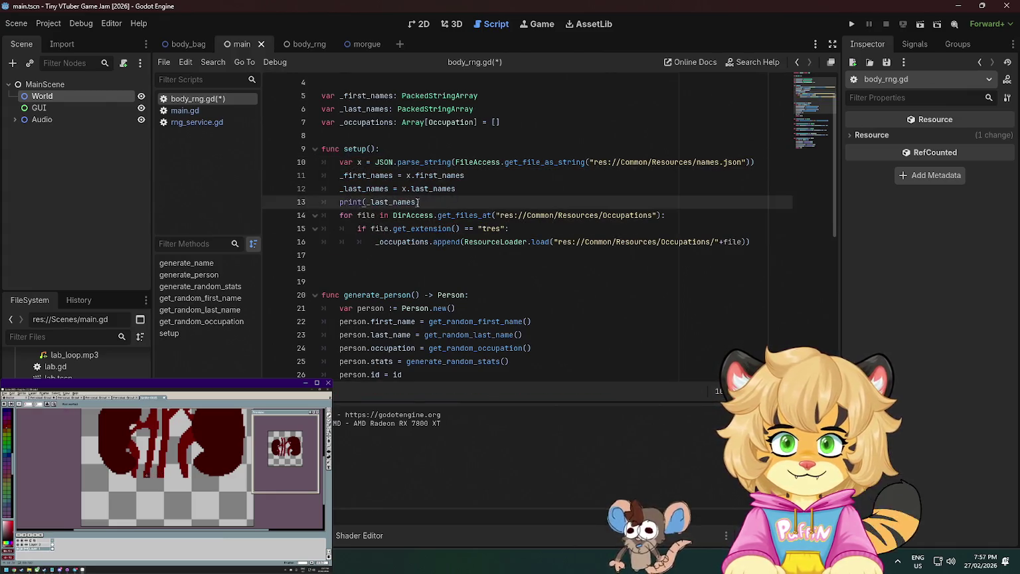
click(621, 212)
click(473, 202)
key(ctrl+s)
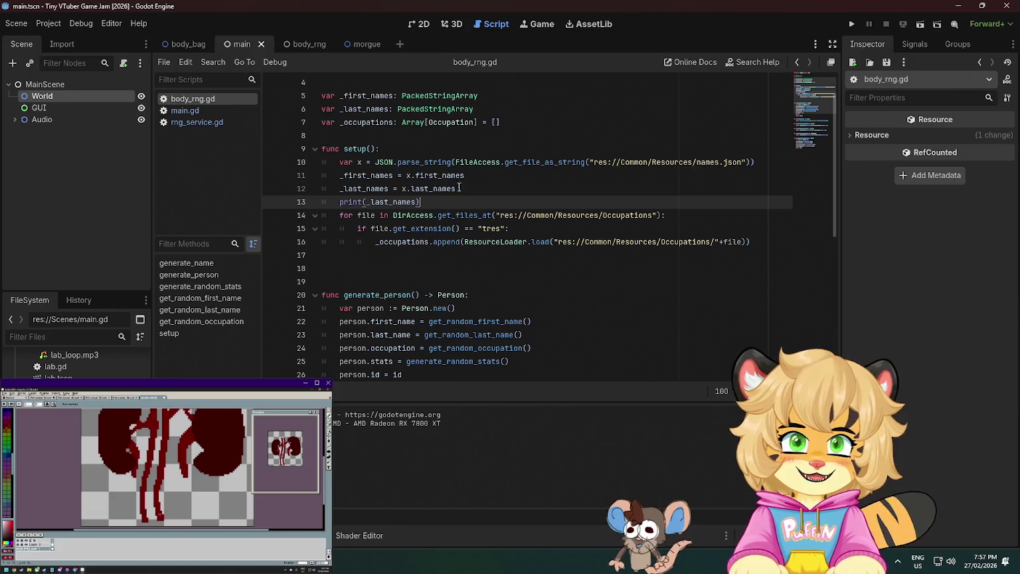
Remove the extra blank line before generate_person
scroll(463, 196, up, 1)
click(355, 149)
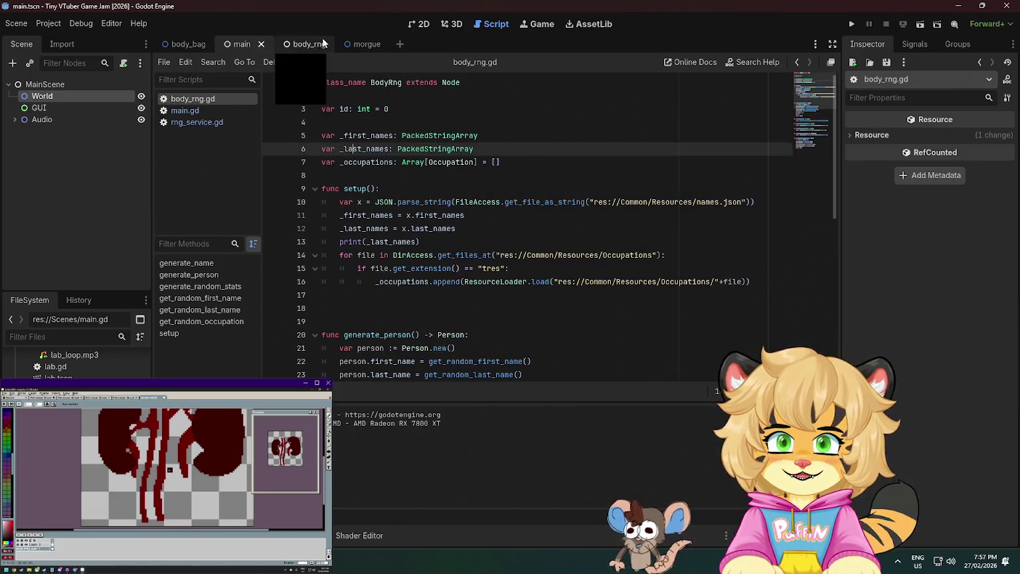
click(348, 307)
key(BackSpace)
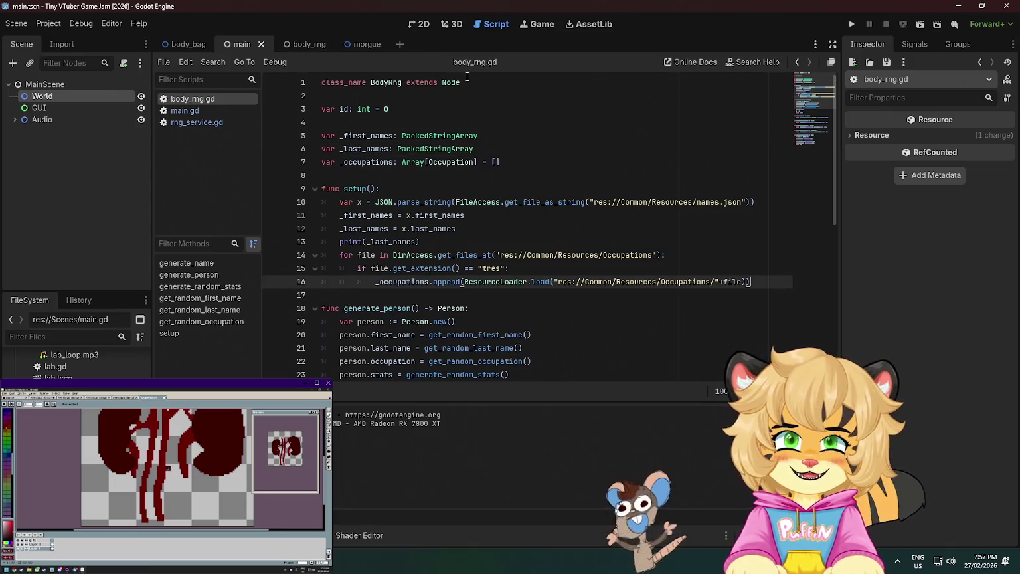
Add a setup() function to rng_service.gd that calls body_rng.setup(), and save it
click(208, 113)
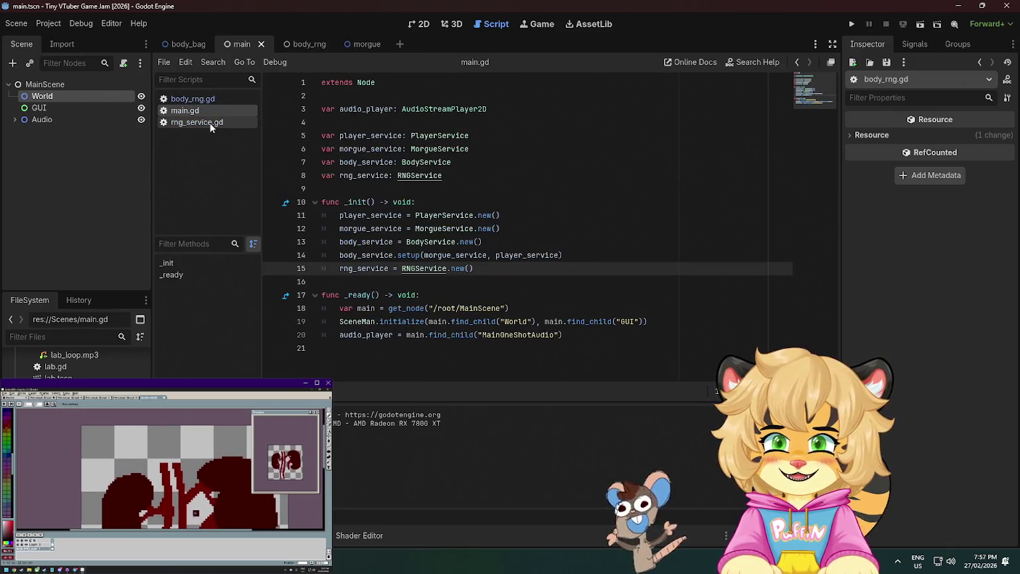
ctrl+click(432, 180)
click(500, 138)
key(Return)
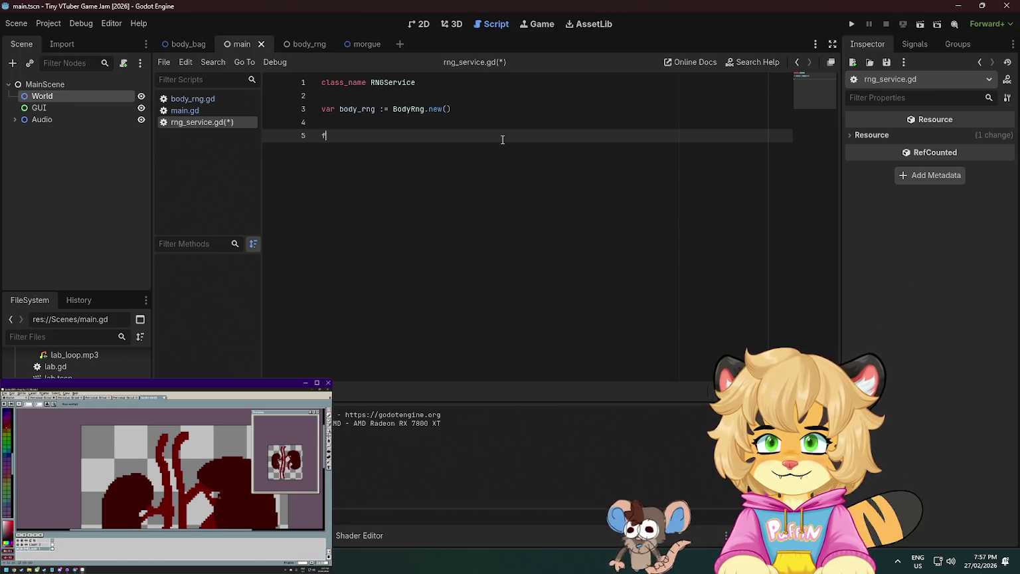
text(unc setup():)
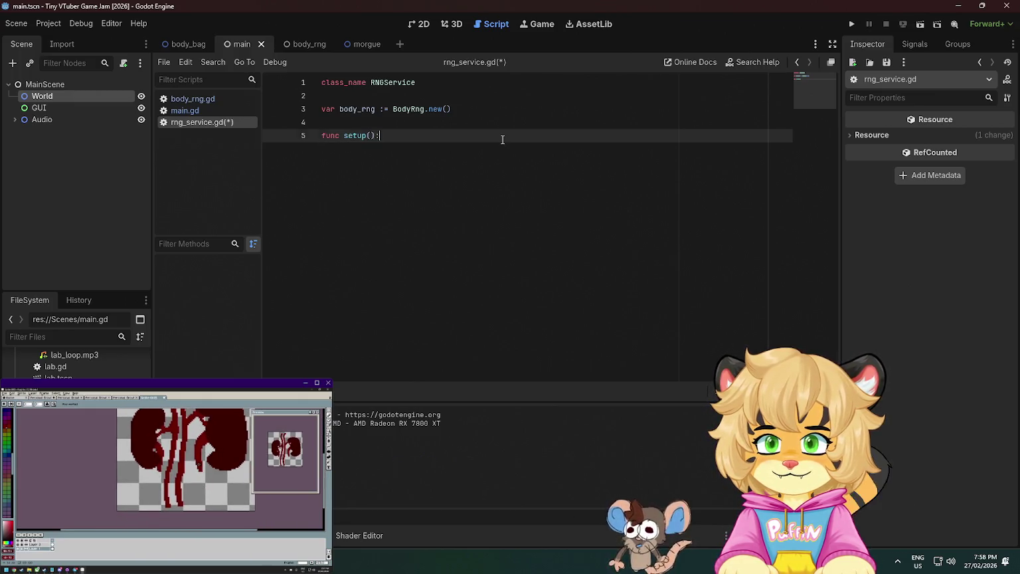
key(Return)
key(Return)
text(.setup()
key(Return)
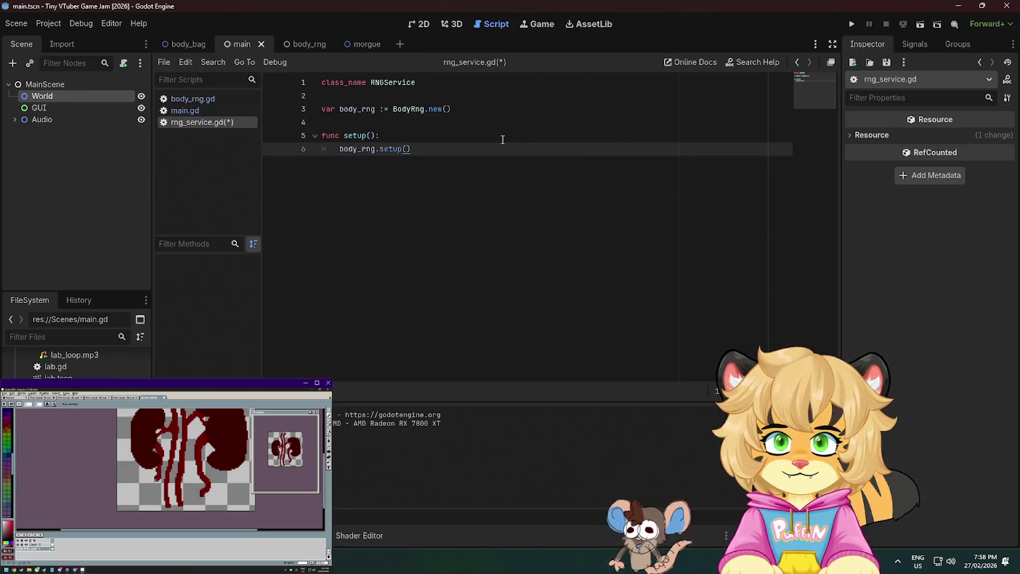
key(ctrl+s)
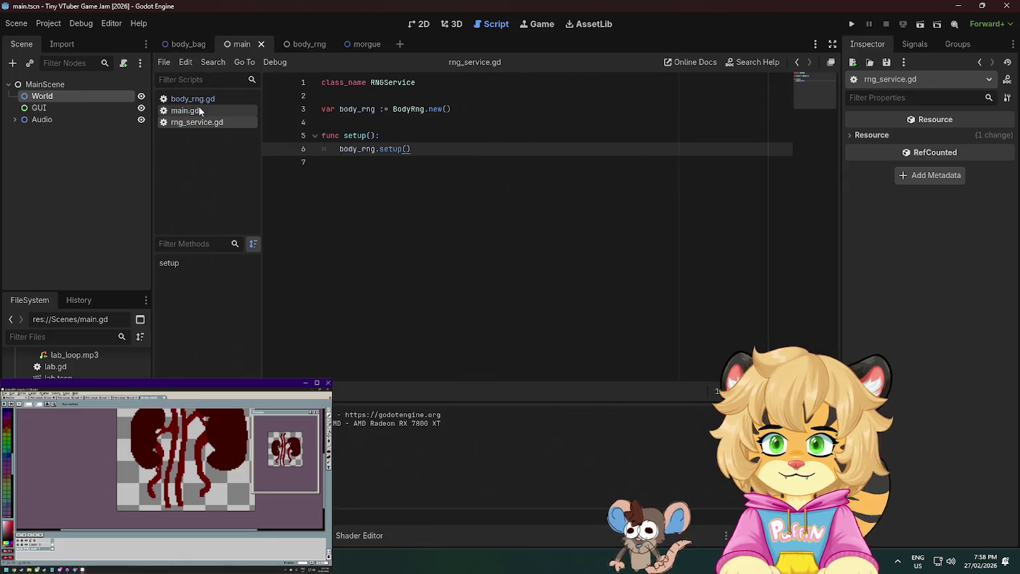
Call rng_service.setup() on new line 16 of main.gd's _init and save
click(199, 108)
click(499, 266)
key(Return)
text(rng)
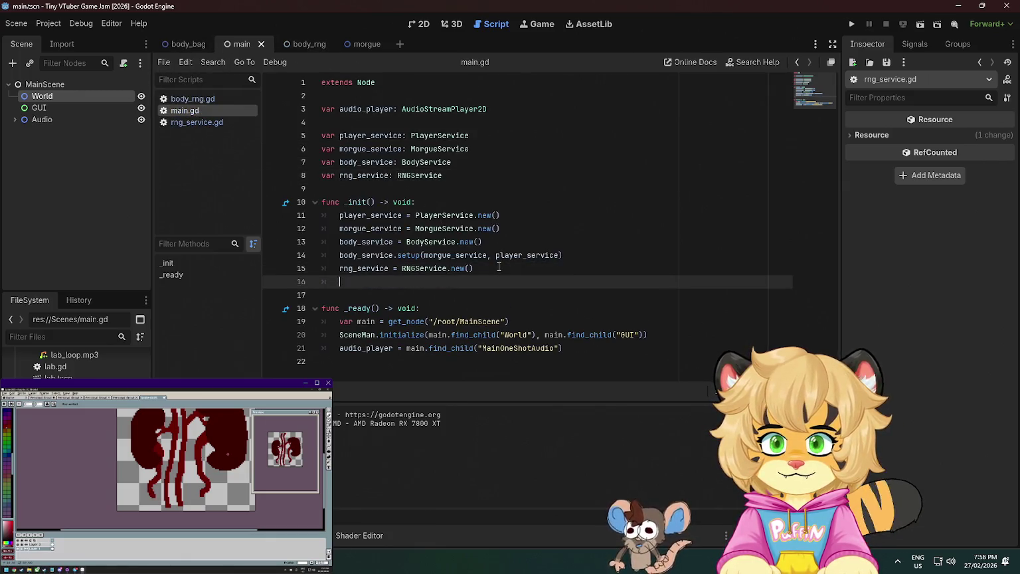
key(Return)
text(_service.set)
key(Return)
key(ctrl+s)
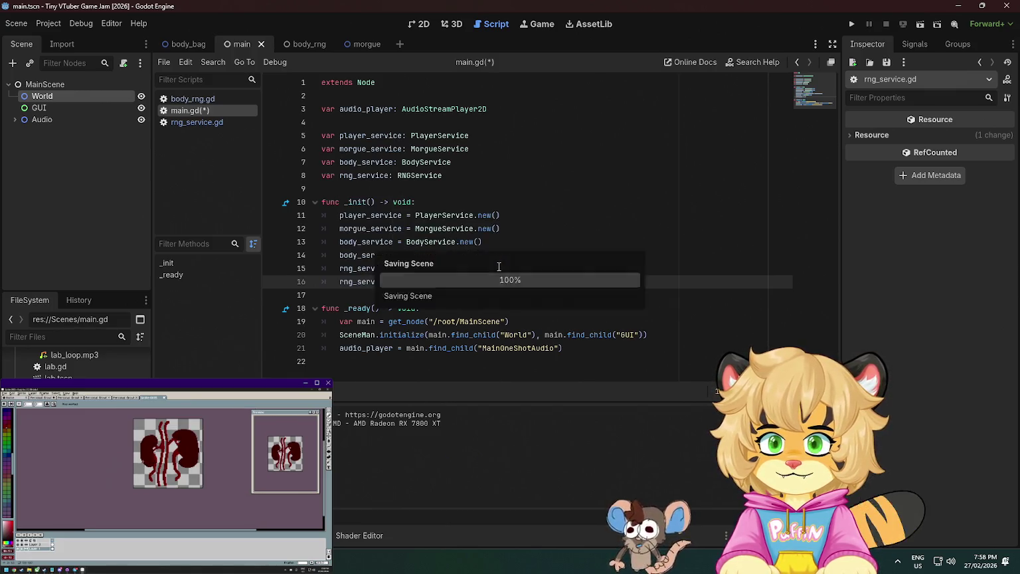
Test-run the game, close its window, and review the last names printed in Output
click(852, 24)
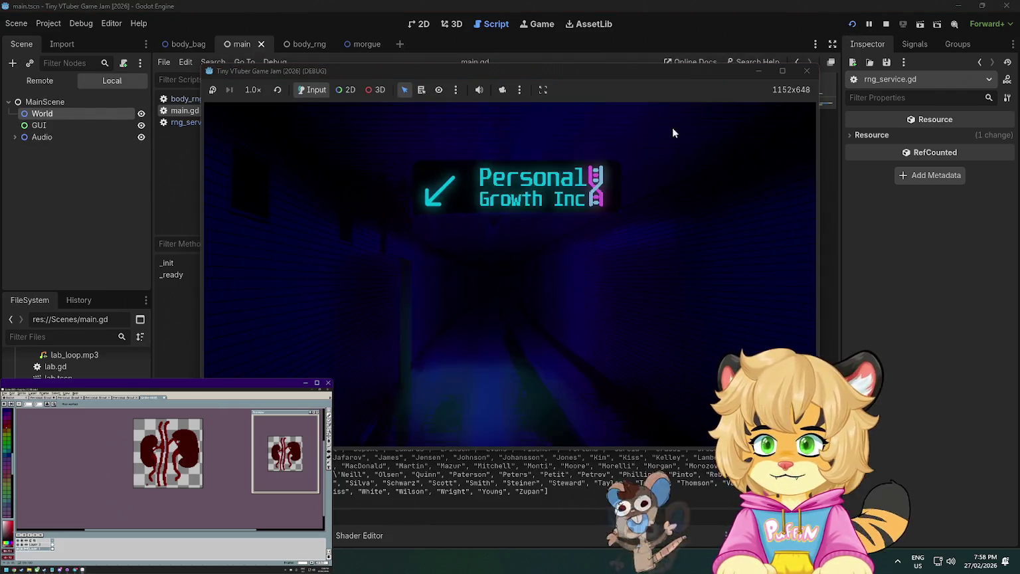
drag(724, 75, 644, 111)
click(727, 107)
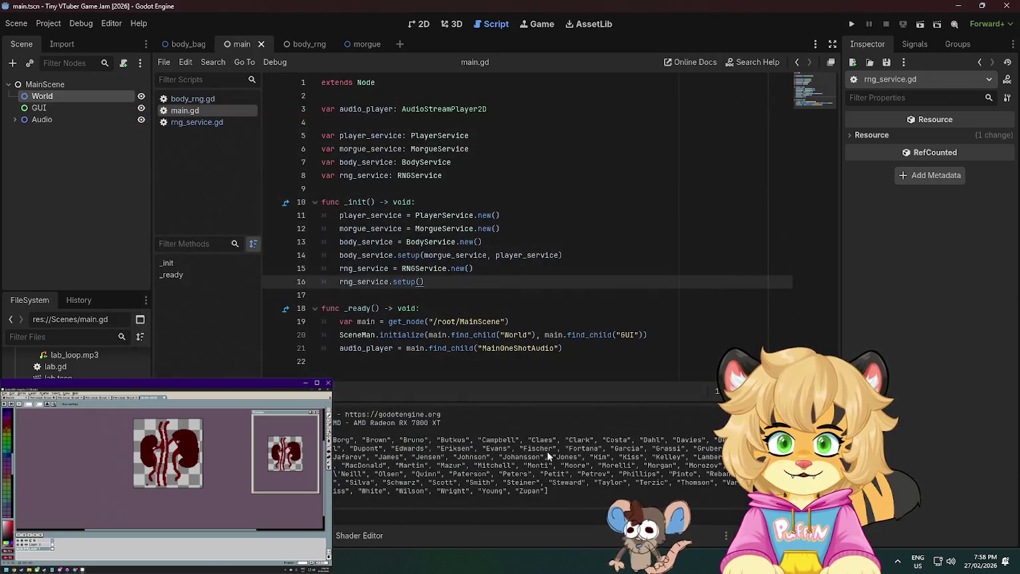
drag(541, 478, 397, 441)
click(398, 451)
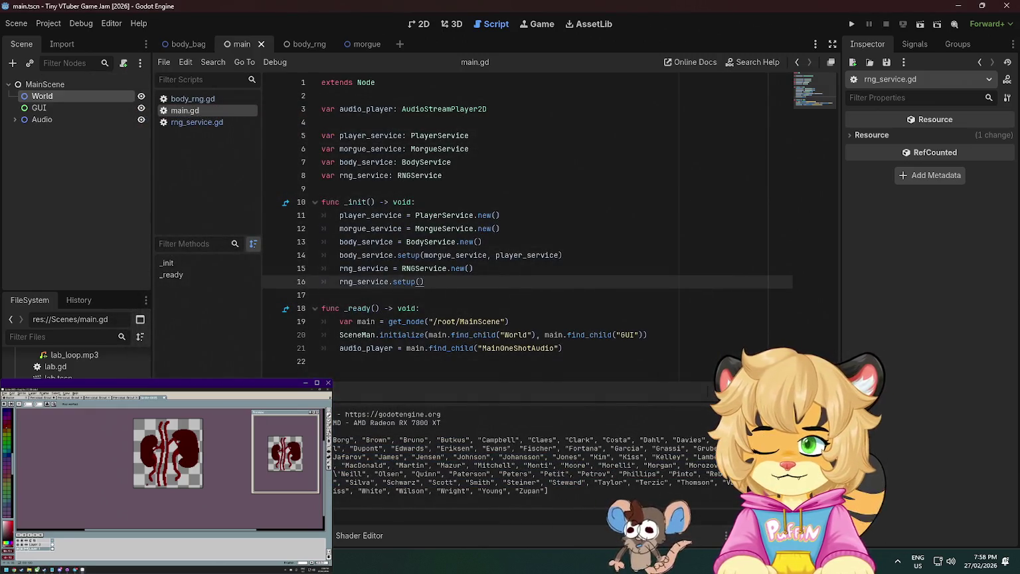
Switch to the body_rng scene and open body_rng.gd in the script editor
click(185, 44)
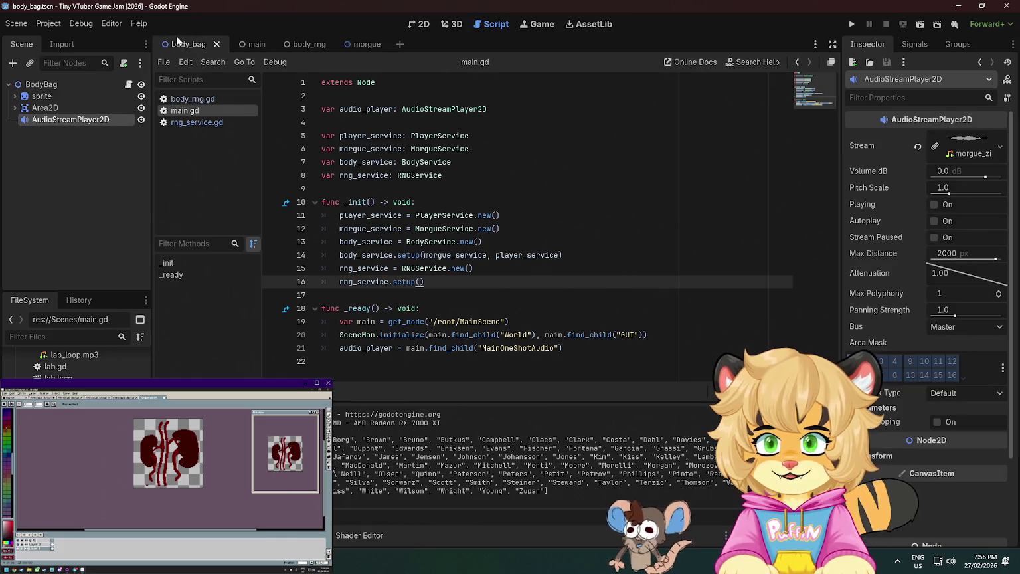
click(245, 46)
click(302, 50)
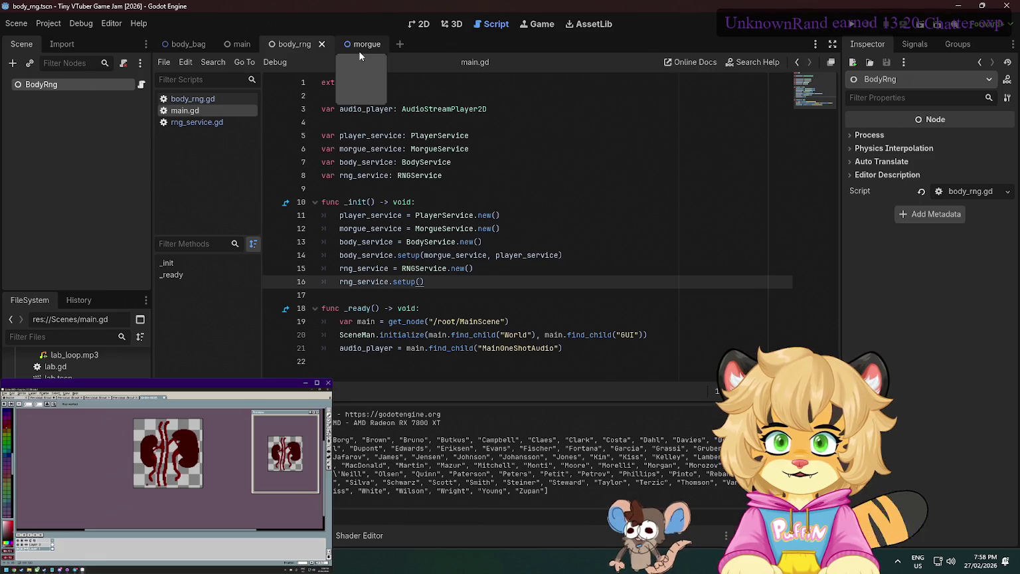
click(397, 241)
click(199, 99)
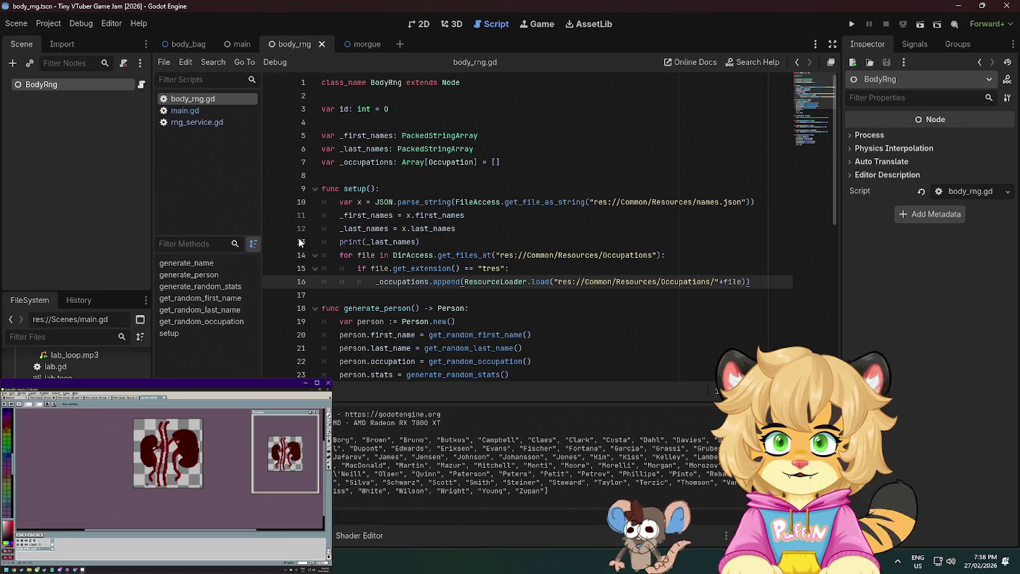
Rerun to the setup() breakpoint, confirm _last_names holds 100 names, then stop the game
click(853, 23)
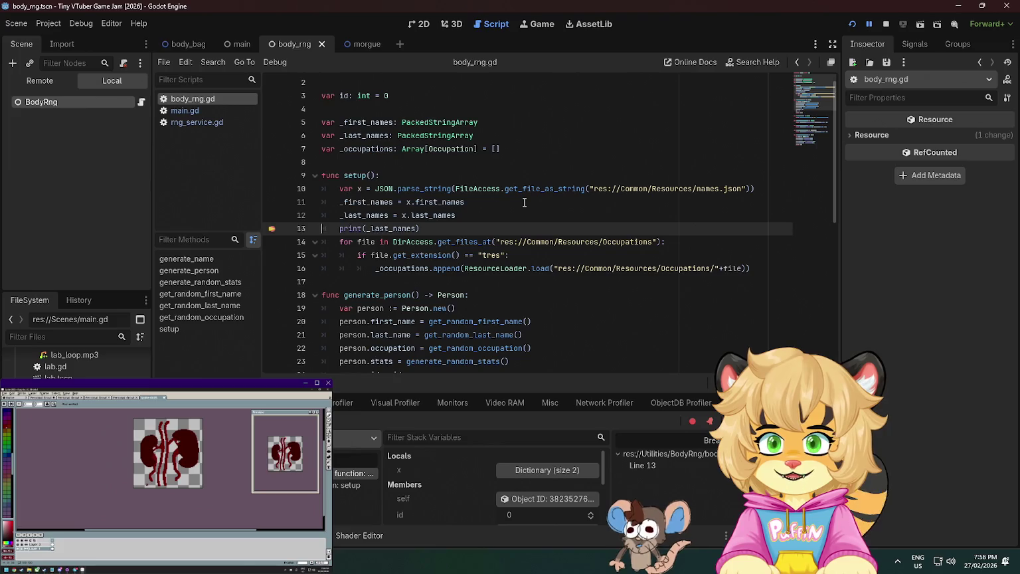
scroll(432, 496, down, 3)
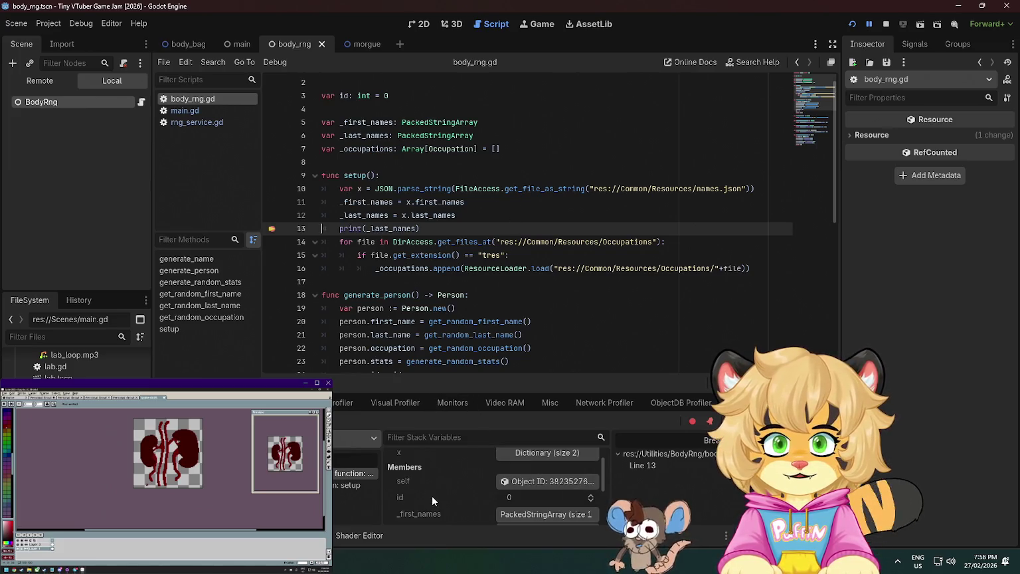
click(521, 497)
scroll(465, 486, up, 5)
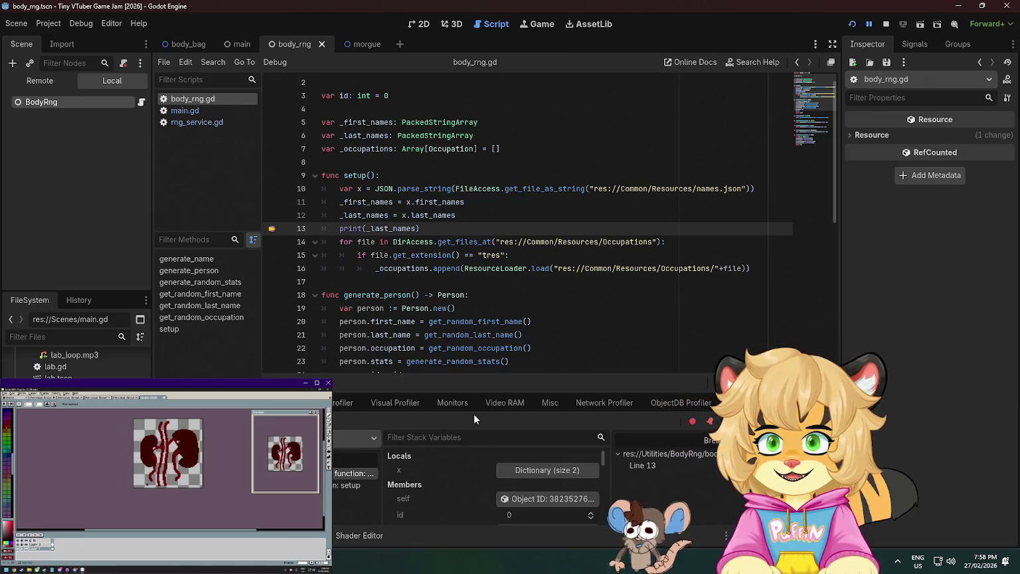
scroll(501, 491, down, 1)
scroll(469, 503, down, 1)
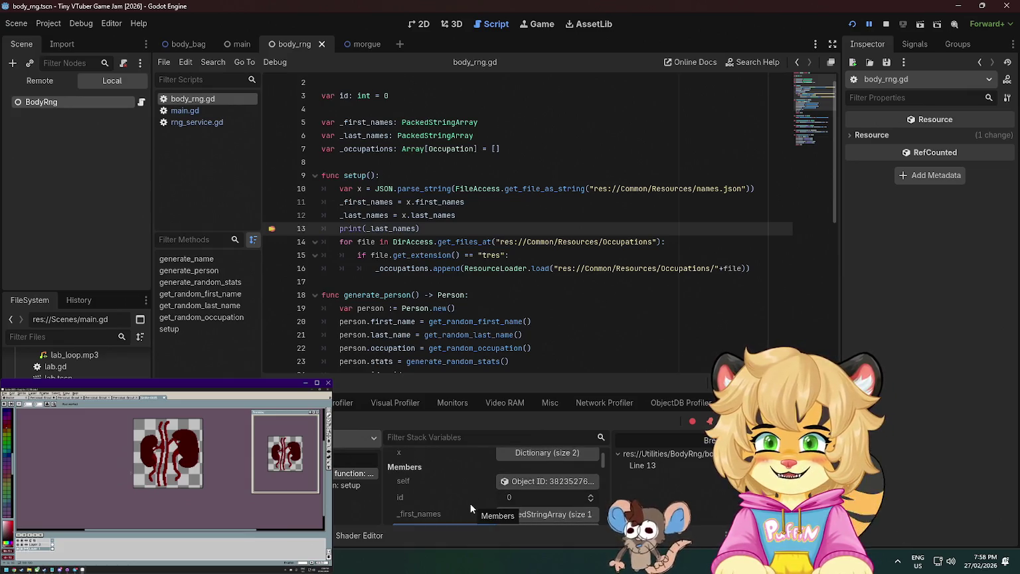
click(454, 292)
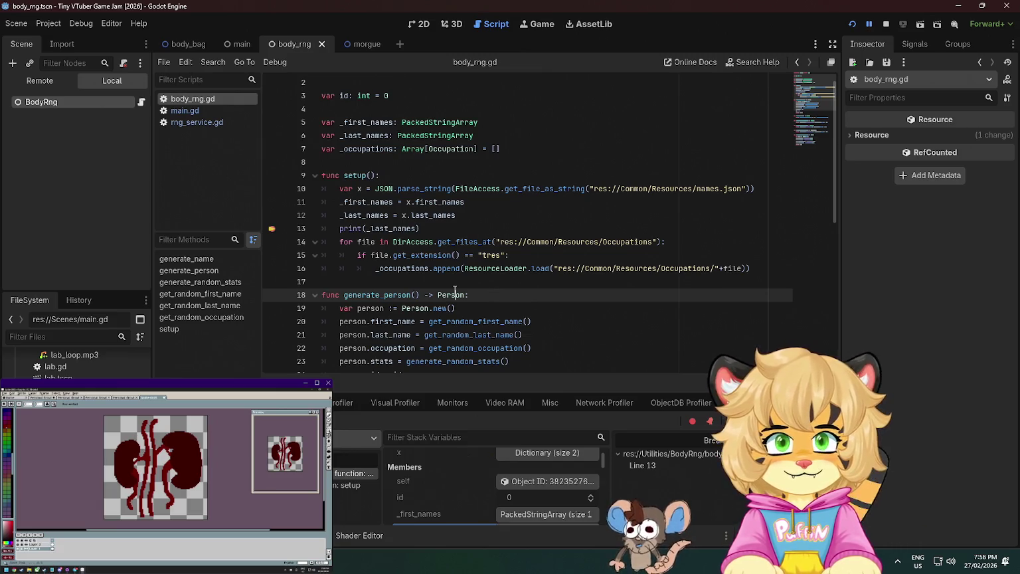
scroll(457, 277, down, 2)
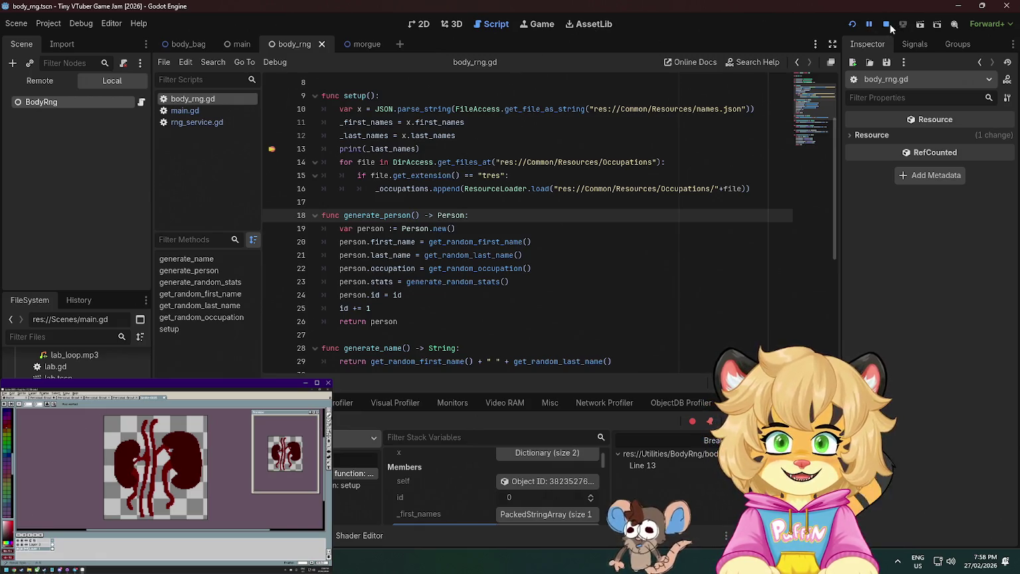
click(889, 24)
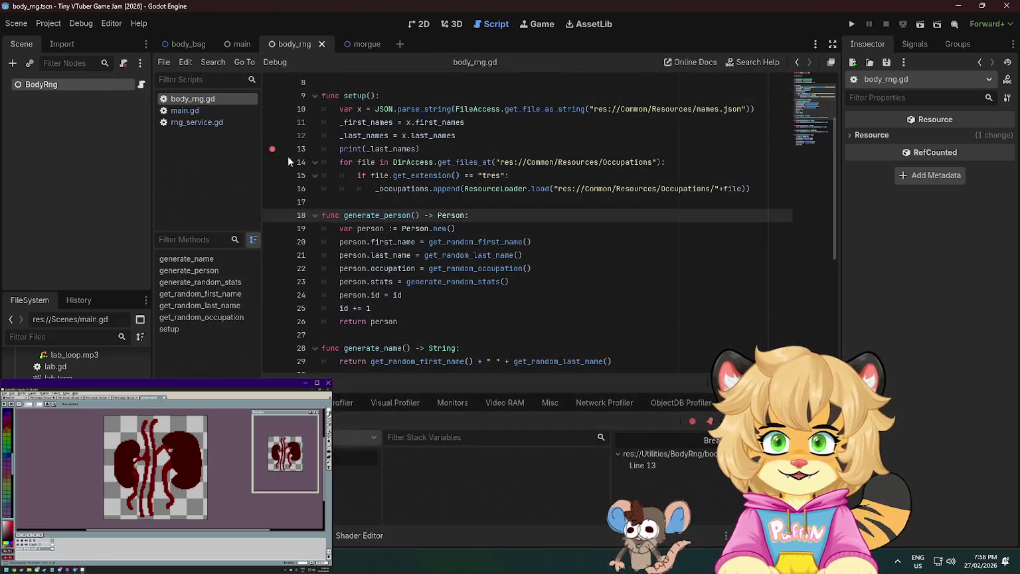
Jump from main.gd's rng_service.setup() call to RNGService's setup() and add line 7
click(206, 125)
click(181, 110)
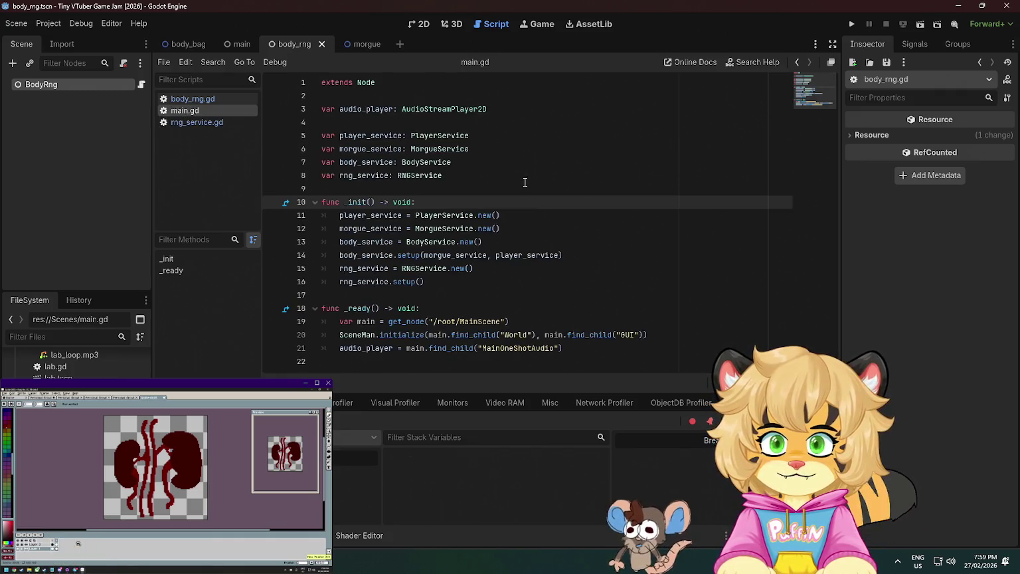
click(408, 283)
ctrl+click(403, 281)
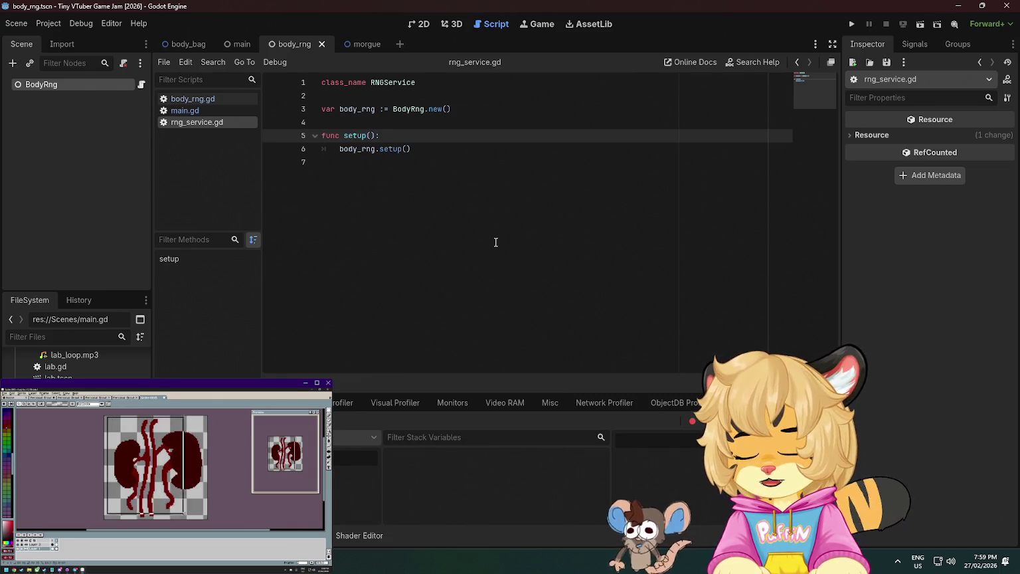
click(450, 149)
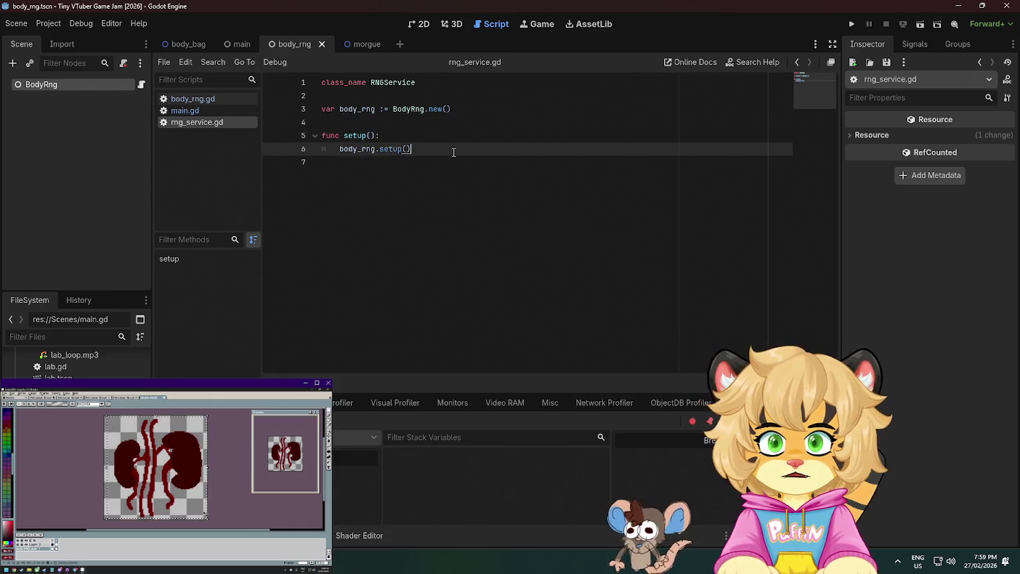
key(Return)
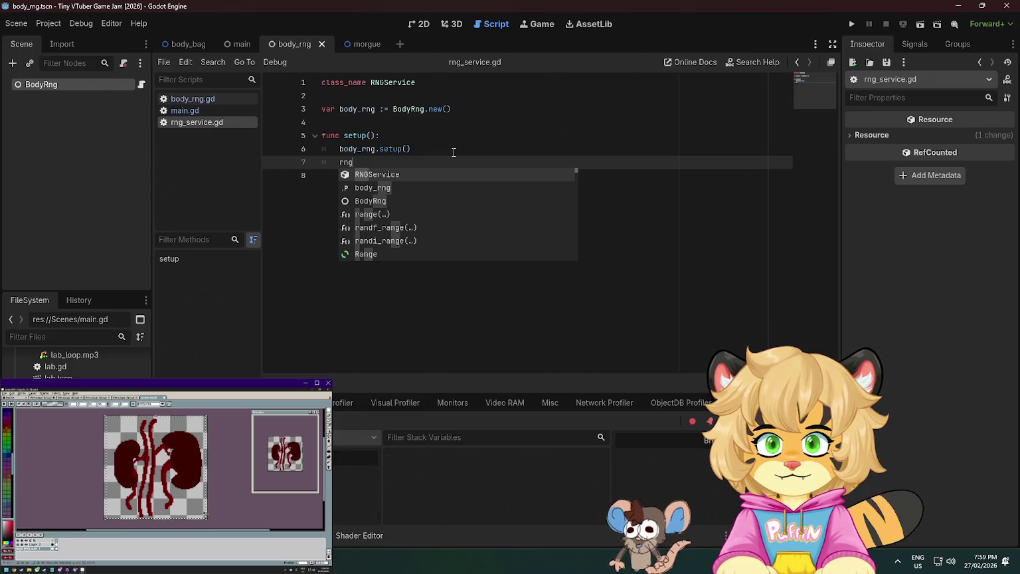
Insert rand_from_seed() from the 'random' completions, then bring up the Godot docs browser
scroll(387, 229, down, 10)
scroll(387, 234, up, 9)
scroll(387, 233, down, 9)
key(BackSpace)
key(BackSpace)
key(BackSpace)
text(random)
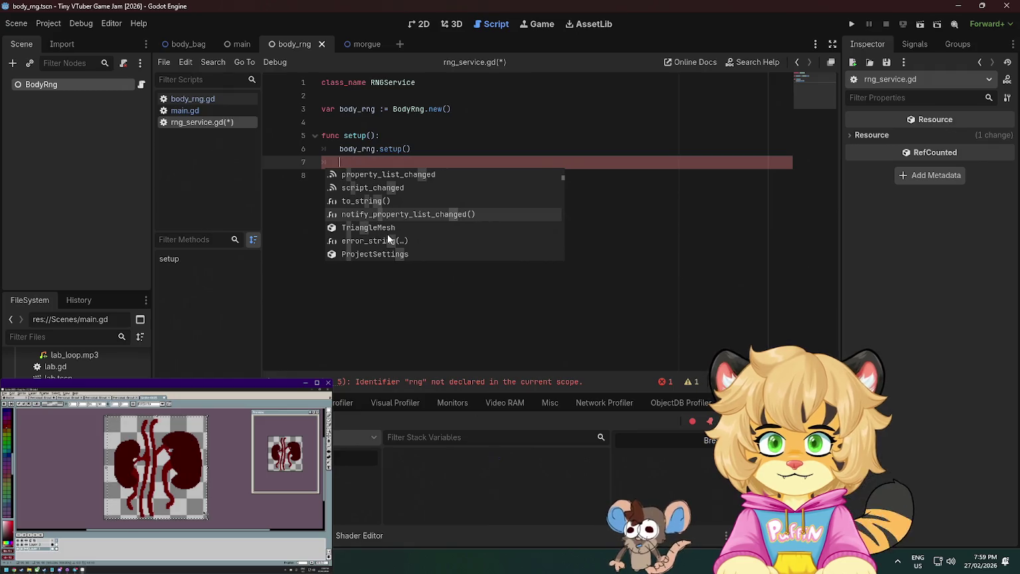
key(Down)
key(Down)
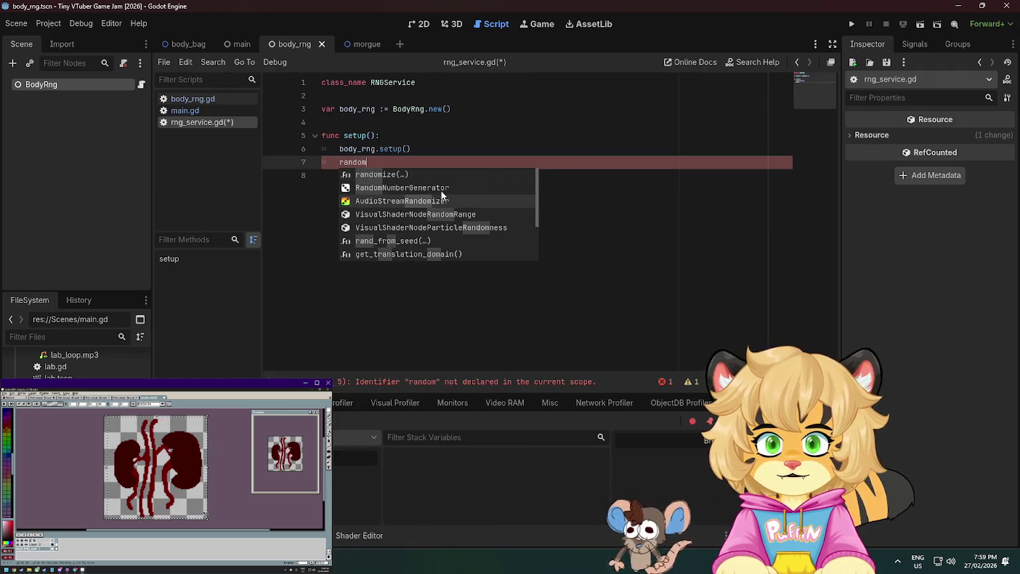
click(377, 240)
mouse_move(354, 161)
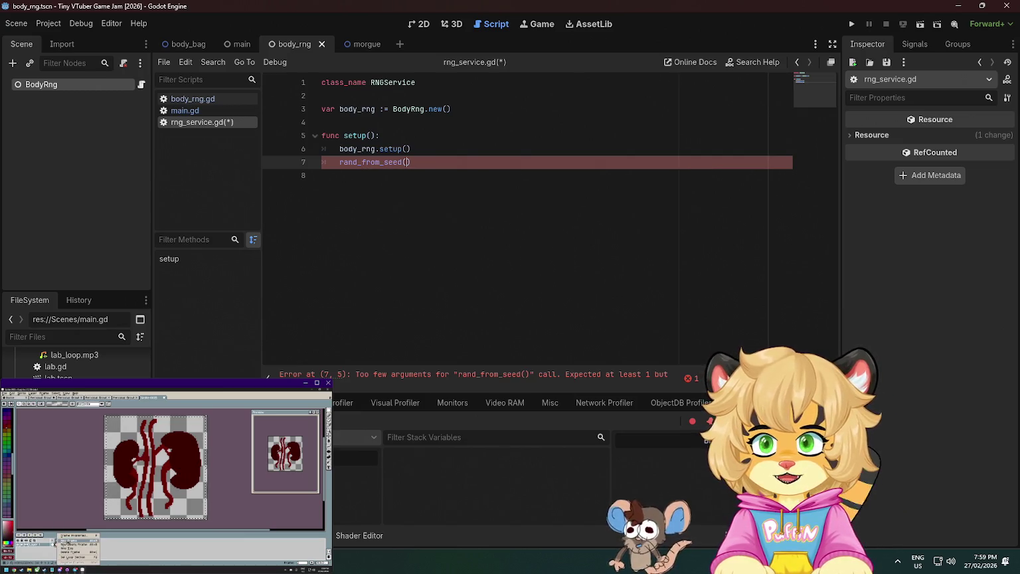
key(alt+Tab)
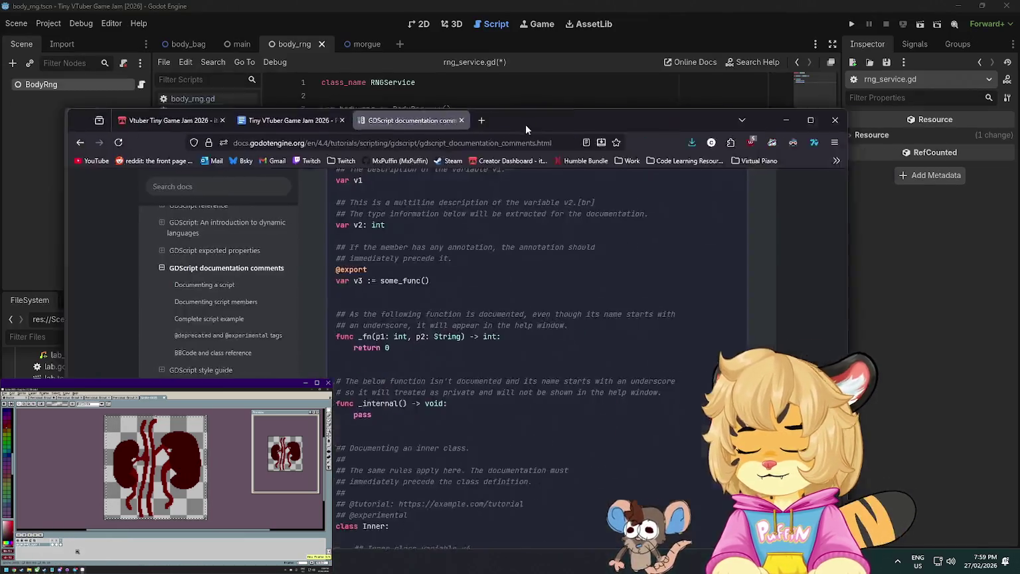
Search the Godot docs for 'random' and scroll the Random number generation page to the rand_weighted example
scroll(333, 161, down, 10)
scroll(332, 155, up, 5)
click(262, 112)
text(random)
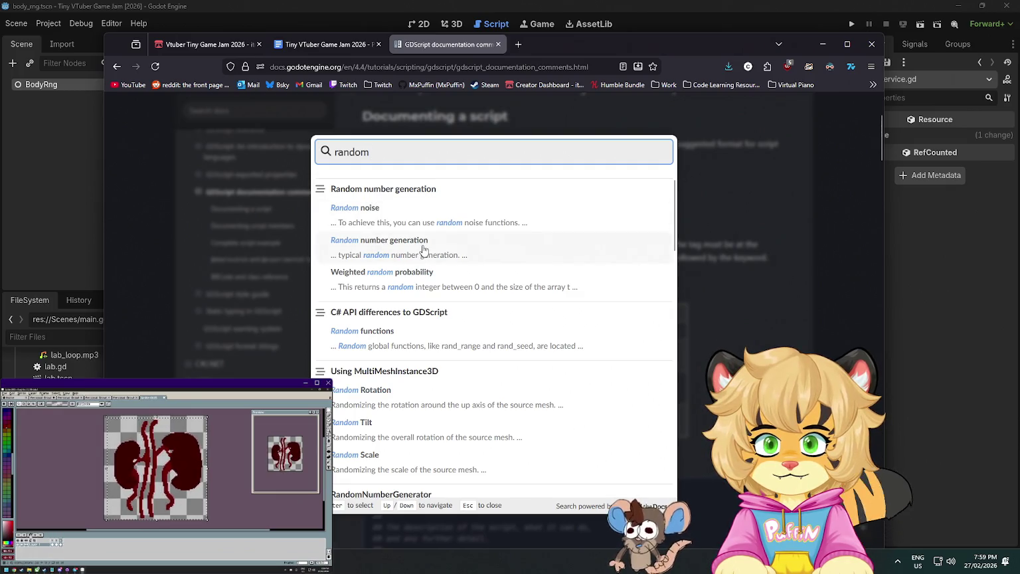
click(424, 279)
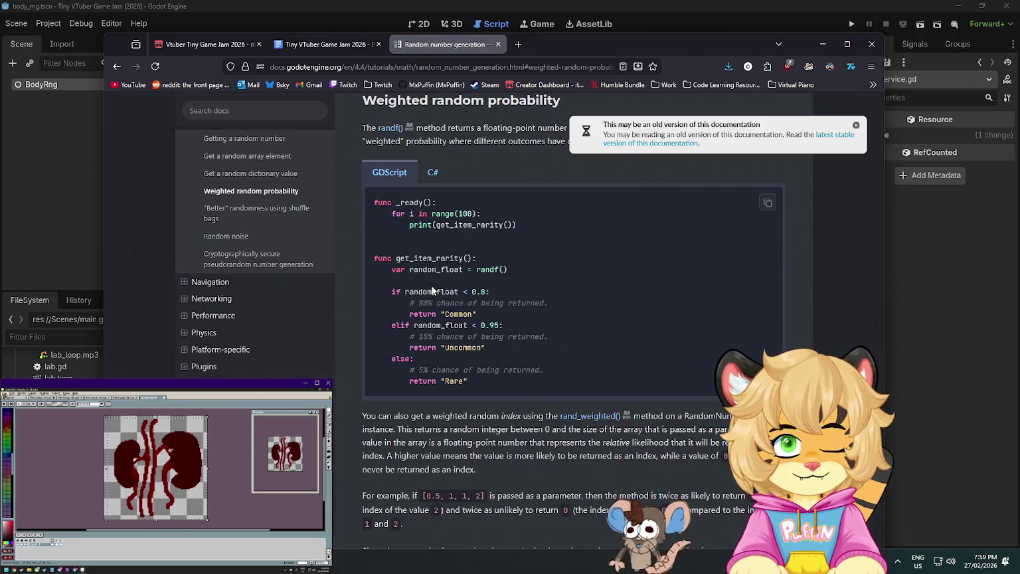
scroll(433, 293, down, 3)
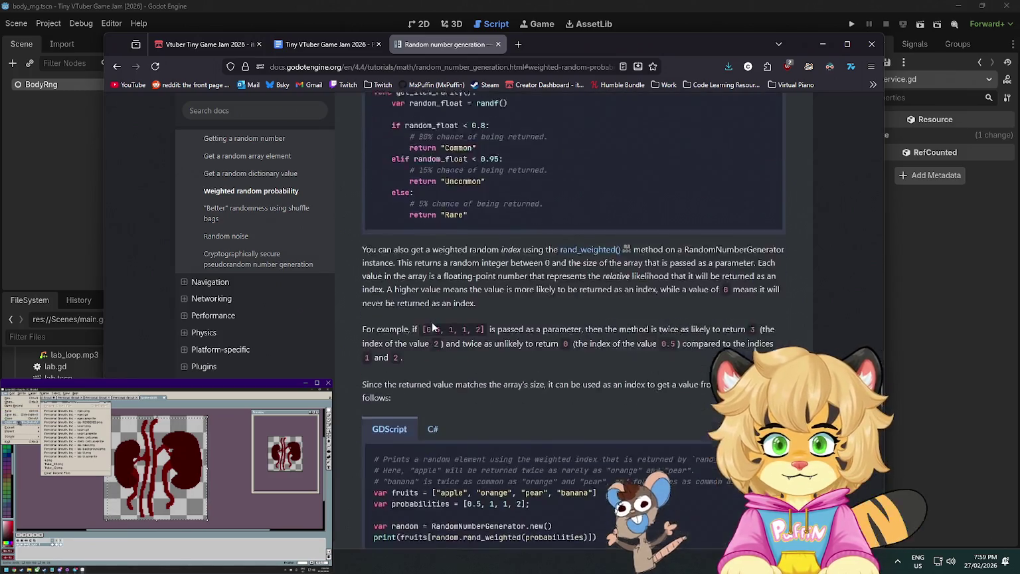
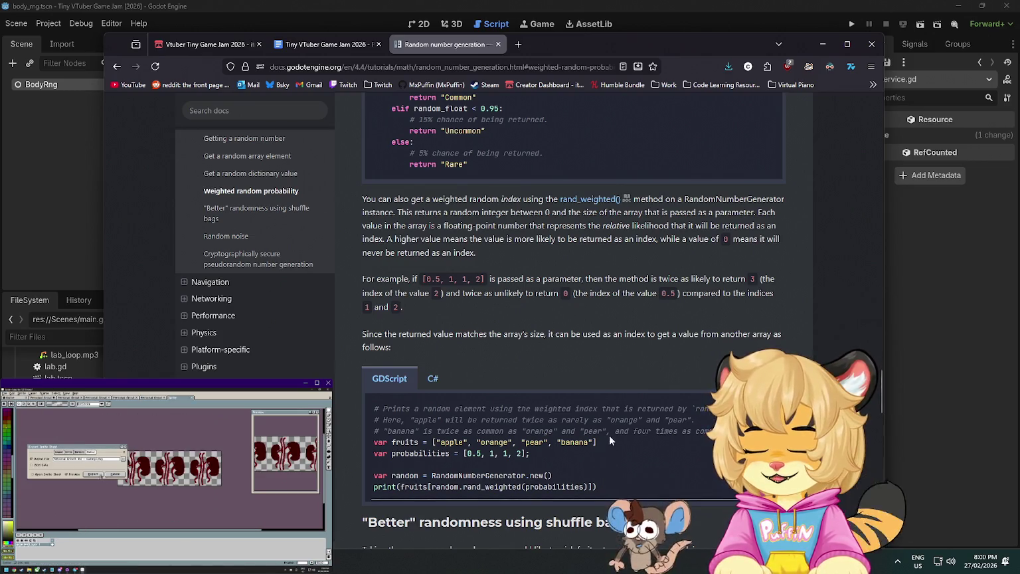
Scroll the random number docs down to the shuffle-bag example, then return to the Godot editor
scroll(586, 480, down, 3)
scroll(586, 477, down, 3)
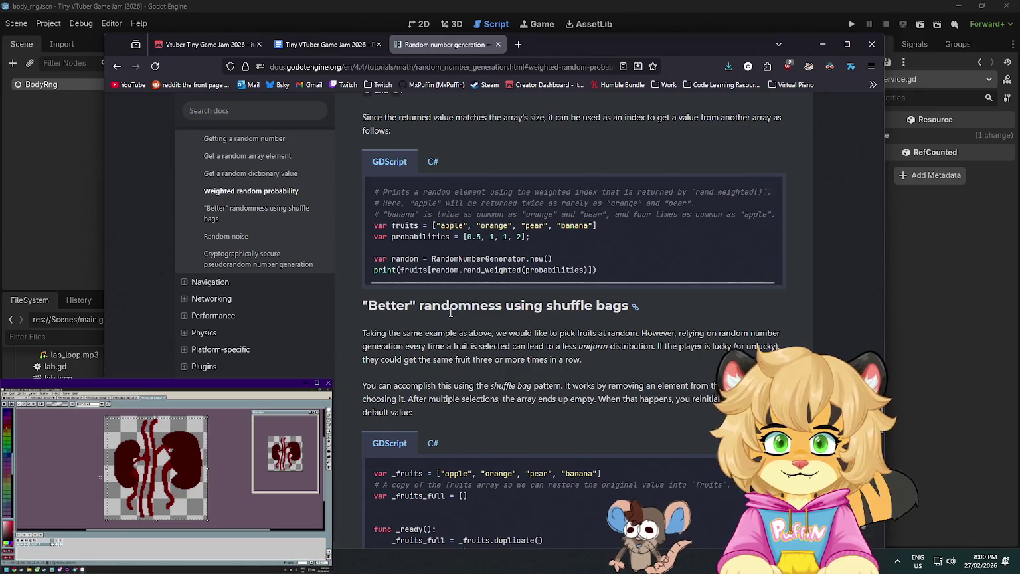
scroll(509, 314, down, 3)
scroll(505, 334, down, 3)
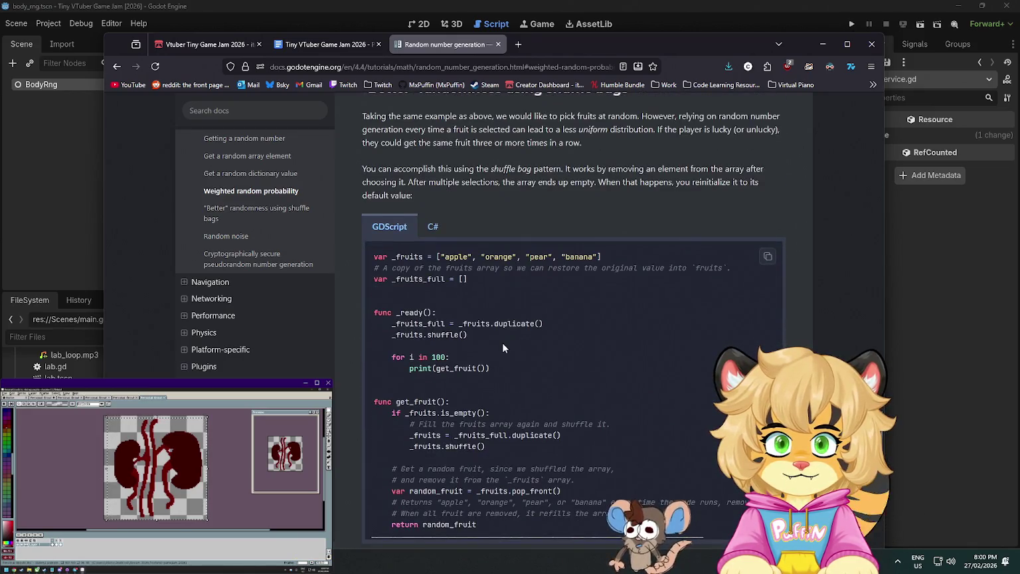
click(77, 200)
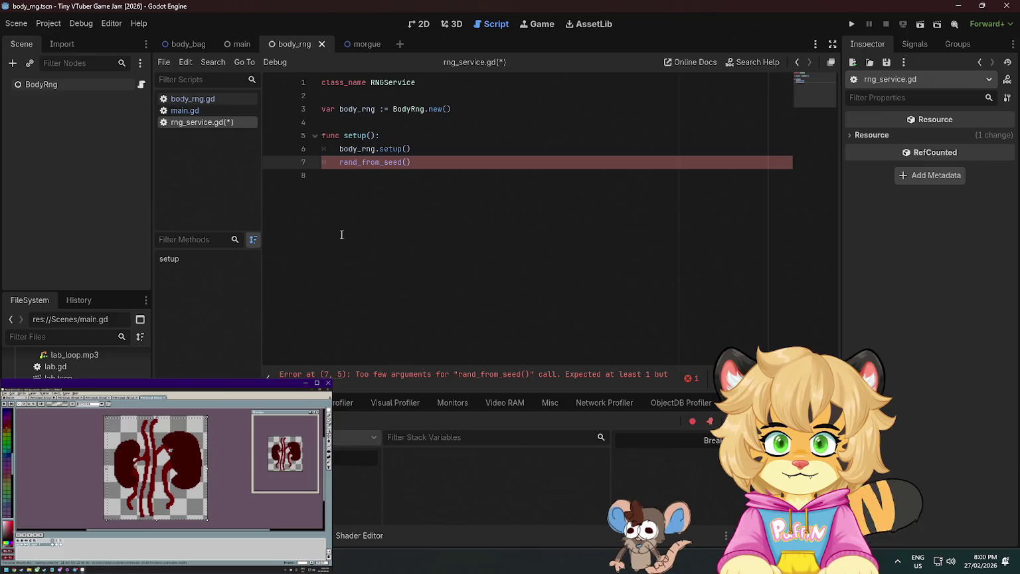
Open rng_service.gd, save, and delete its unfinished rand_from_seed() line
click(242, 44)
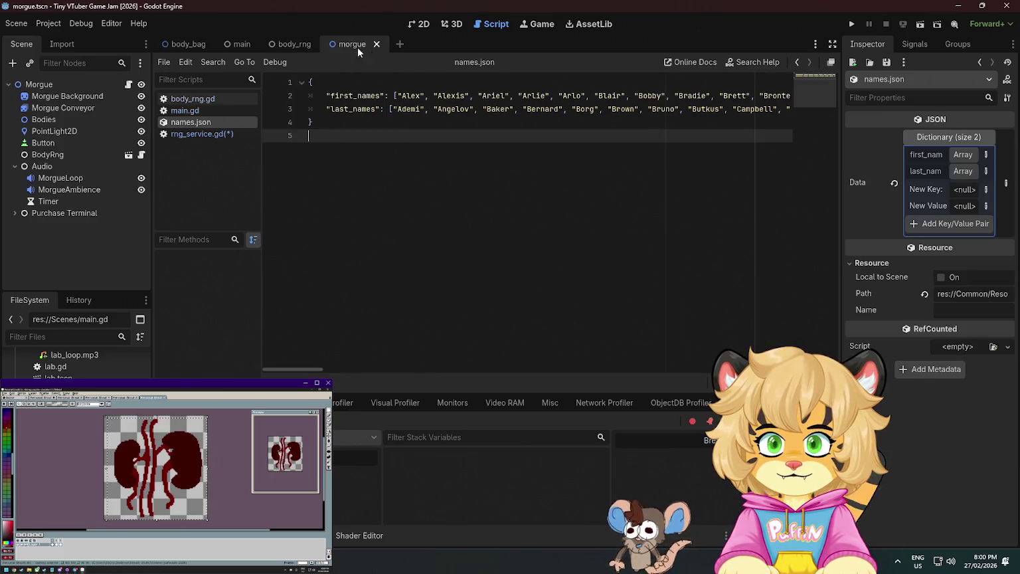
click(205, 44)
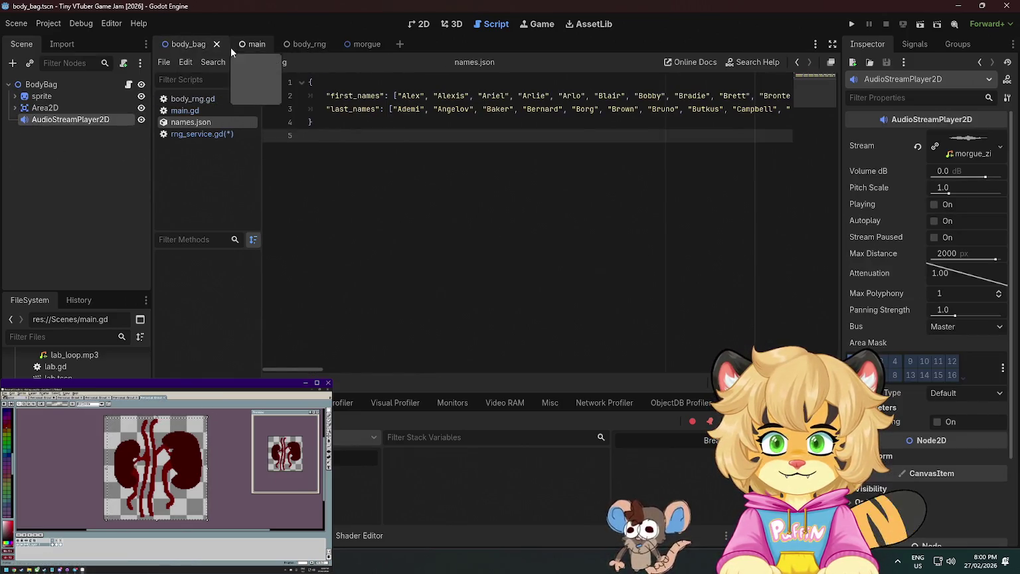
click(209, 135)
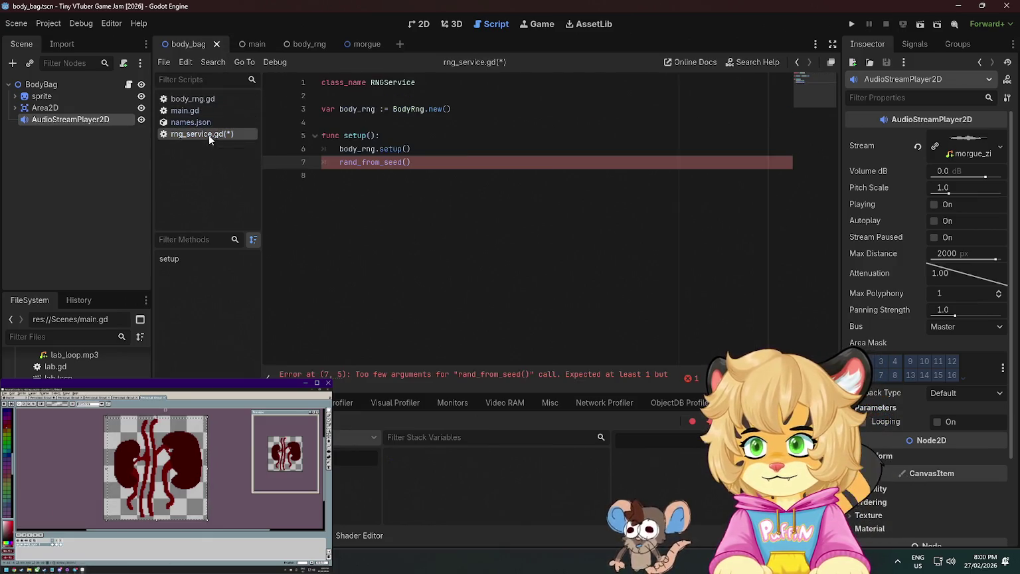
click(464, 151)
key(ctrl+s)
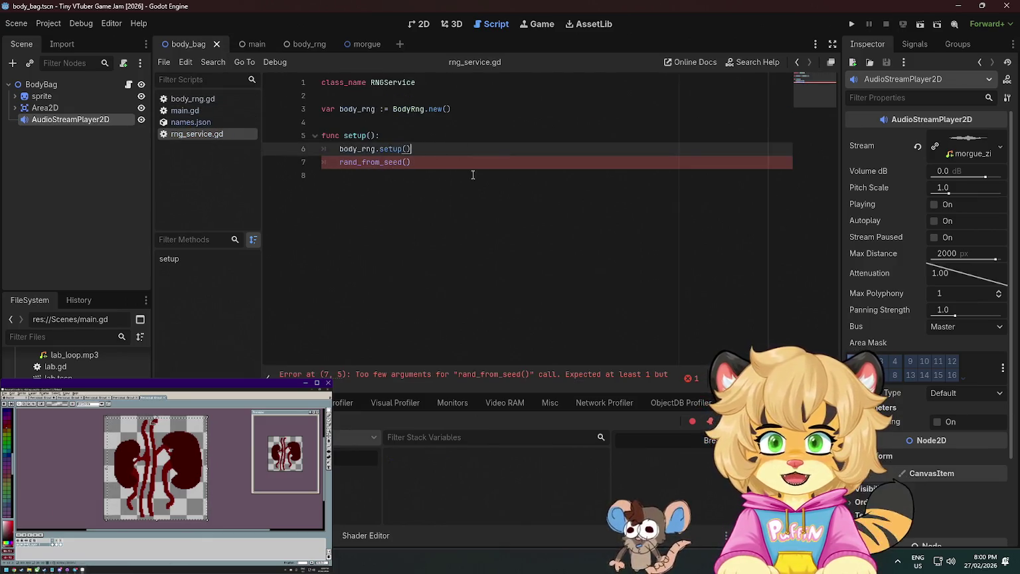
drag(455, 160, 455, 148)
key(BackSpace)
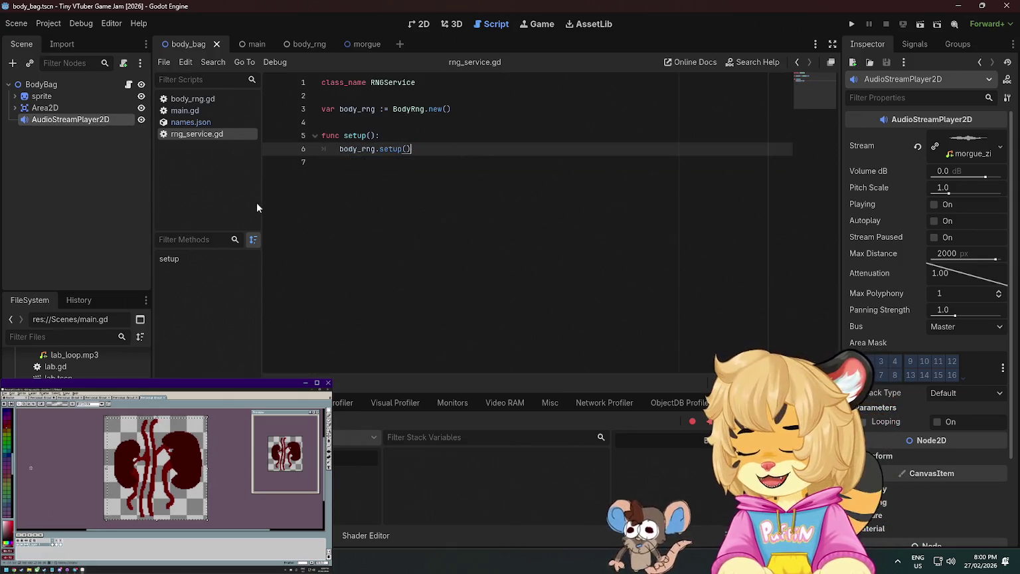
Close names.json and jump from main.gd to the RNGService script
click(189, 110)
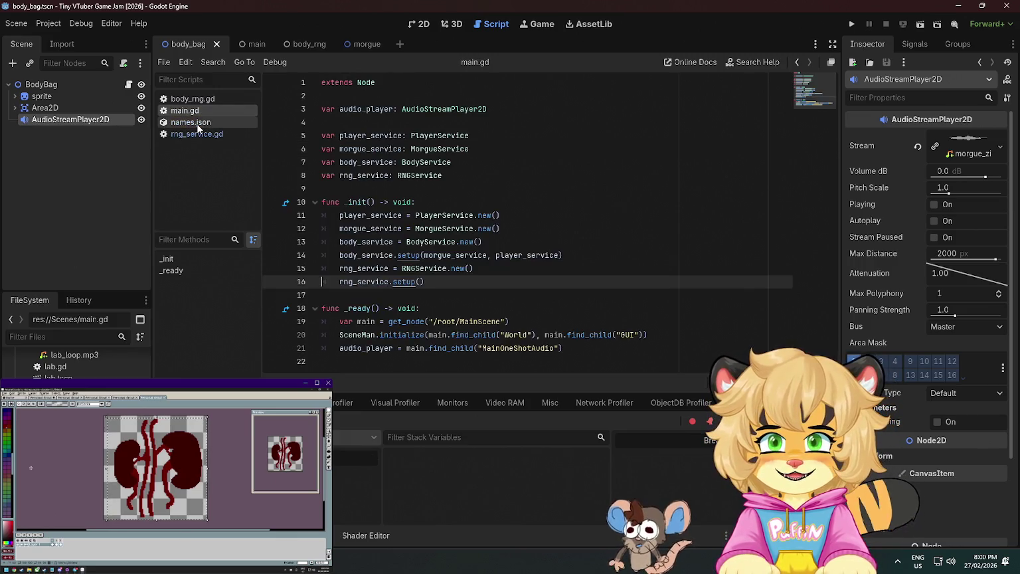
middle_click(196, 124)
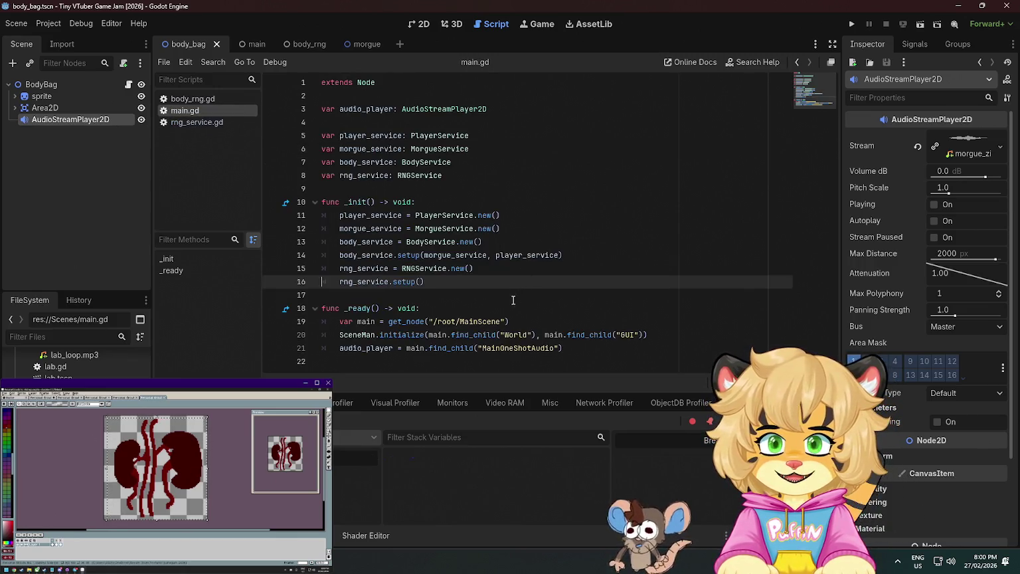
ctrl+click(429, 268)
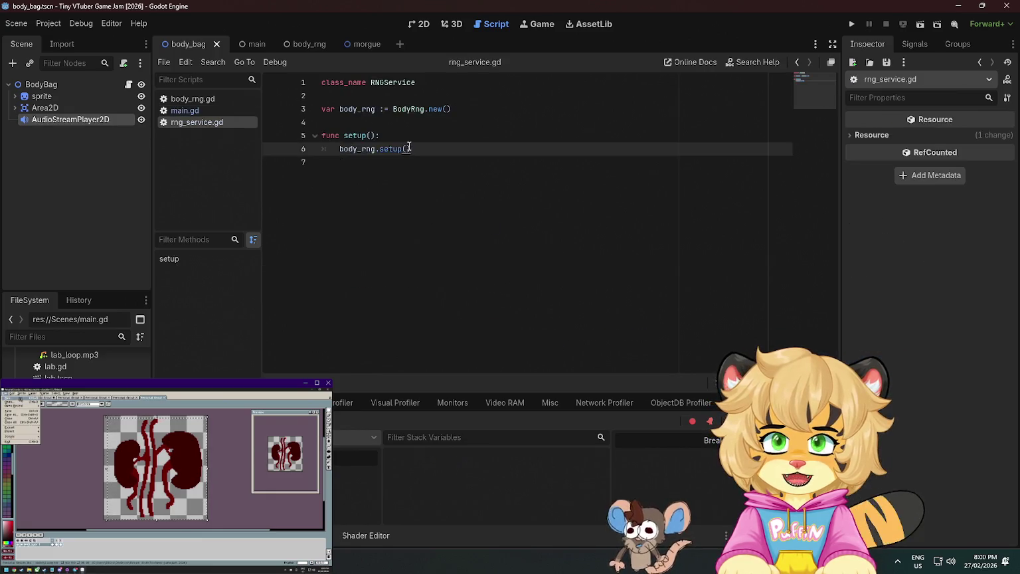
In body_rng.gd, add a trial _first_names.set() call below _last_names via autocomplete
ctrl+click(392, 109)
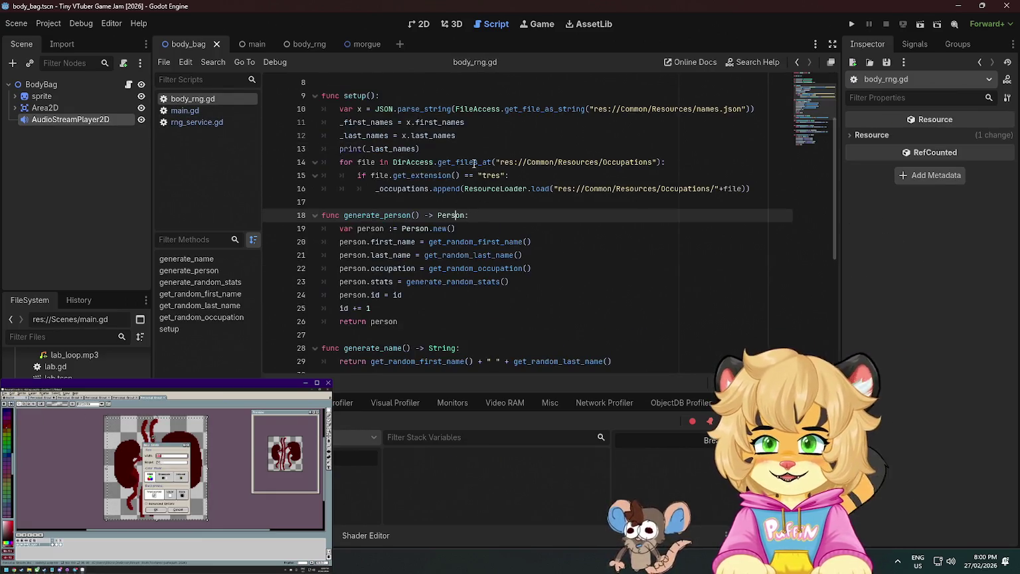
click(479, 122)
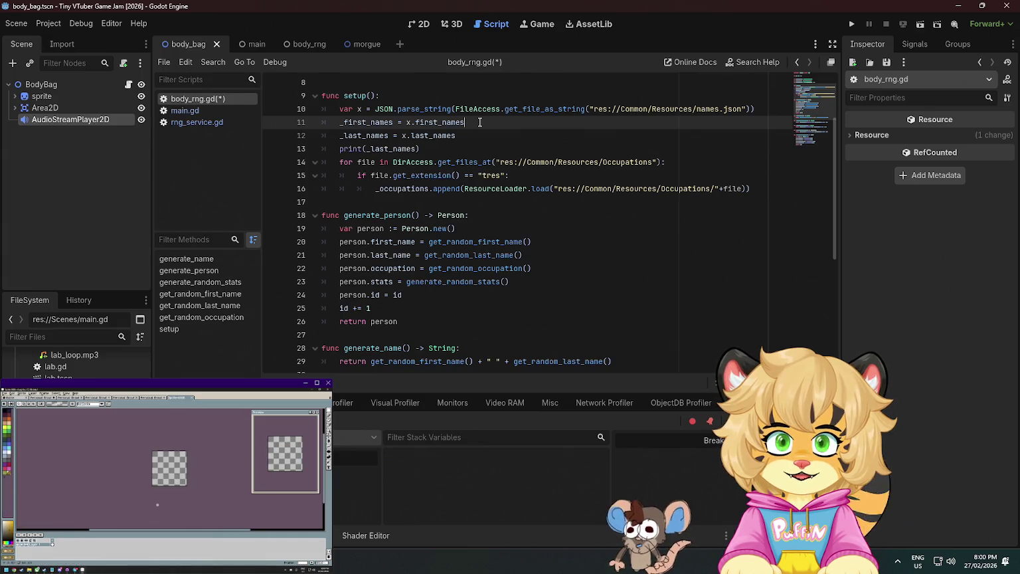
key(Down)
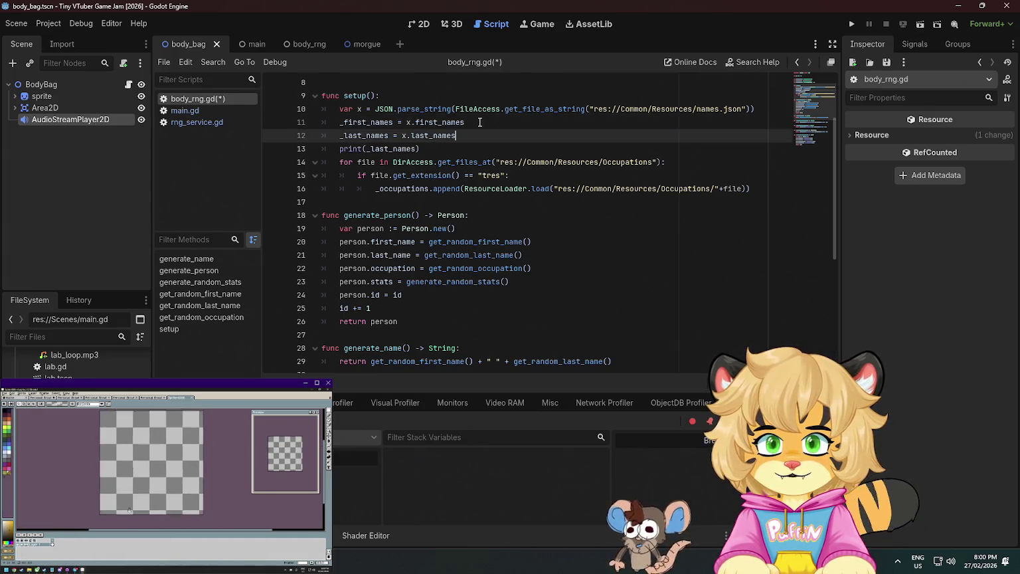
key(Return)
text(_first_names.)
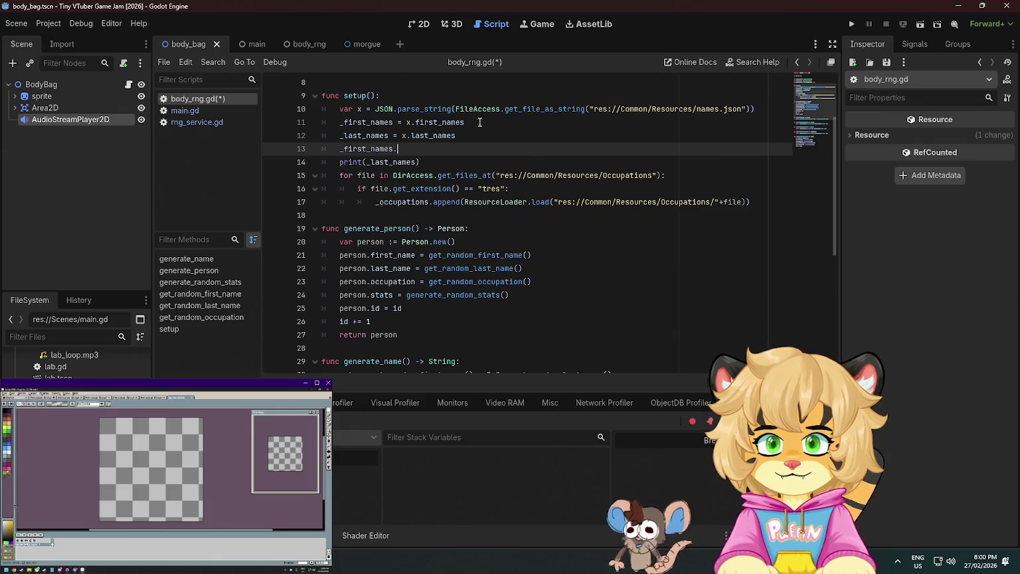
text(re)
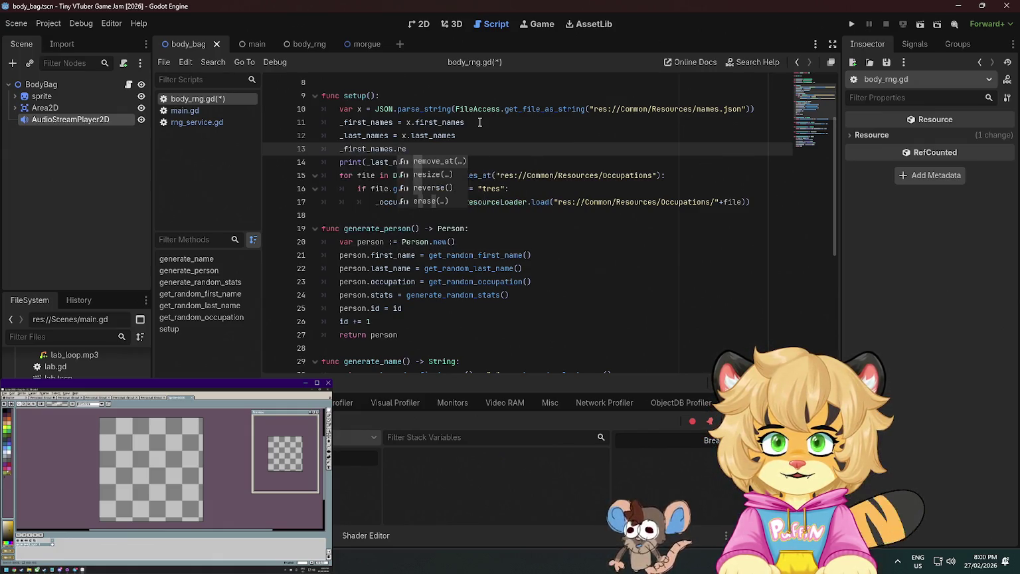
key(BackSpace)
key(BackSpace)
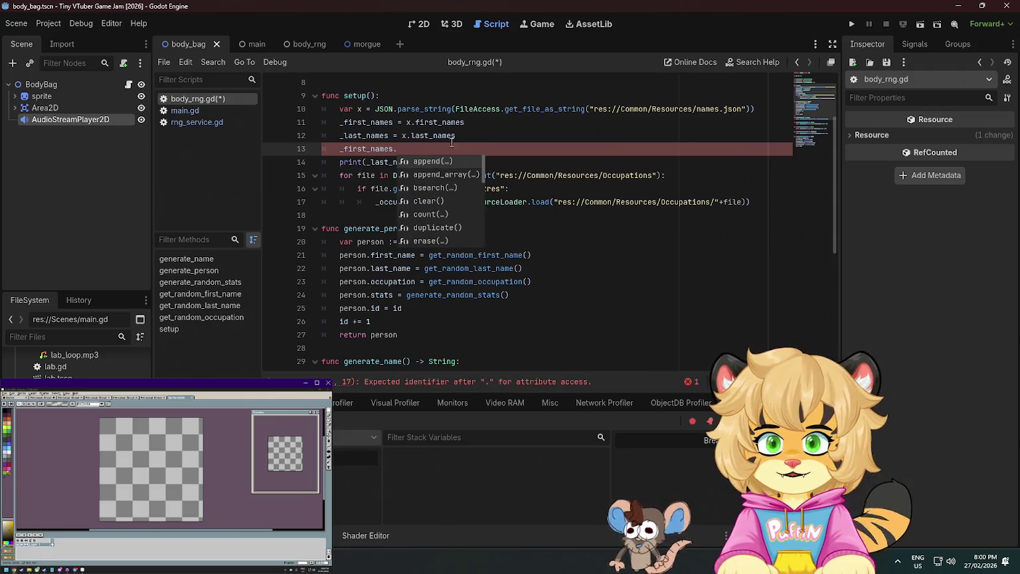
scroll(451, 193, down, 2)
scroll(457, 220, down, 4)
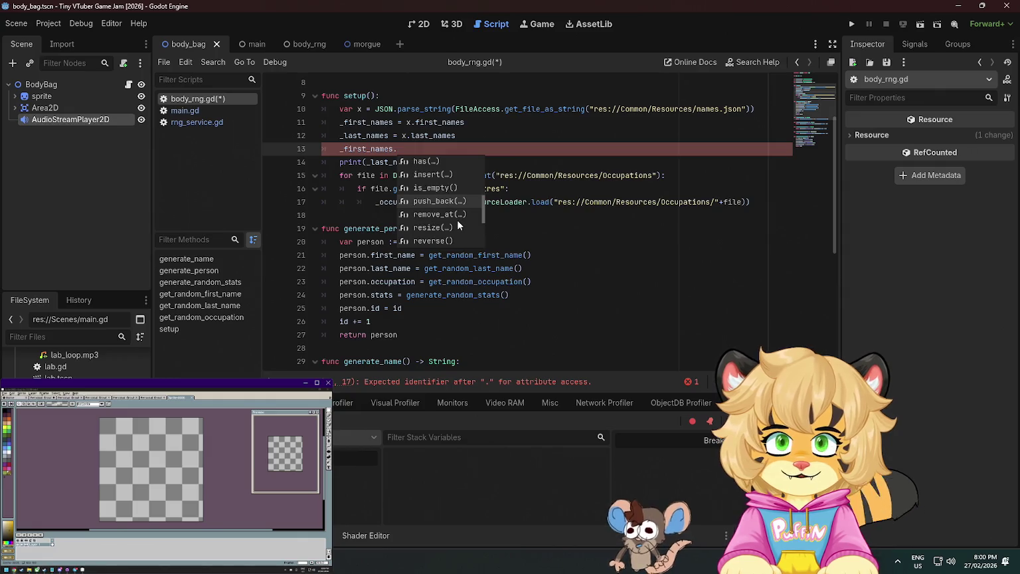
scroll(457, 220, down, 3)
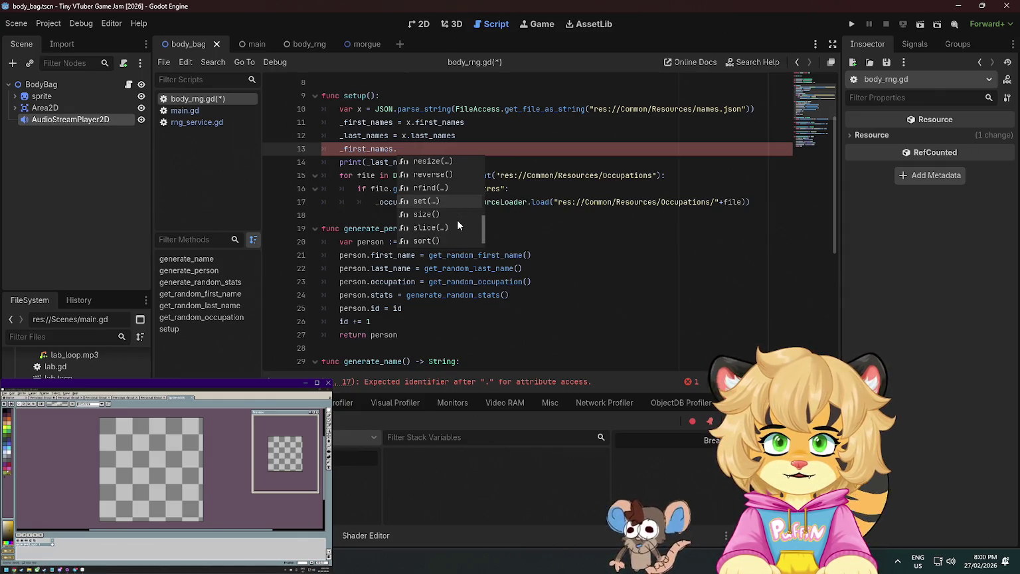
click(431, 188)
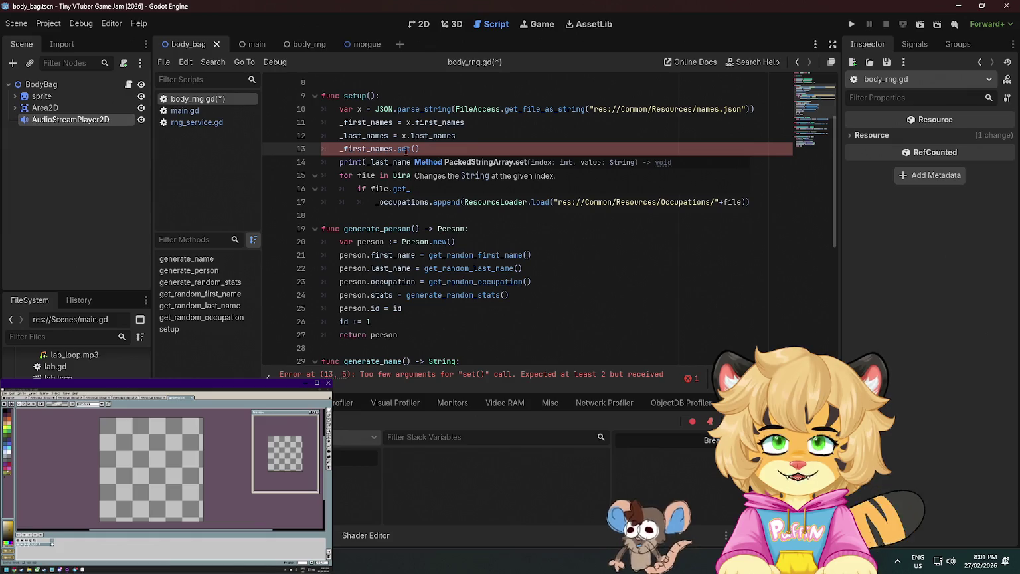
Remove the _first_names.set() line, save, and delete the print(_last_names) debug line
drag(424, 150, 462, 139)
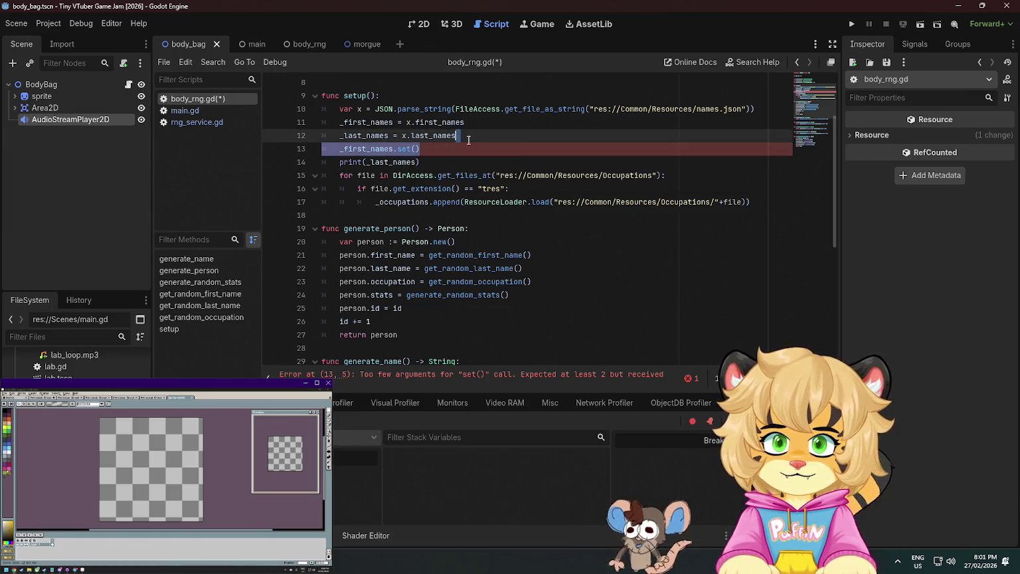
key(BackSpace)
key(ctrl+s)
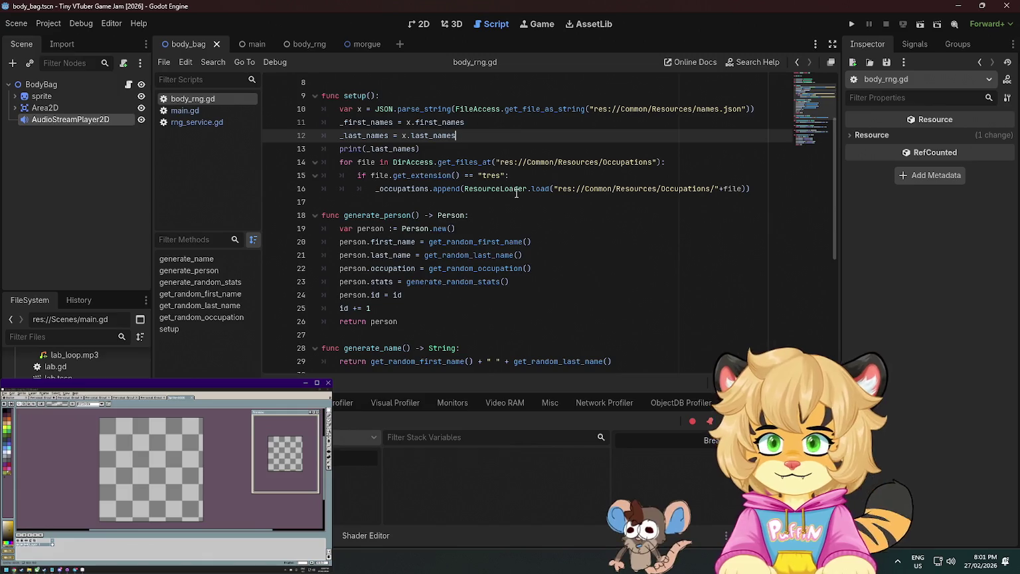
drag(454, 148, 486, 137)
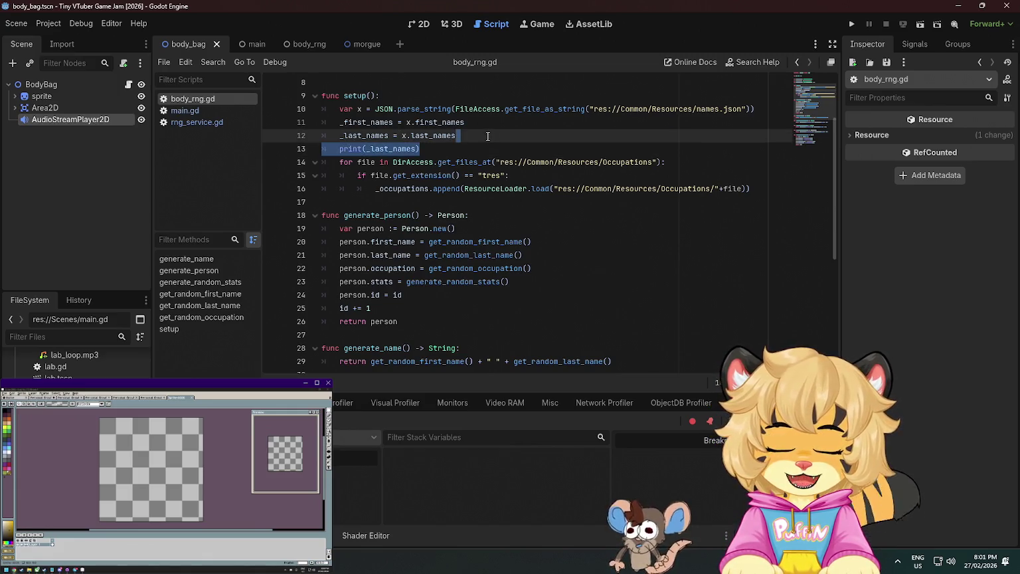
key(BackSpace)
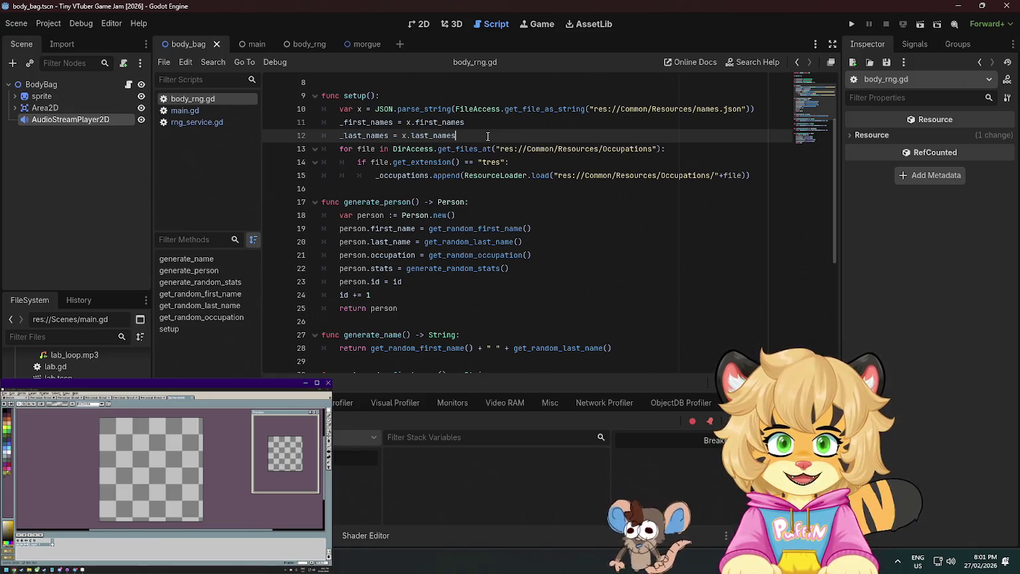
scroll(607, 251, up, 1)
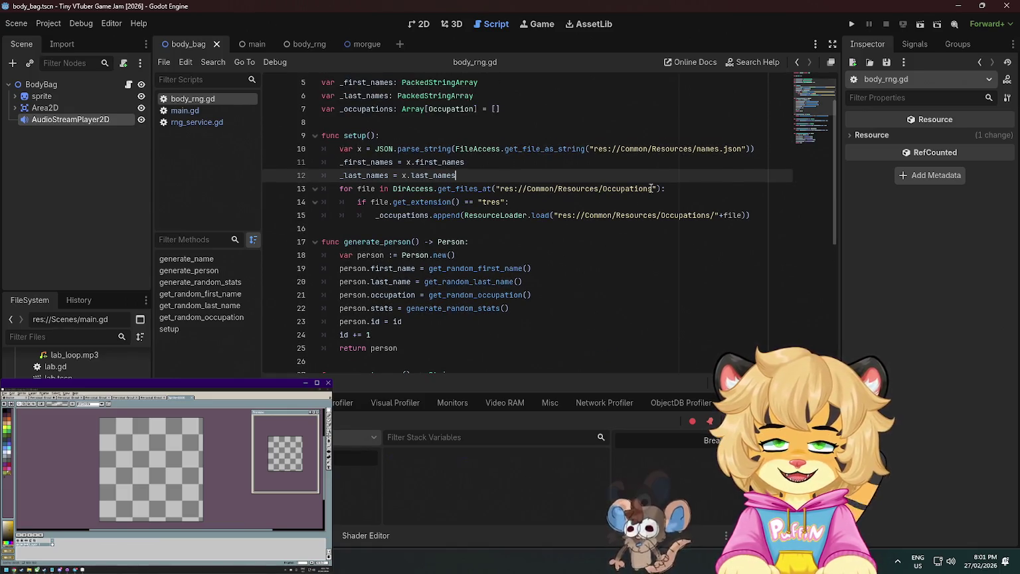
scroll(641, 199, up, 2)
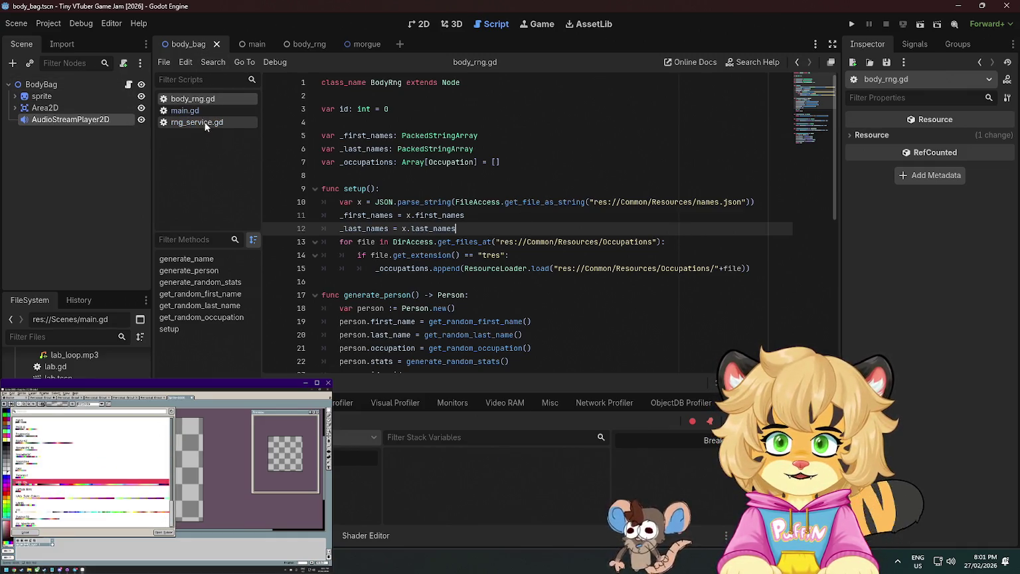
click(296, 41)
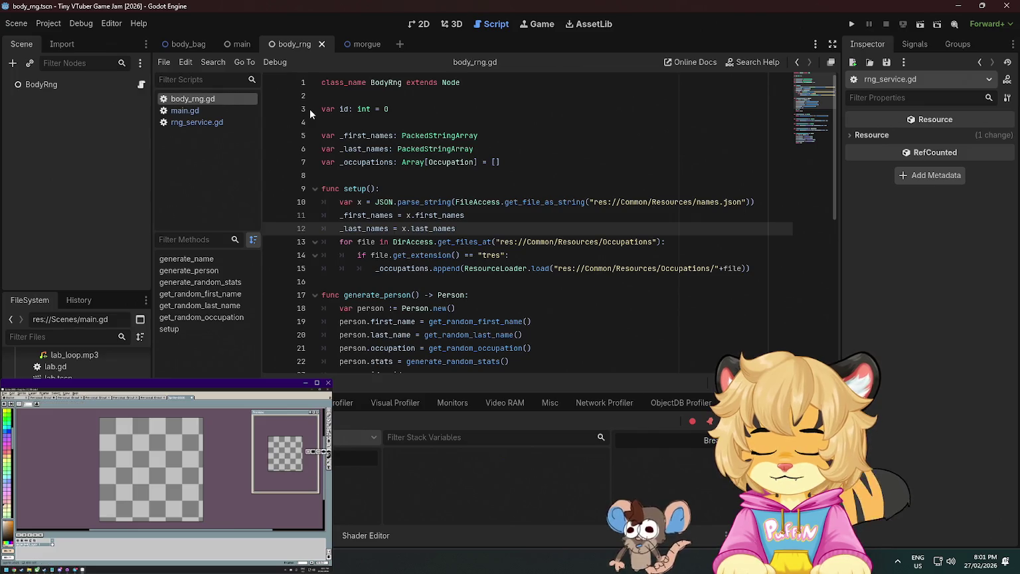
scroll(614, 278, down, 6)
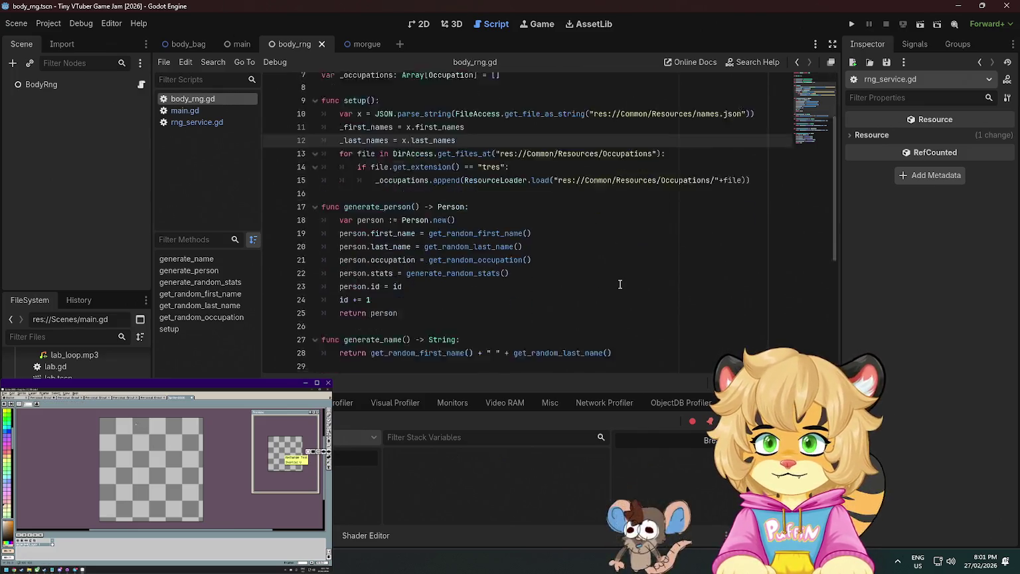
scroll(614, 278, up, 3)
scroll(613, 279, down, 3)
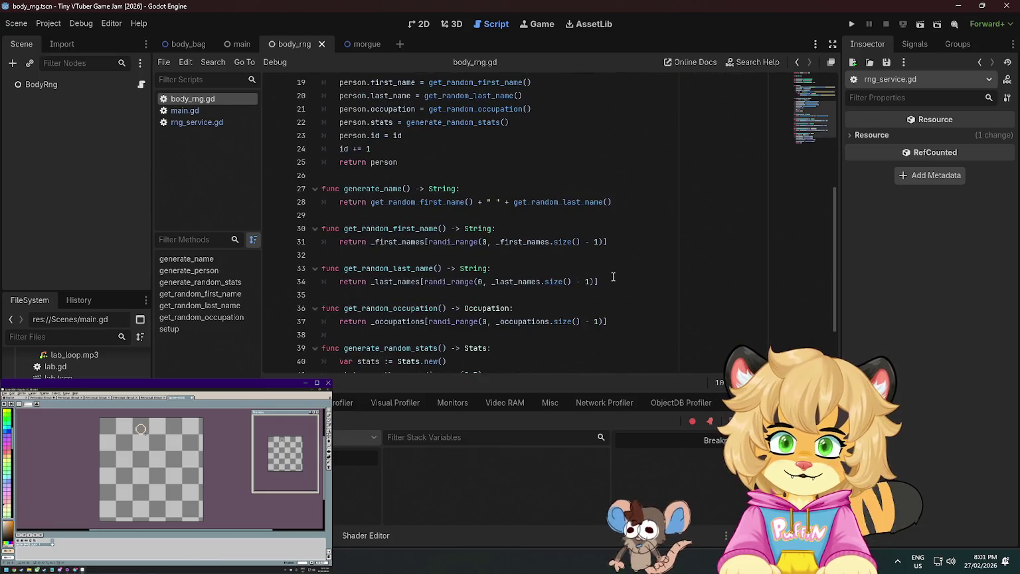
scroll(614, 277, down, 2)
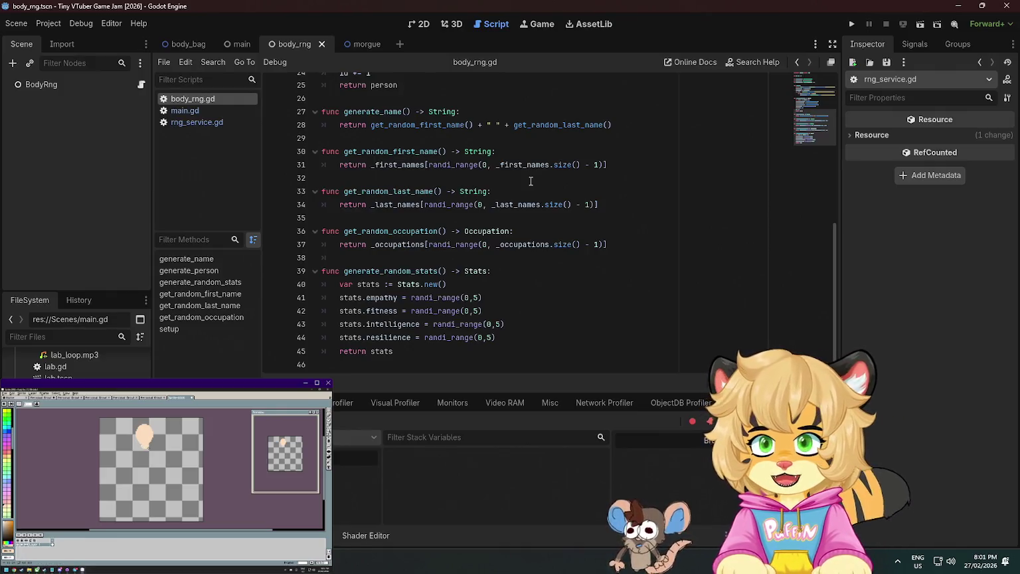
double_click(422, 269)
scroll(420, 244, up, 5)
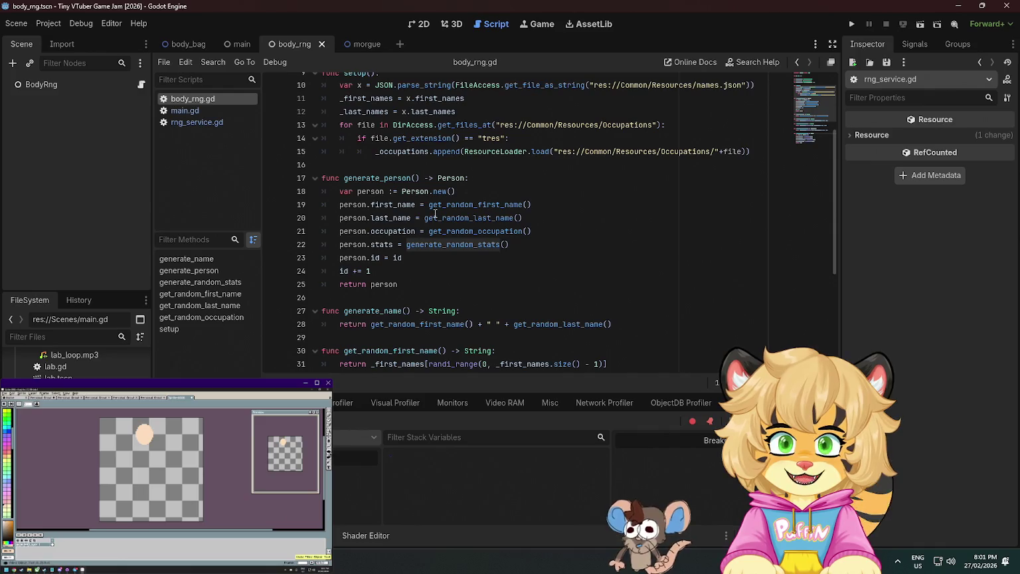
double_click(391, 177)
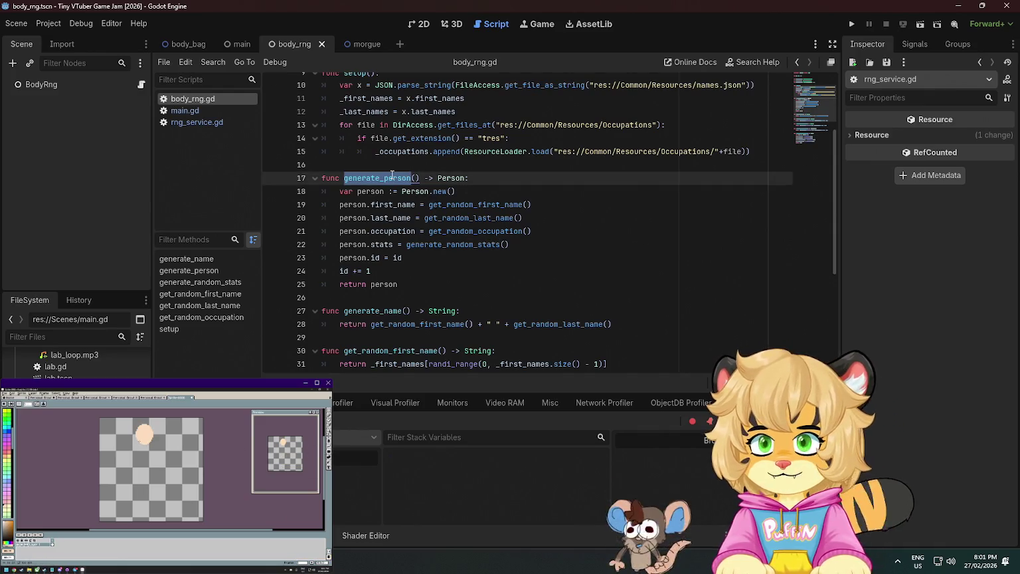
click(420, 177)
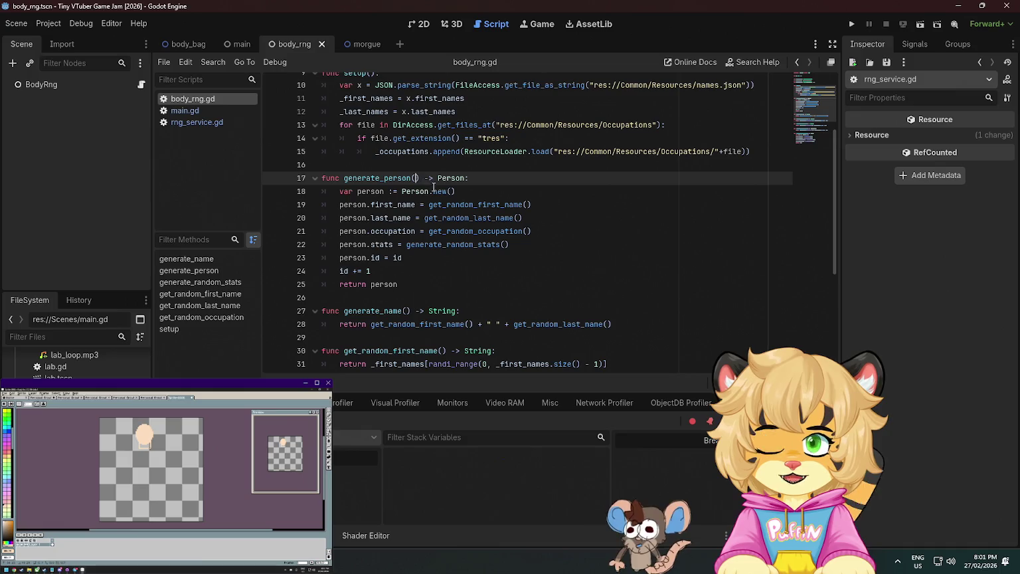
scroll(523, 177, down, 1)
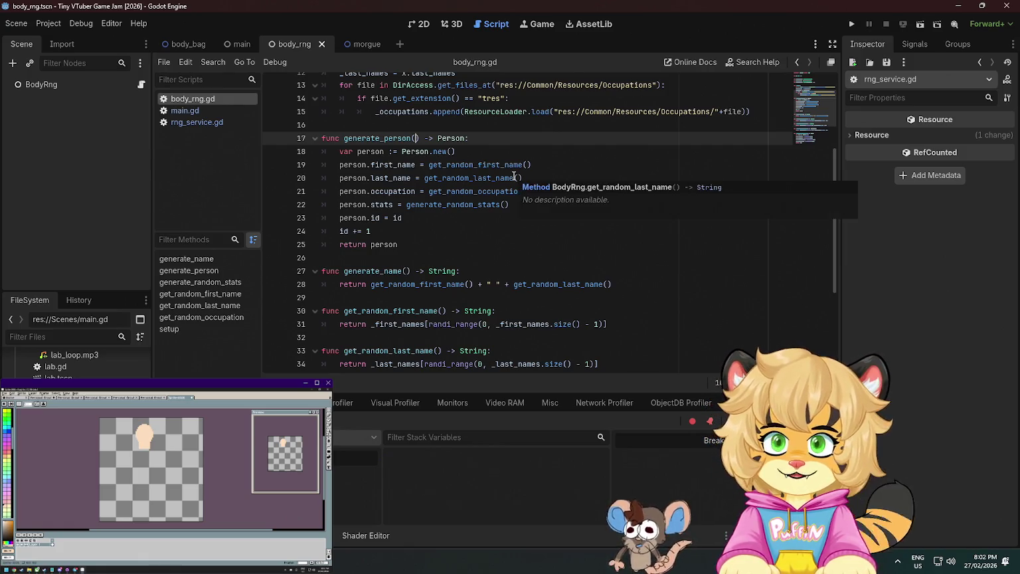
Give generate_person() parameters min_stat: int = 0 and max_stat: int = 5, and save
mouse_move(655, 87)
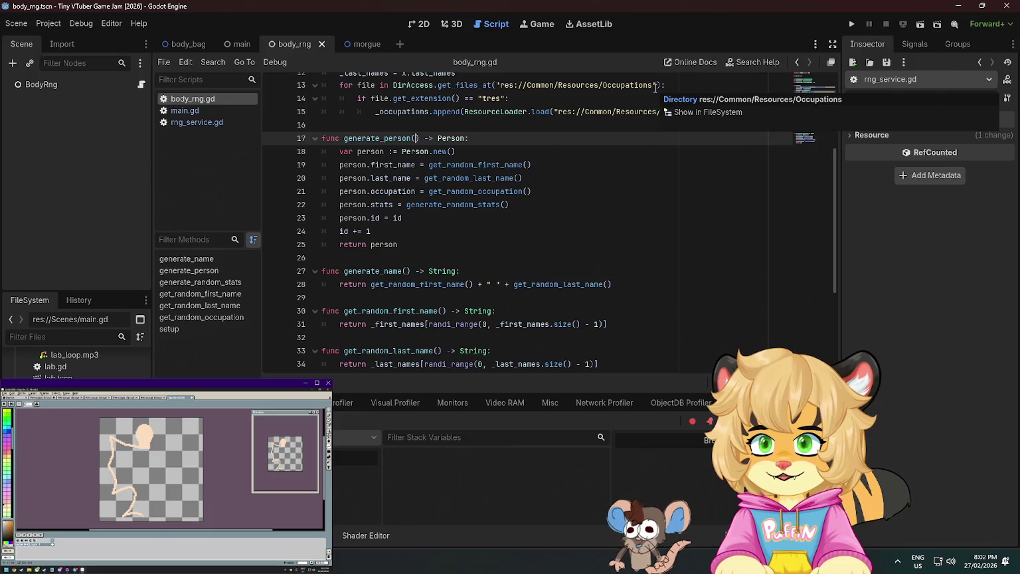
text(min_stat: int = )
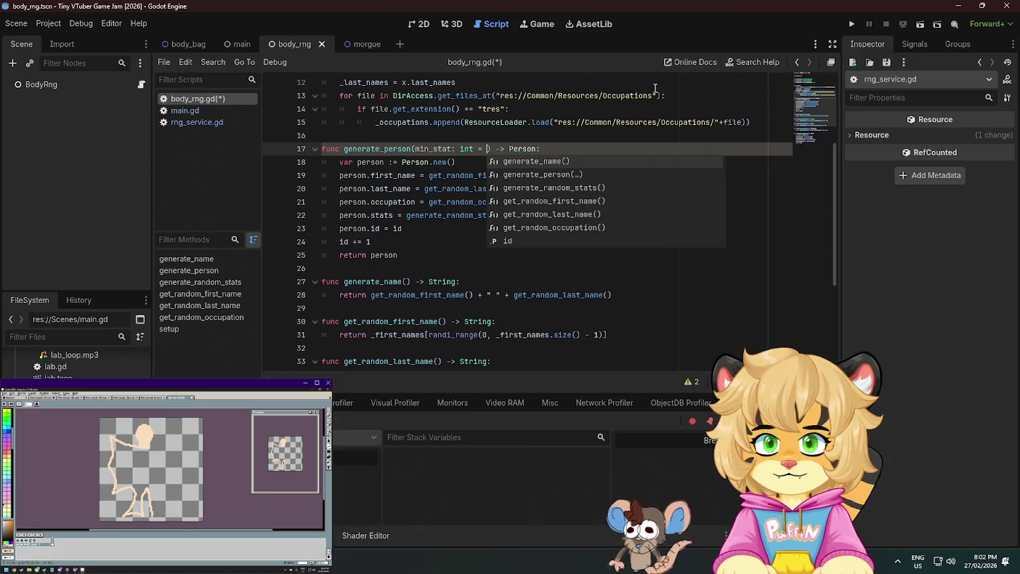
text(0,)
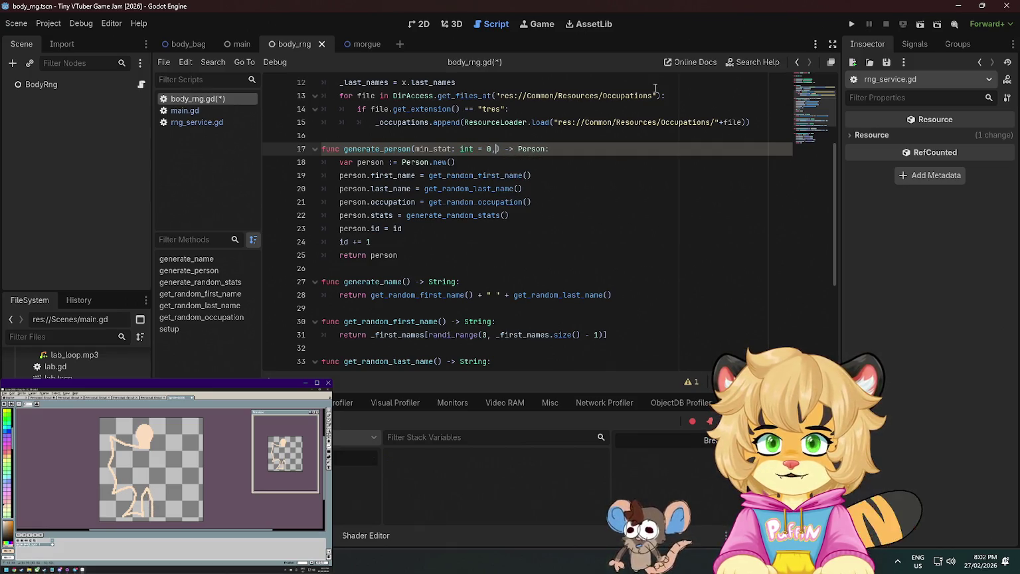
text( max)
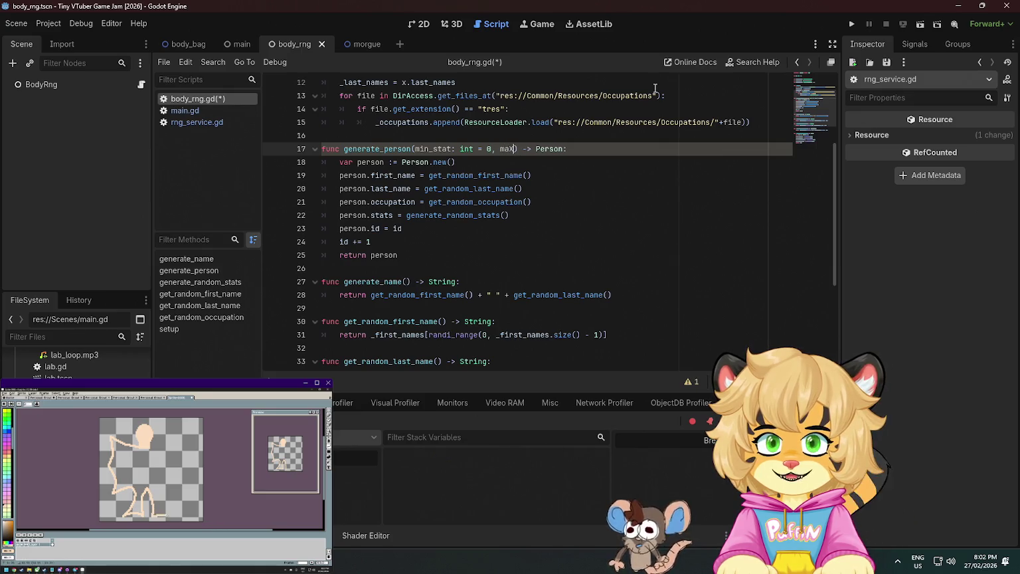
text(_stat)
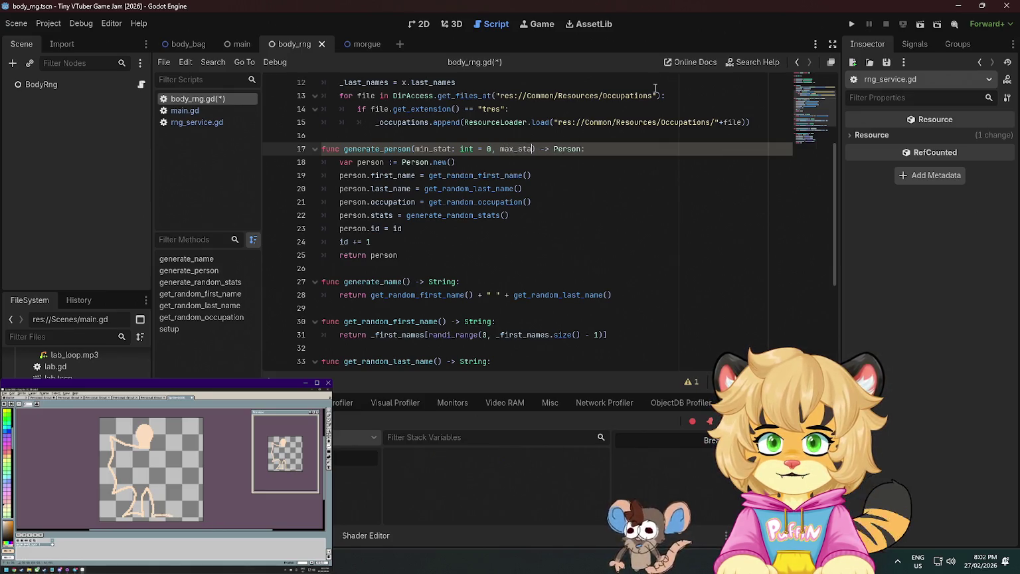
text(: int )
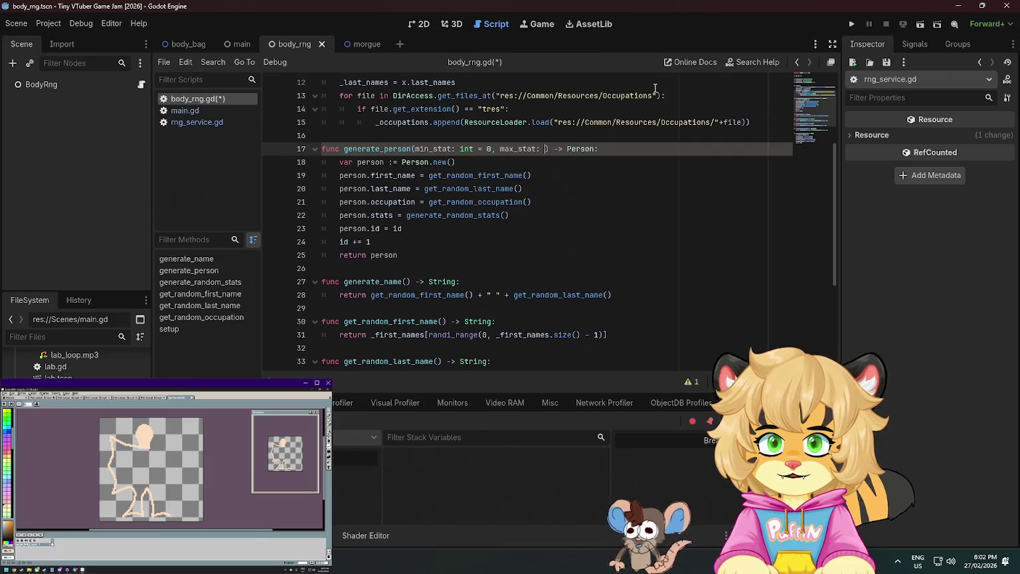
text(= 5)
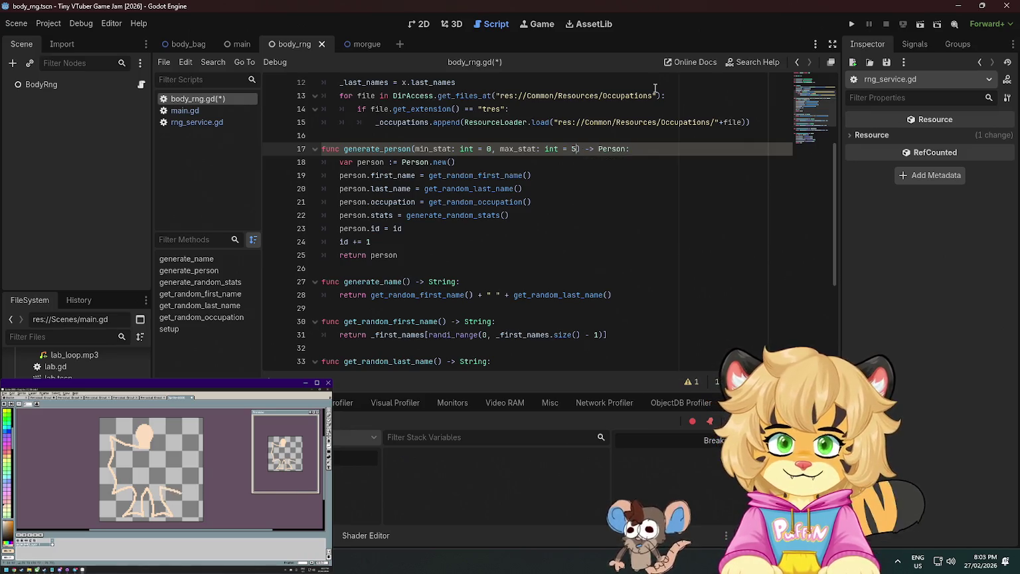
key(ctrl+s)
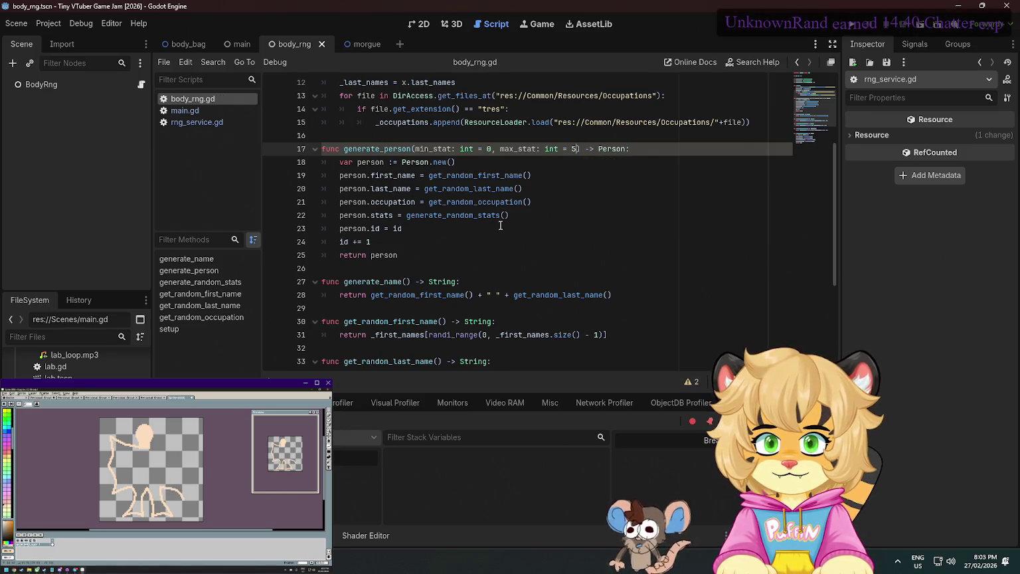
Pass (min_stat, max_stat) into the generate_random_stats call on line 22 and go to its definition
click(452, 219)
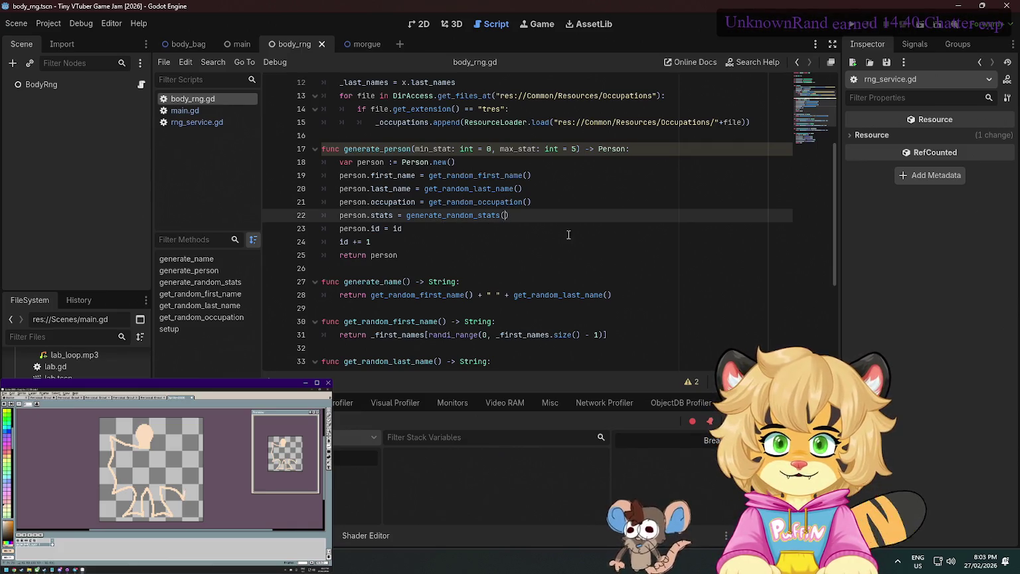
text(min_stat)
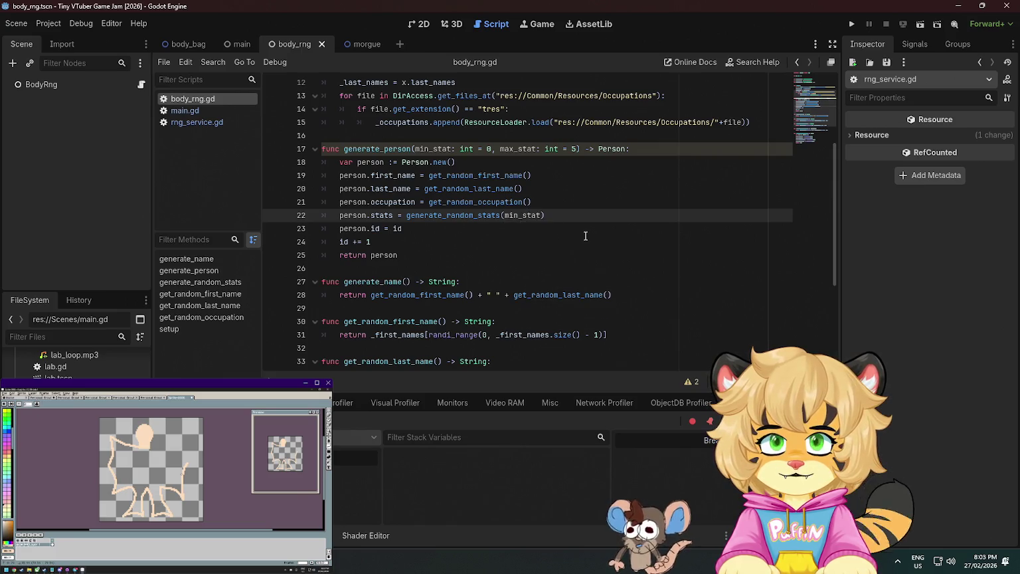
text(, max_t)
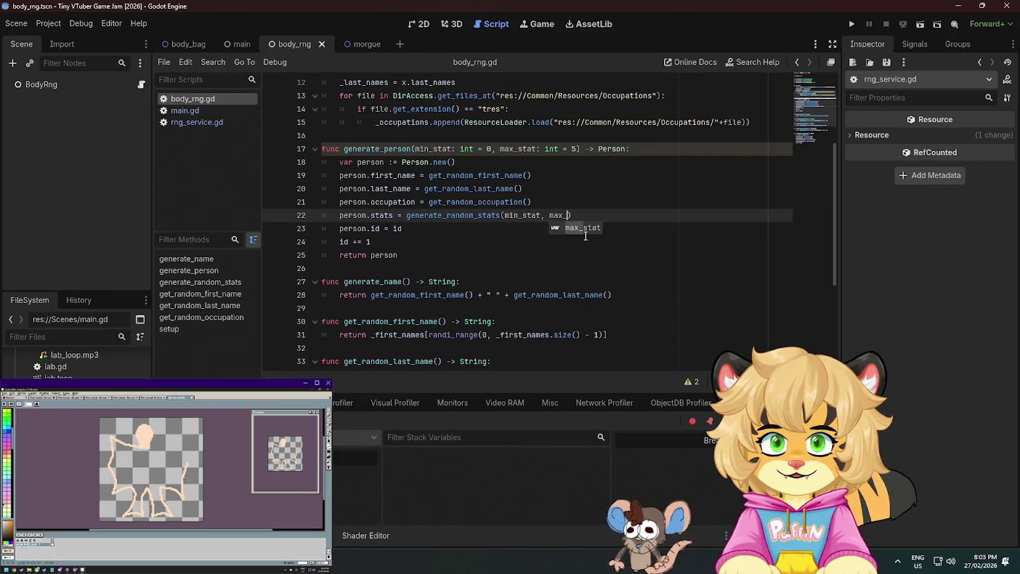
key(Return)
click(473, 216)
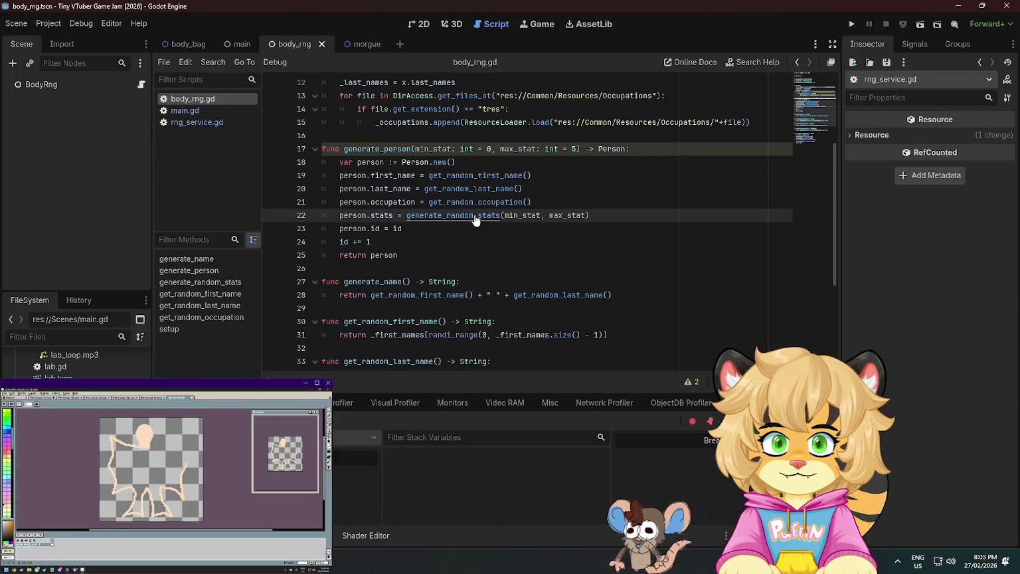
ctrl+click(473, 226)
click(440, 265)
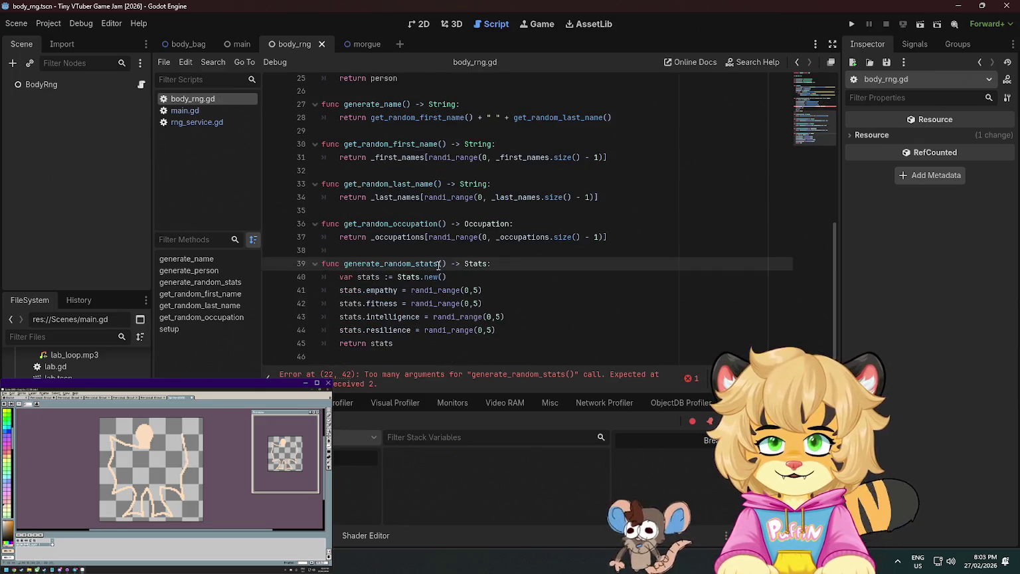
Declare min_stat: int = 0 and max_stat: int = 5 in generate_random_stats() and save body_rng.gd
text(min)
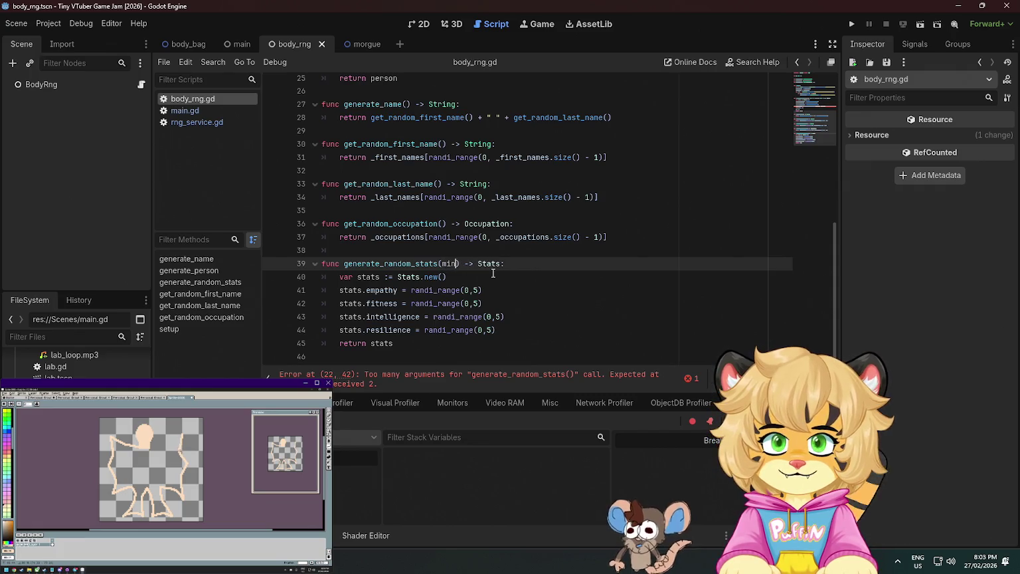
text(_stat: )
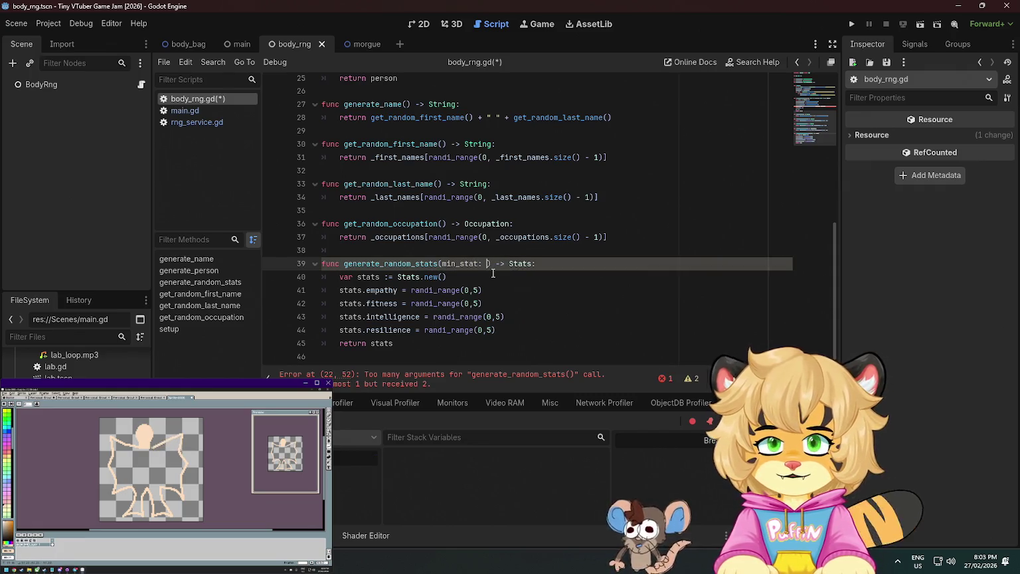
text(int = 0, max_stat)
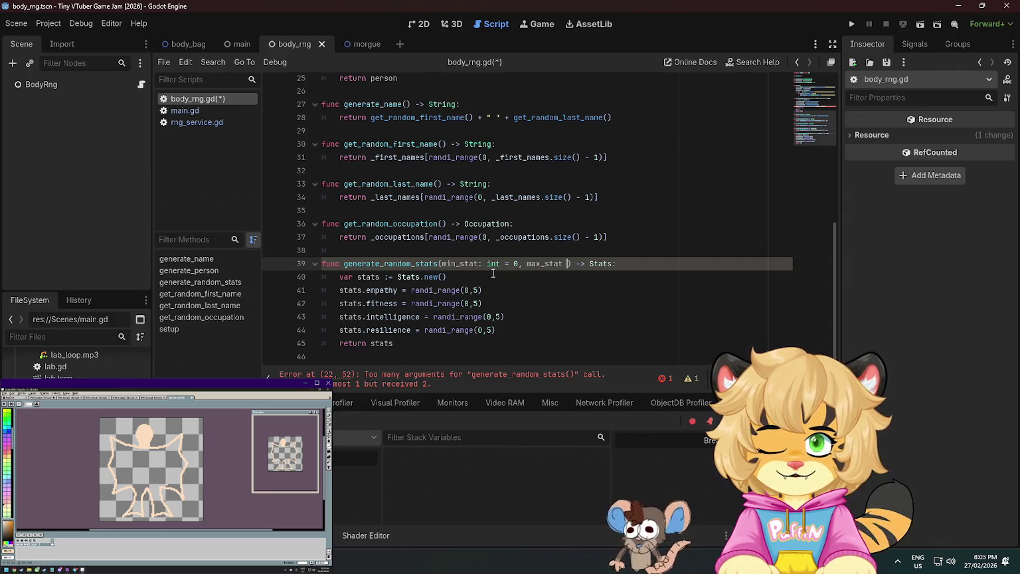
key(BackSpace)
text(: int = 5)
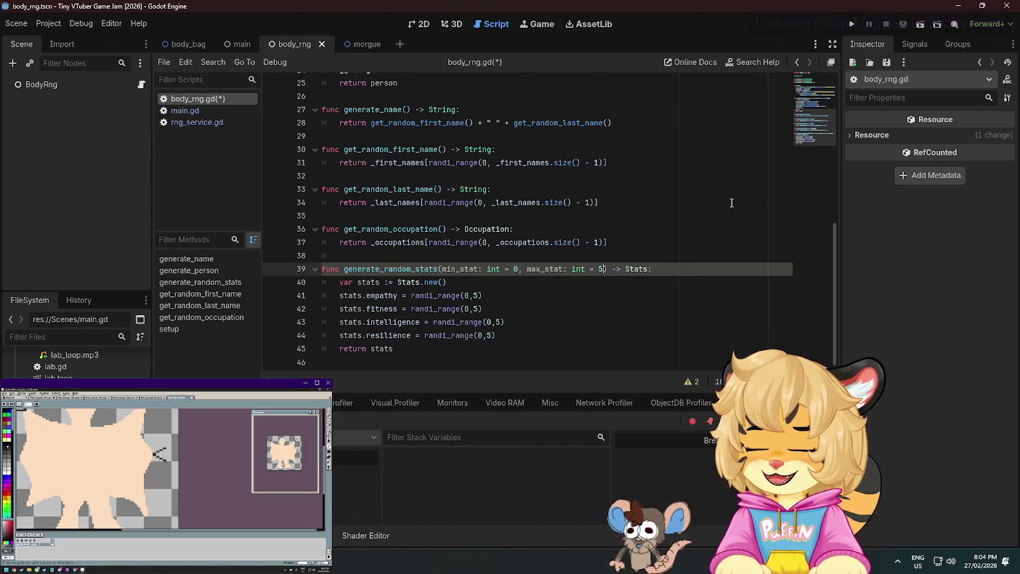
click(589, 307)
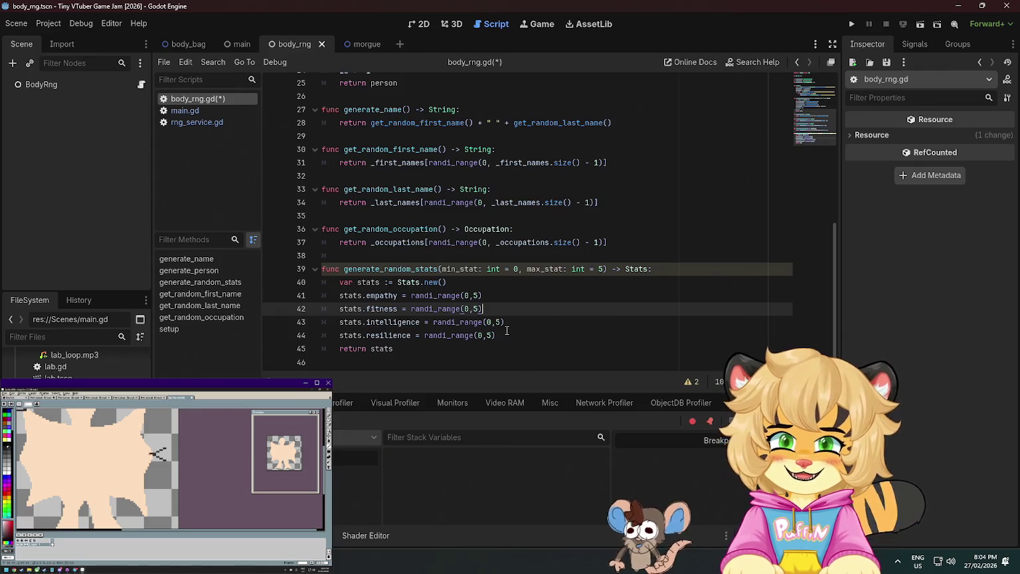
key(ctrl+s)
Replace the 0 lower bounds of the randi_range calls on lines 41–44 with min_stat
double_click(457, 270)
key(ctrl+c)
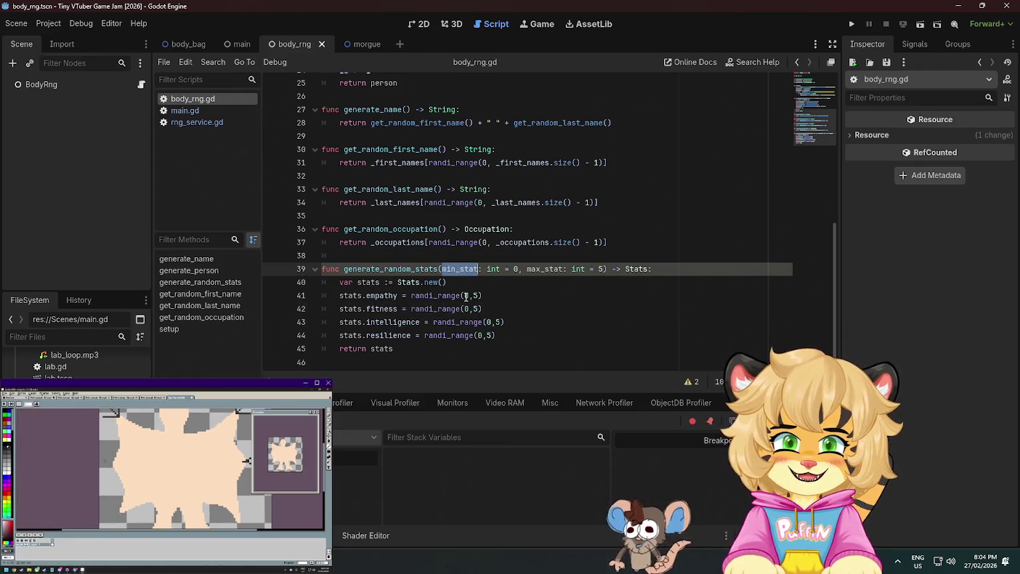
double_click(467, 295)
key(ctrl+v)
double_click(466, 308)
key(ctrl+v)
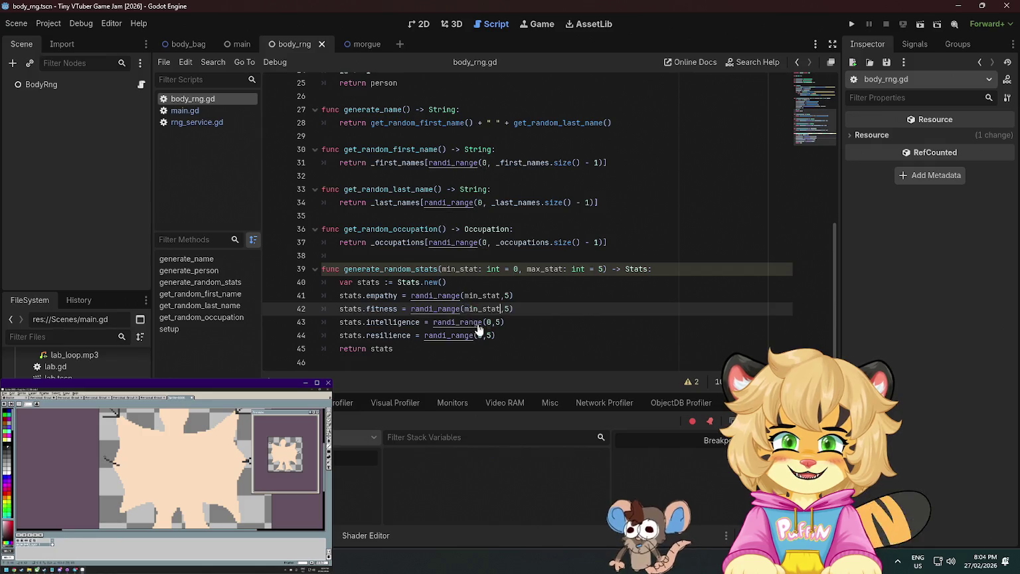
double_click(488, 322)
double_click(480, 335)
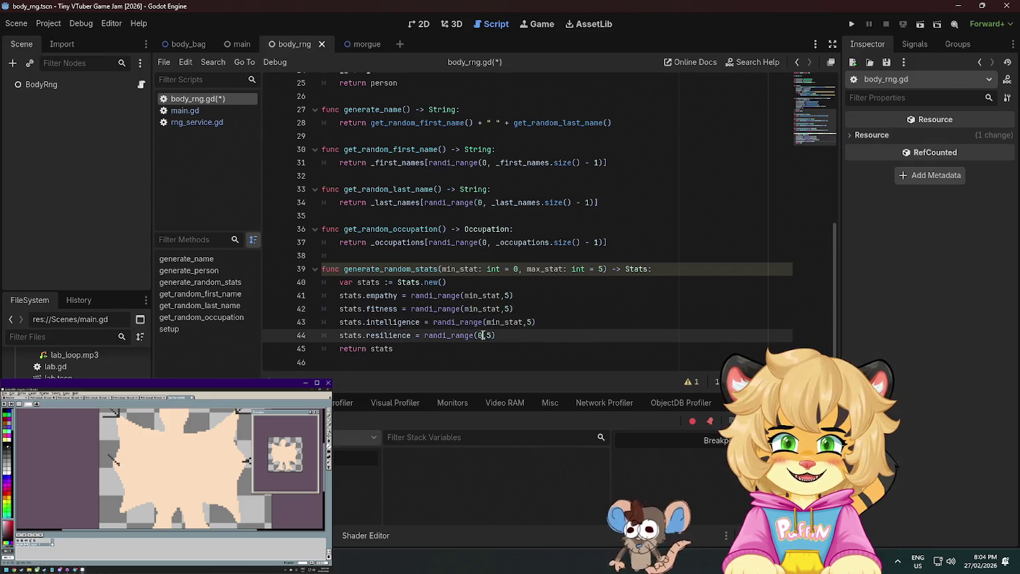
key(ctrl+v)
Replace the 5 upper bounds on lines 41–44 with max_stat
double_click(558, 269)
key(ctrl+c)
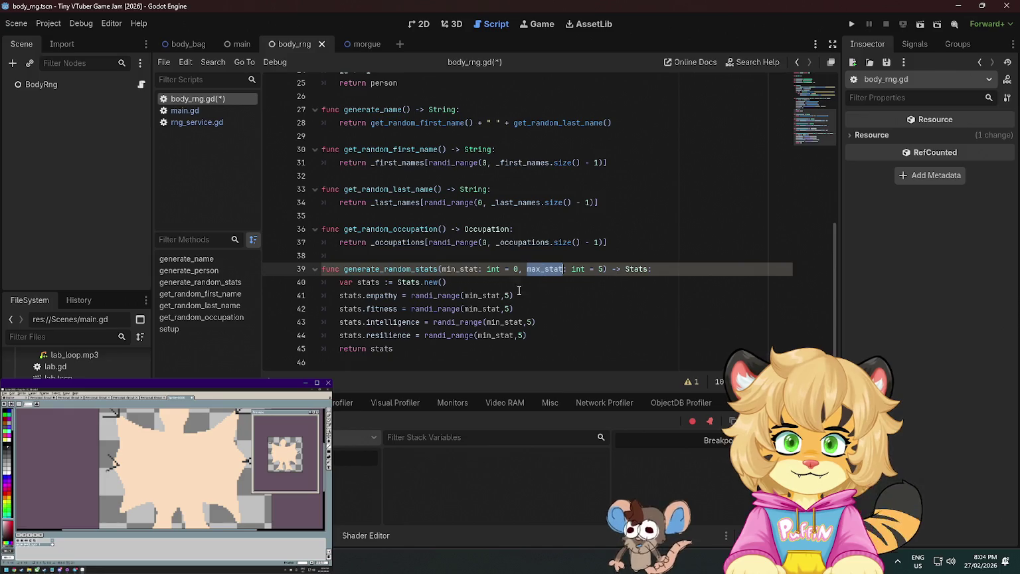
double_click(506, 296)
key(ctrl+v)
double_click(506, 309)
key(ctrl+v)
double_click(529, 322)
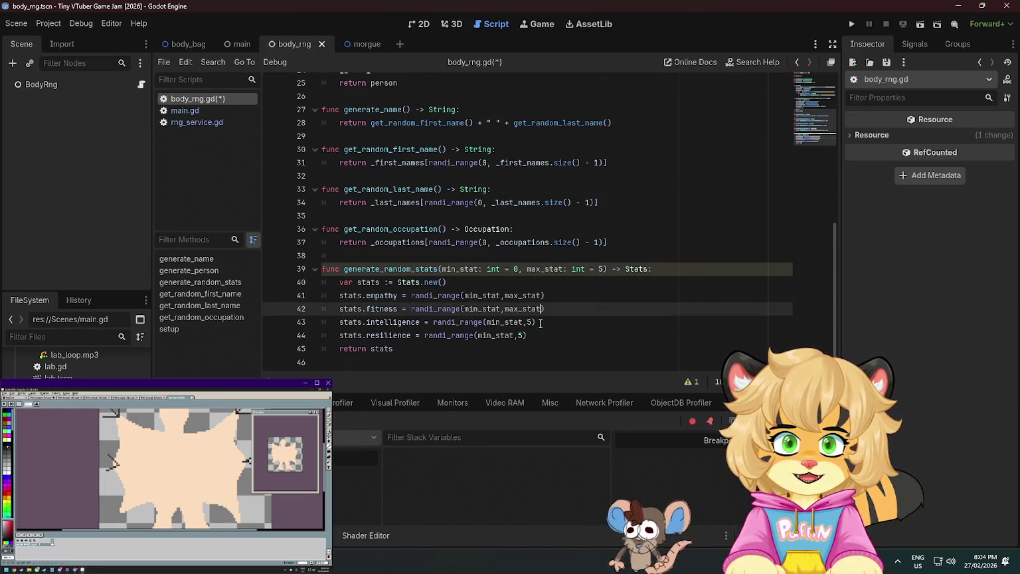
key(ctrl+v)
double_click(521, 335)
key(ctrl+v)
Add a space after each randi_range comma and save body_rng.gd
click(517, 336)
click(526, 322)
click(504, 308)
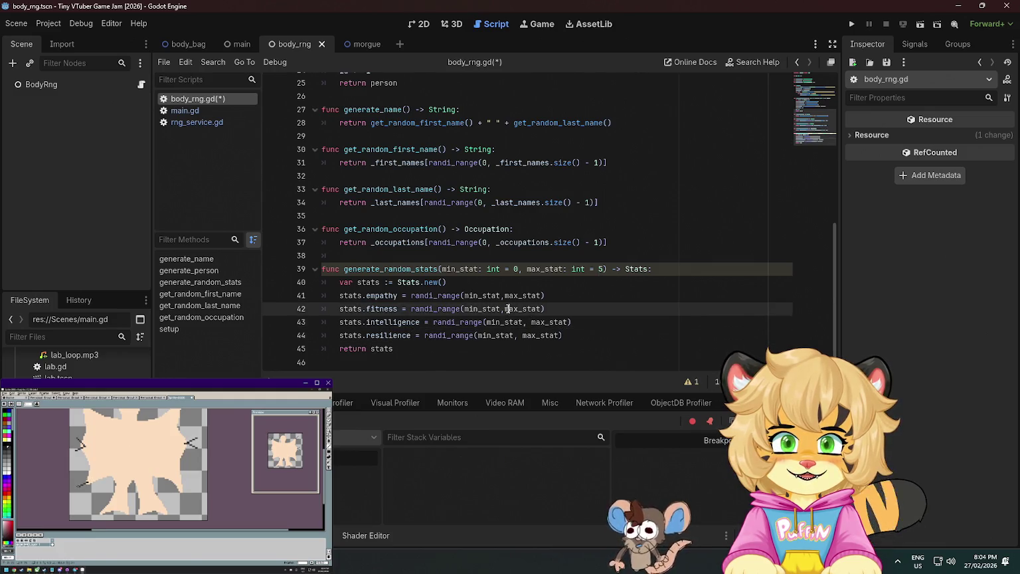
click(505, 296)
click(522, 269)
key(ctrl+s)
click(586, 242)
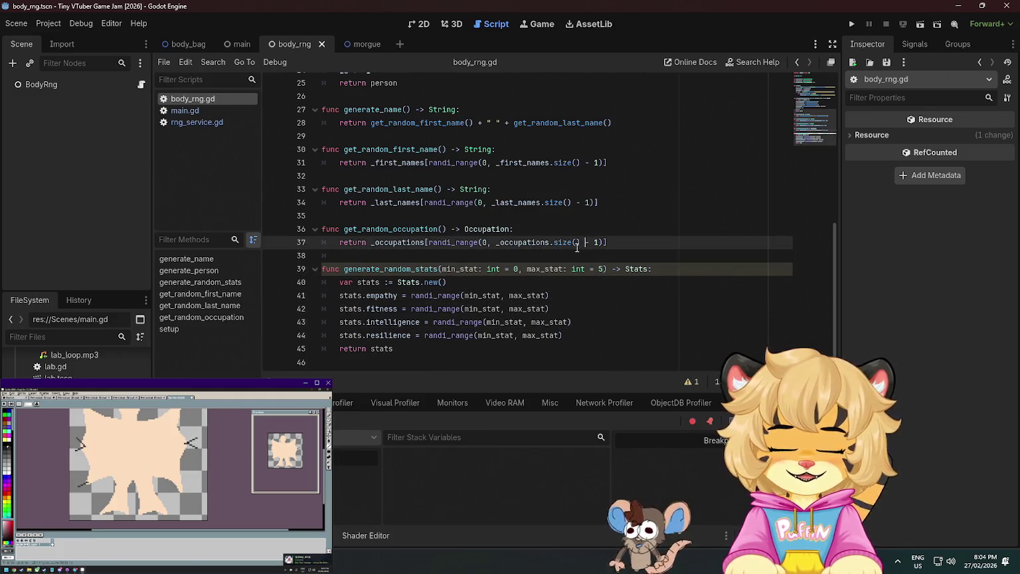
Jump from Stats.new() on line 40 to Stats.gd and review the Stats class's add() function
click(441, 285)
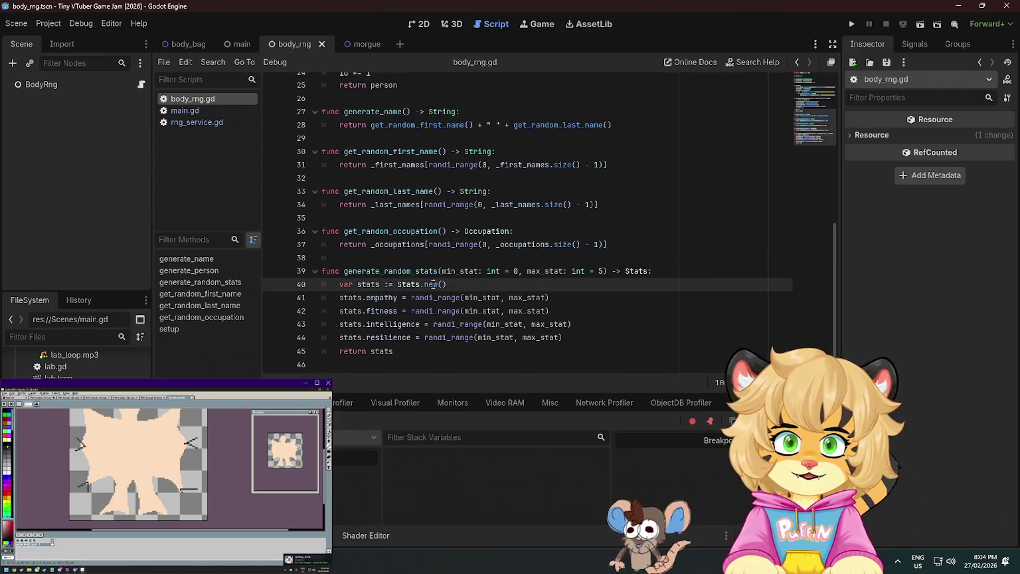
ctrl+click(409, 285)
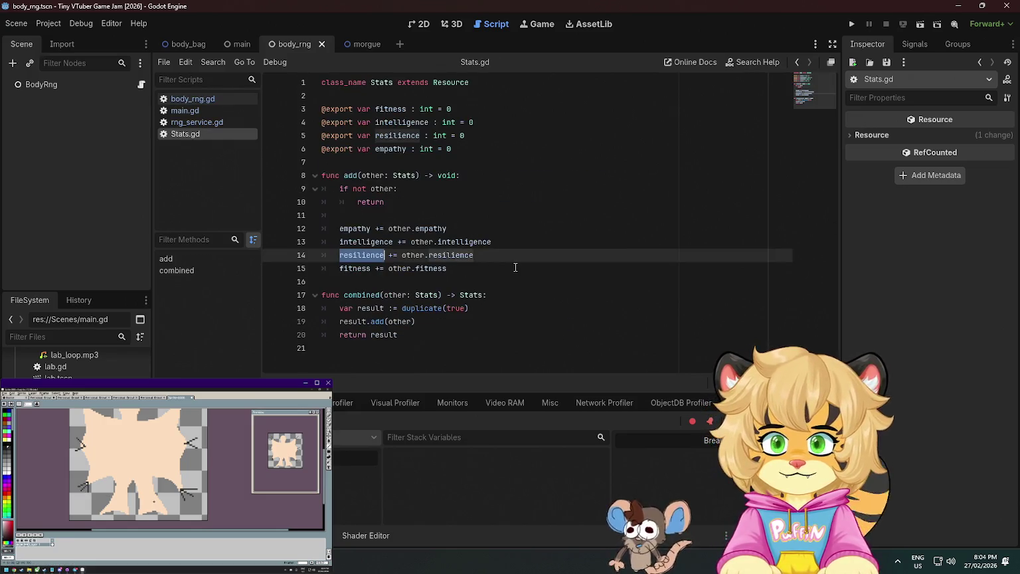
click(459, 190)
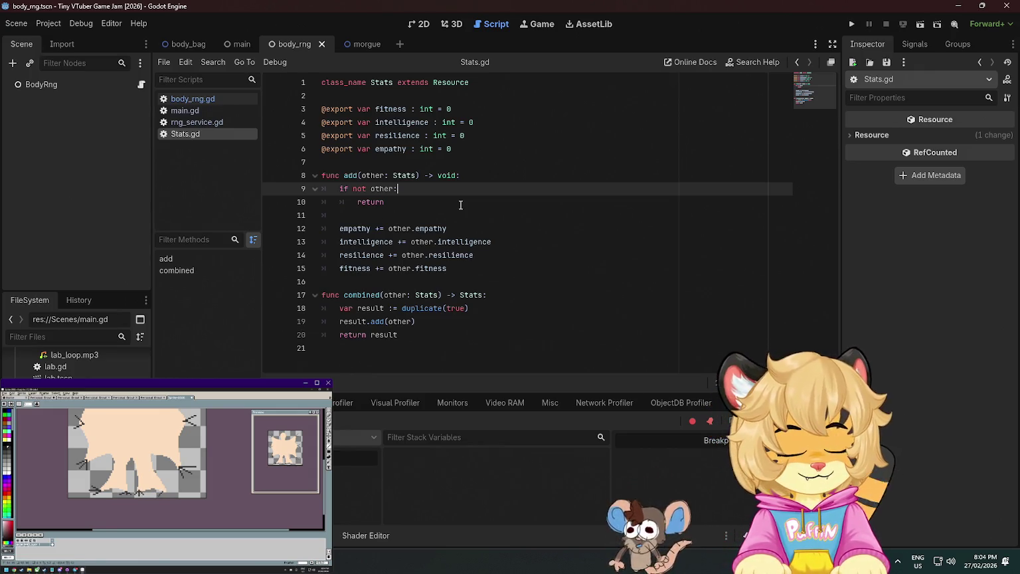
click(170, 493)
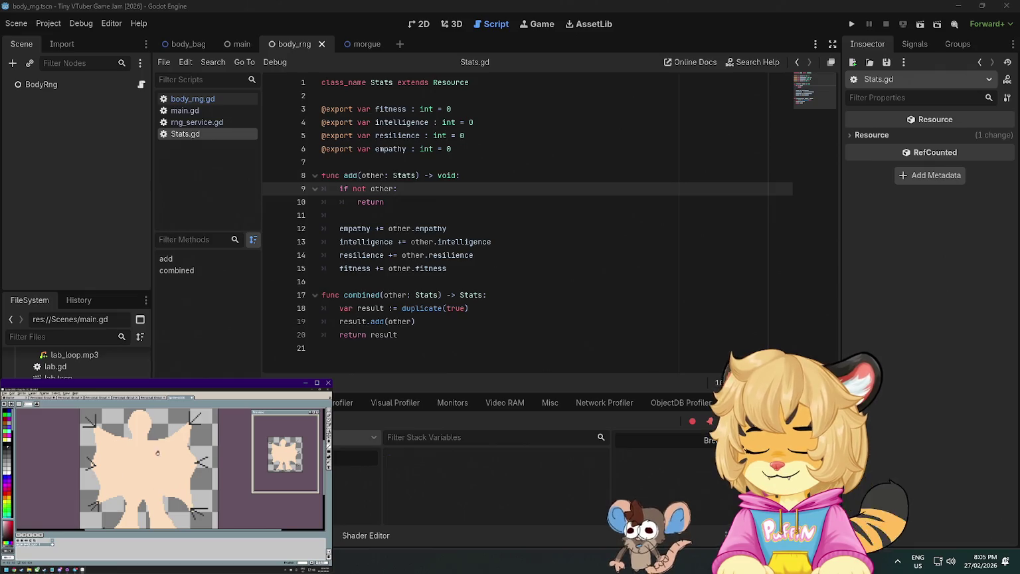
Paint a grey block onto the sprite's head, zooming in on the face
drag(158, 453, 152, 479)
scroll(123, 446, up, 3)
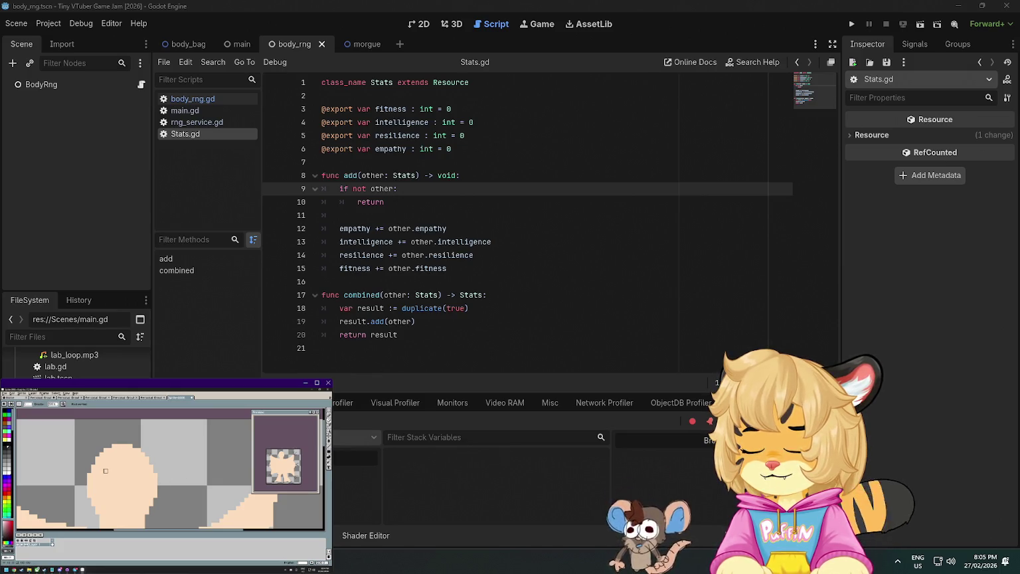
mouse_move(105, 472)
mouse_down()
mouse_move(141, 479)
mouse_move(140, 469)
mouse_move(134, 475)
mouse_up()
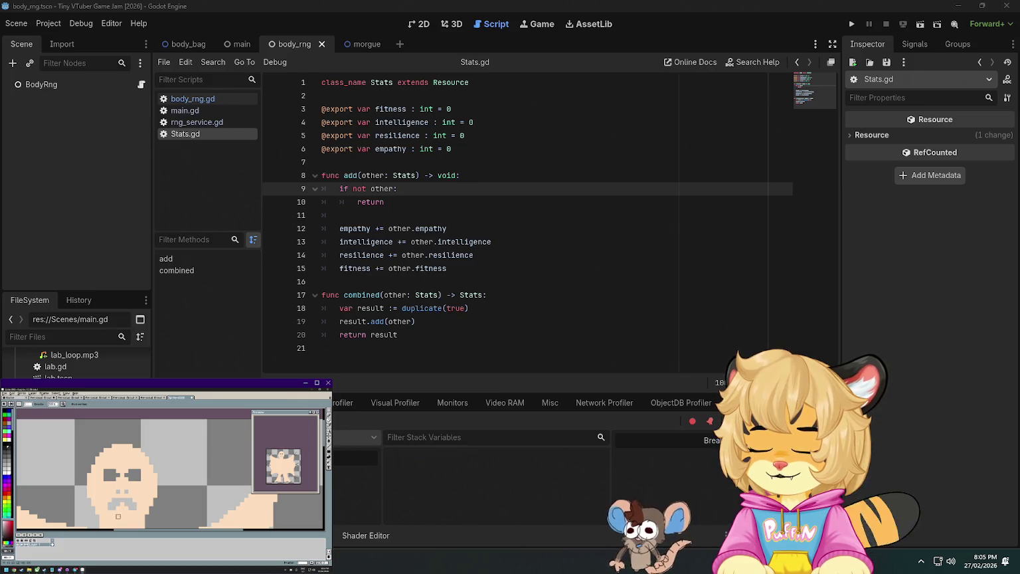
scroll(99, 503, down, 1)
scroll(96, 503, up, 1)
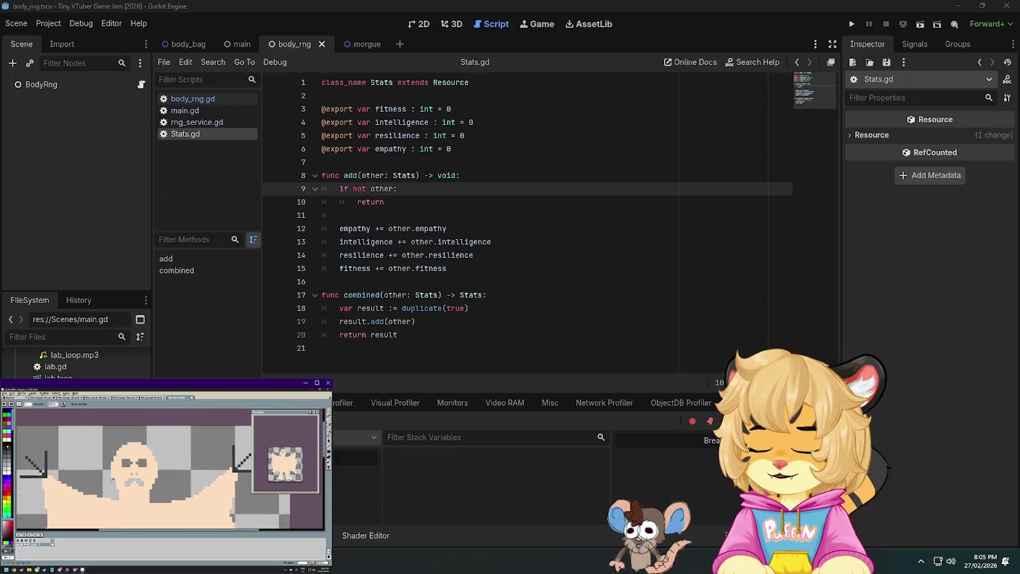
scroll(148, 472, up, 1)
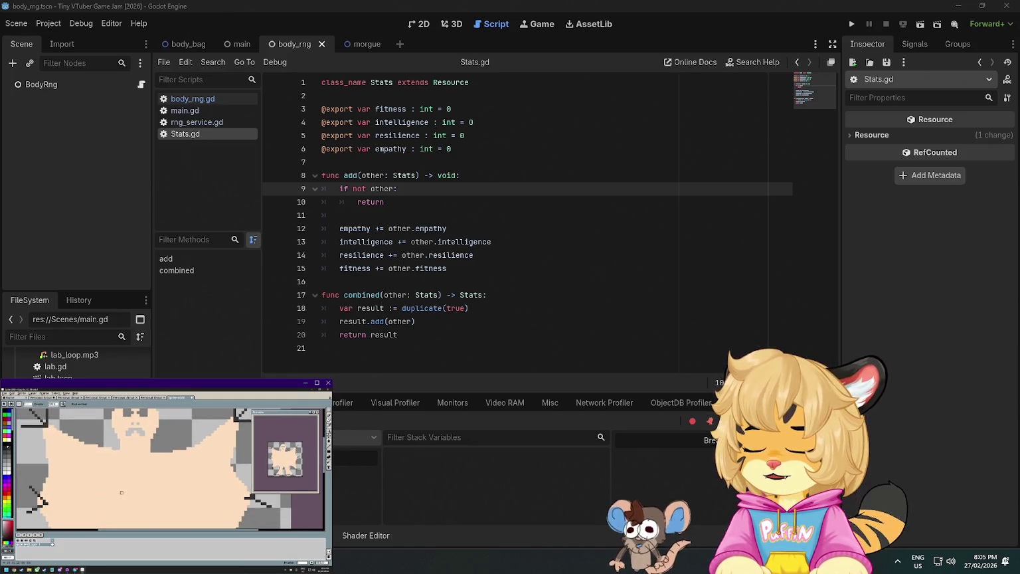
drag(122, 492, 120, 508)
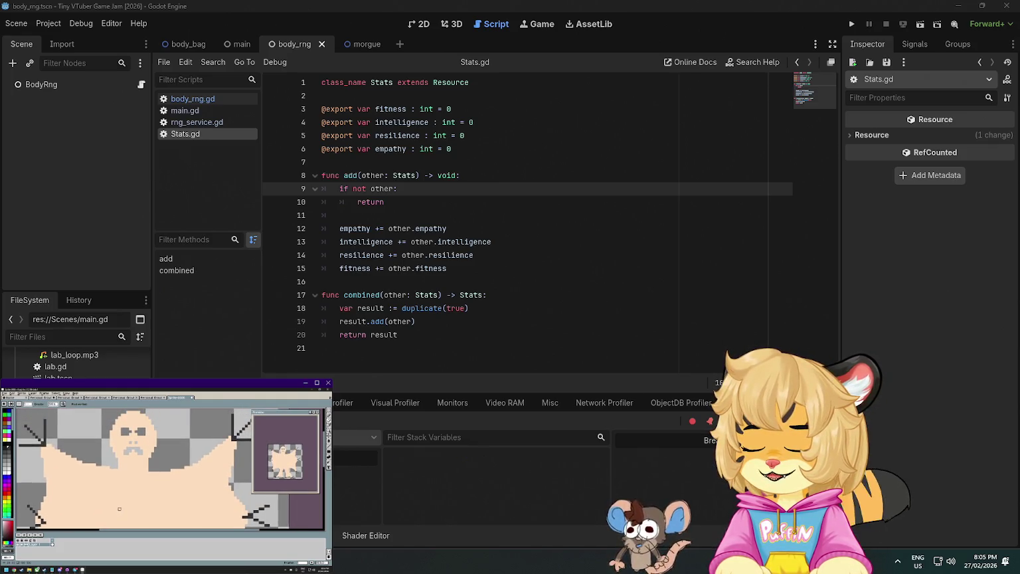
scroll(113, 491, up, 2)
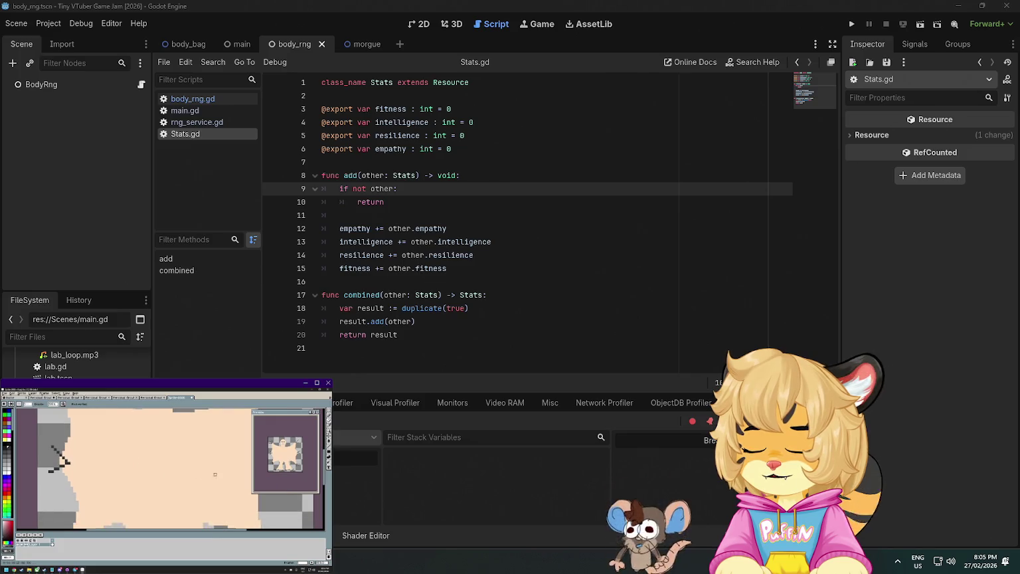
drag(116, 471, 107, 476)
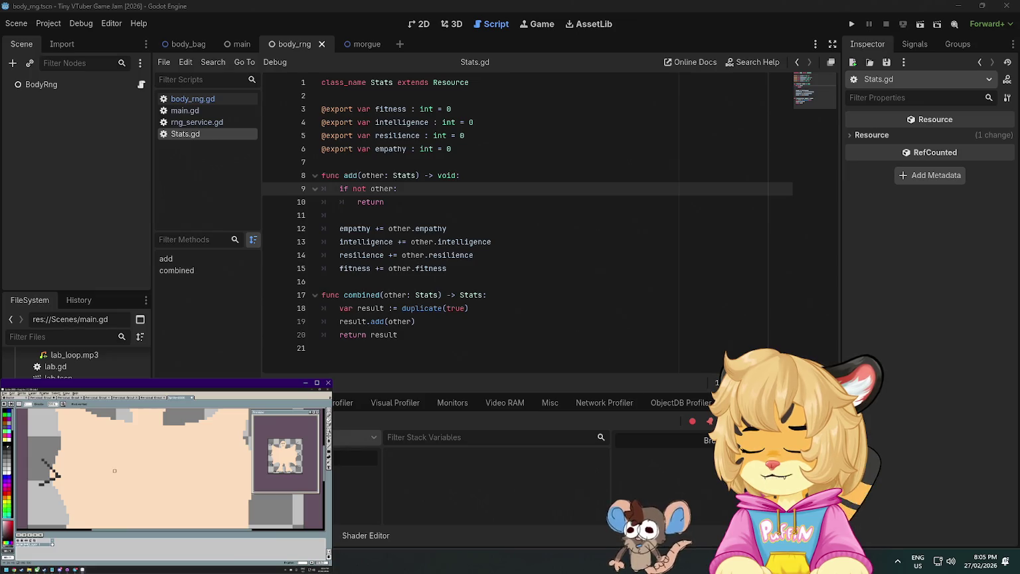
scroll(114, 470, up, 3)
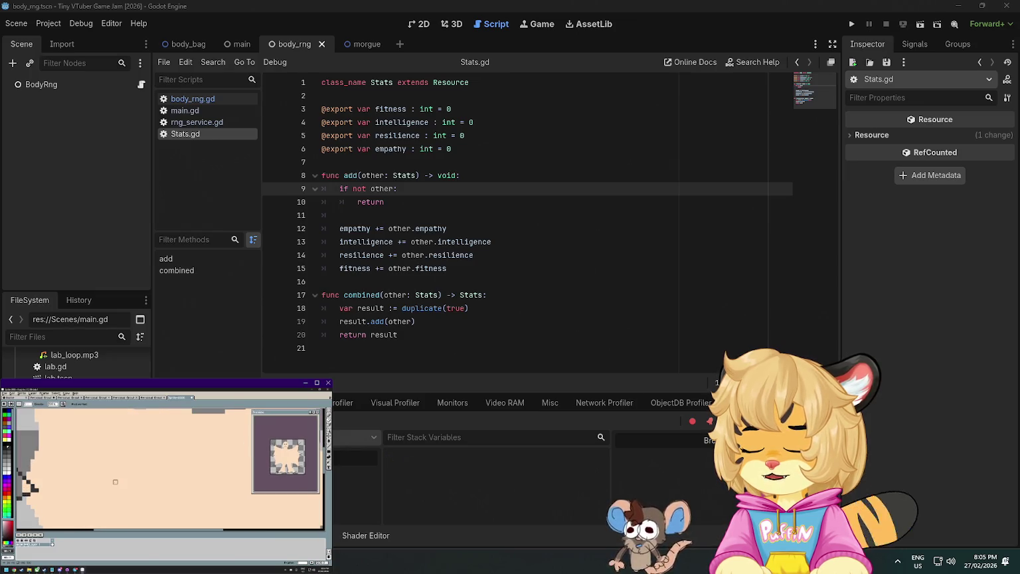
Mark a text area on the torso, pick a new font, and write 'please'
click(330, 467)
scroll(8, 465, down, 3)
scroll(8, 465, down, 5)
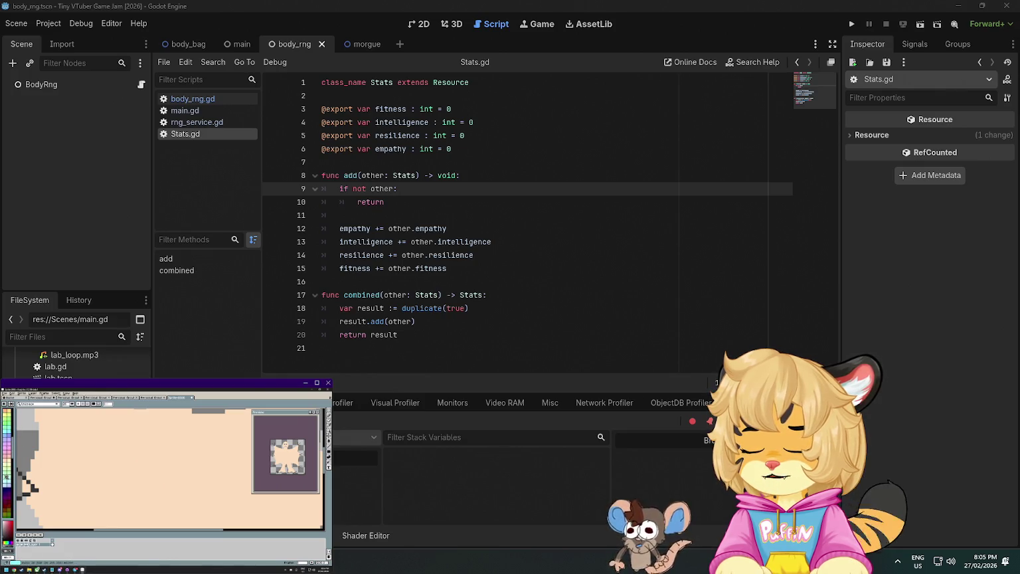
scroll(8, 465, down, 4)
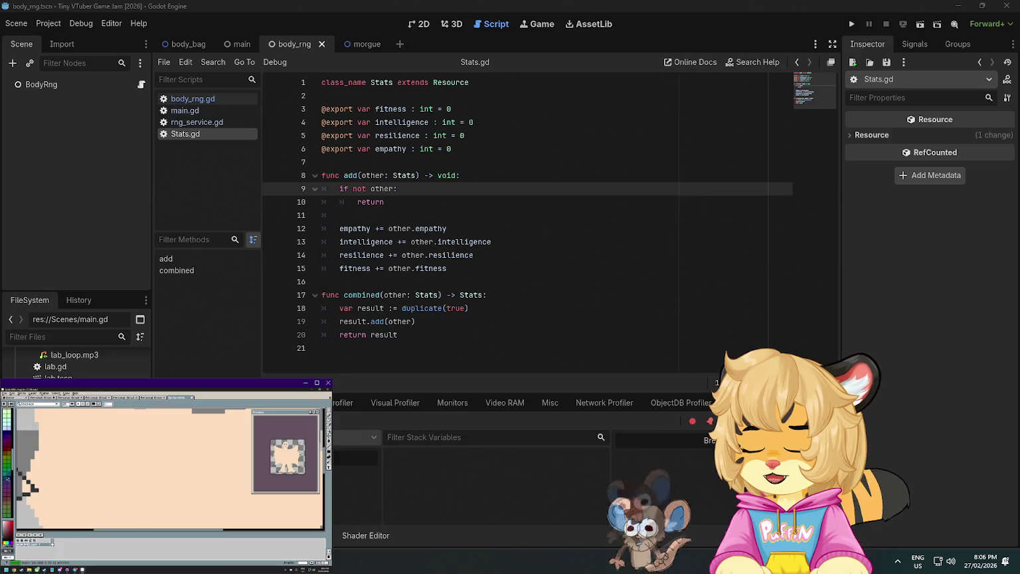
scroll(8, 465, down, 2)
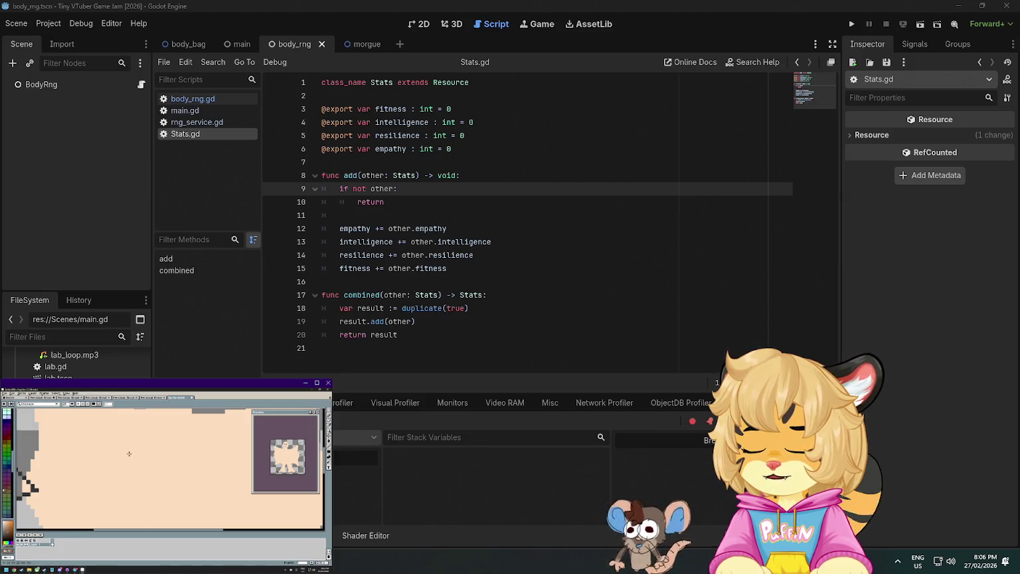
scroll(116, 442, down, 3)
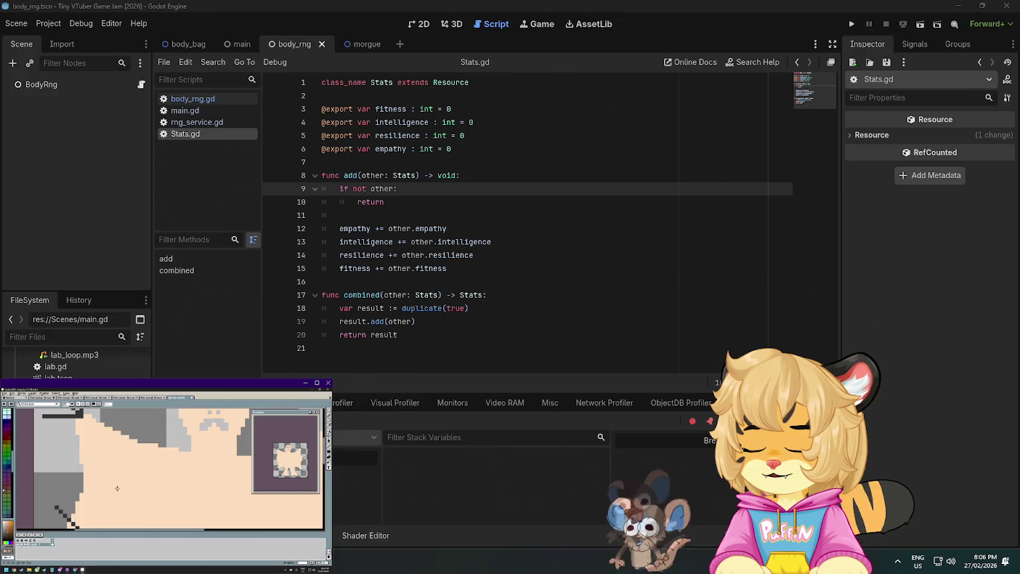
drag(121, 471, 187, 493)
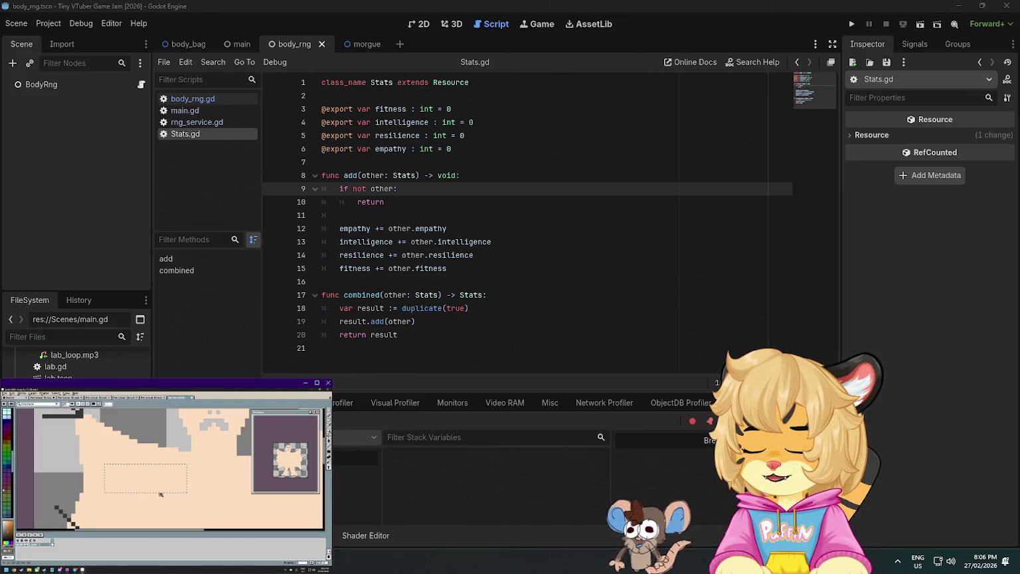
key(ctrl+z)
key(ctrl+z)
key(ctrl+y)
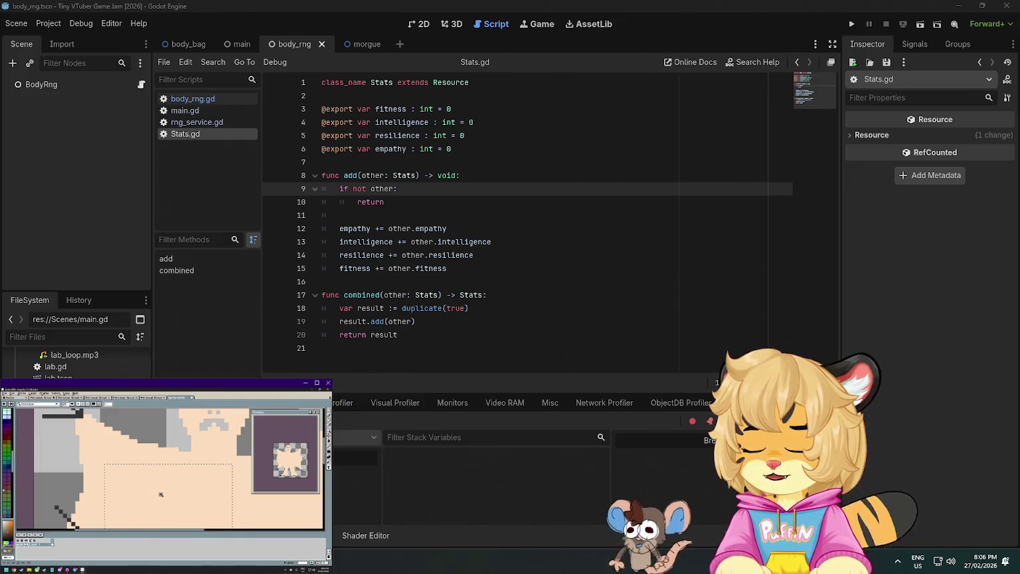
right_click(66, 413)
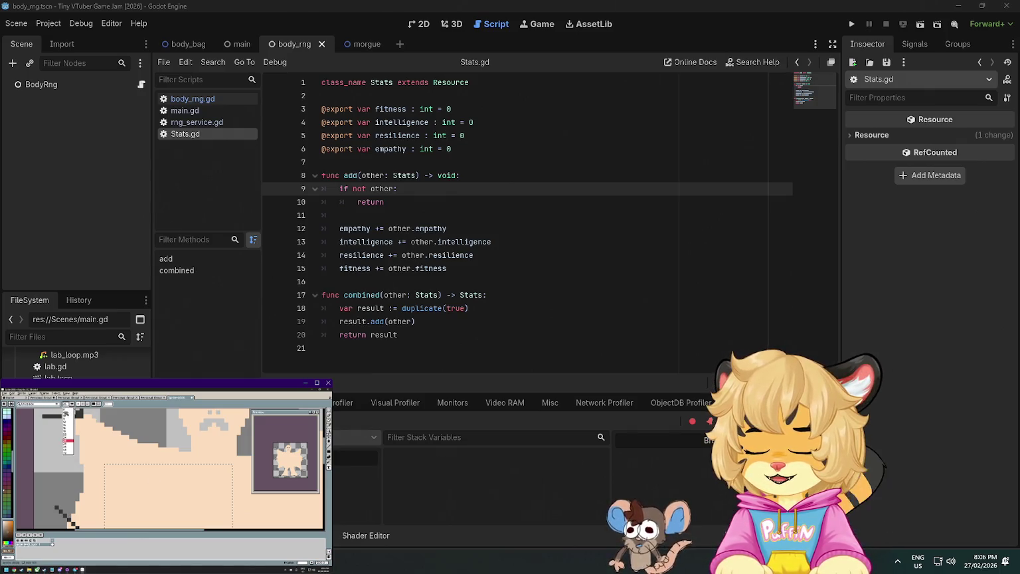
click(54, 405)
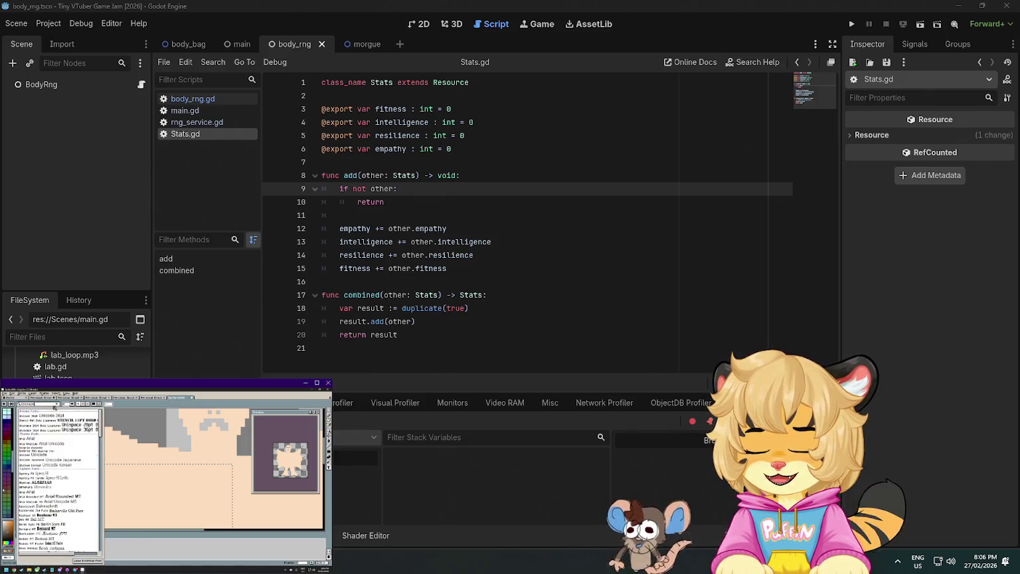
scroll(58, 450, down, 10)
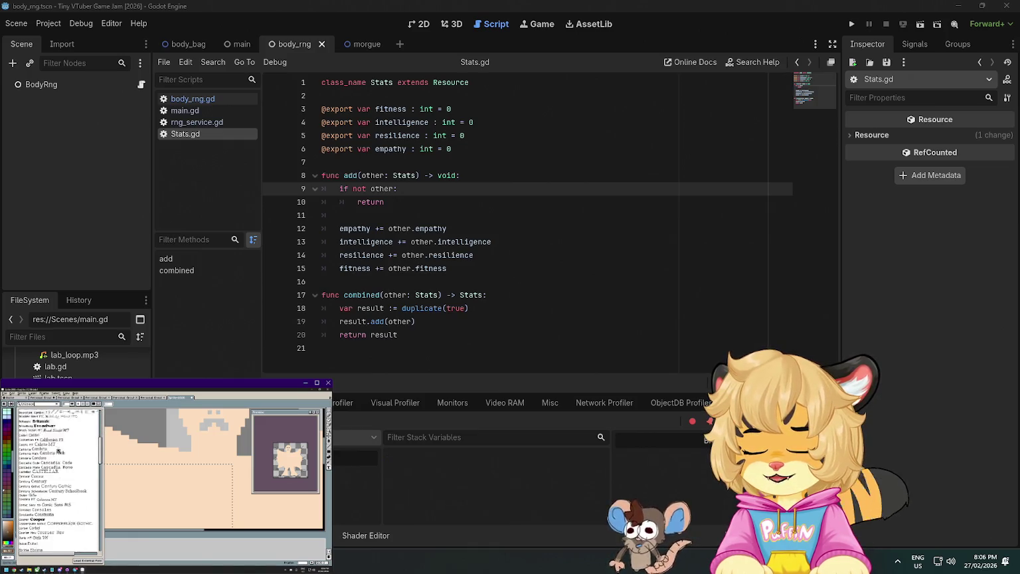
click(52, 475)
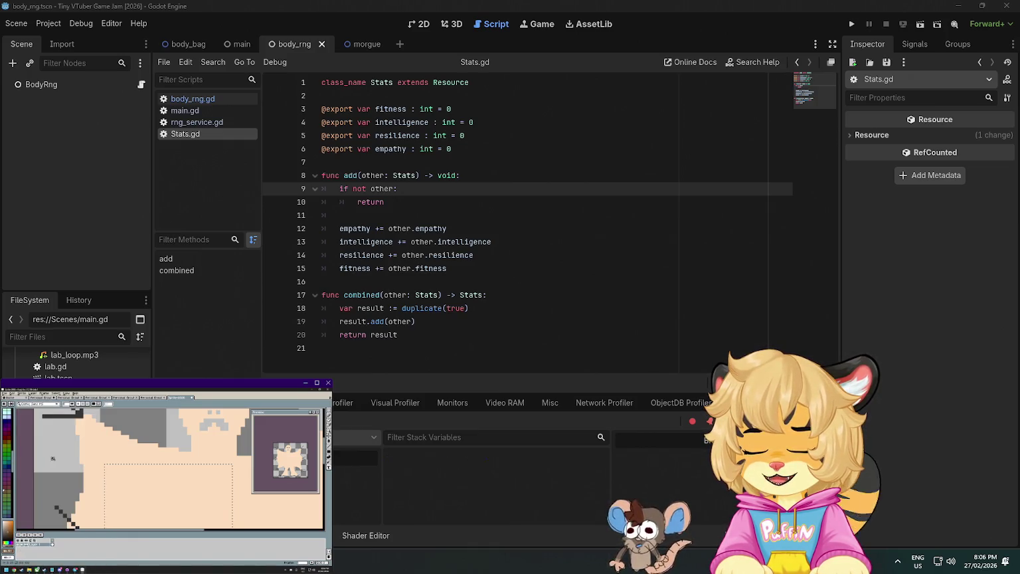
text(please)
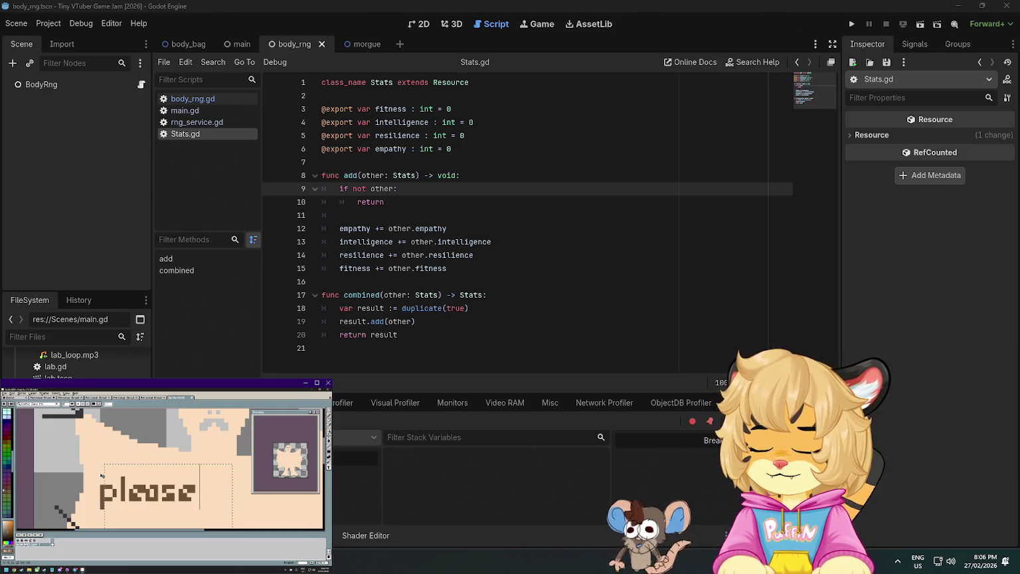
Write 'help' and then 'me' below 'please', and zoom out to see the whole figure
scroll(102, 475, down, 3)
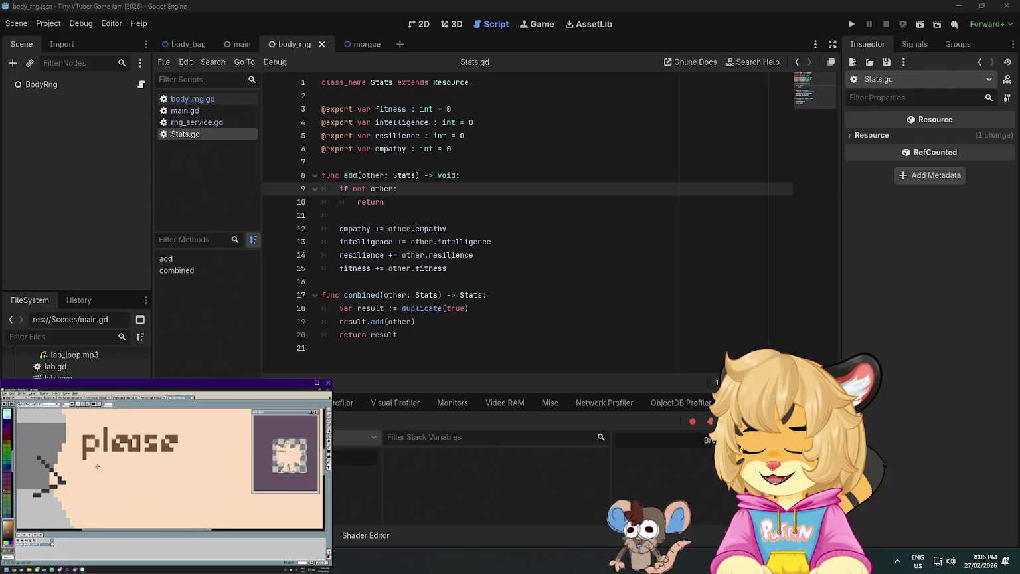
drag(95, 455, 189, 495)
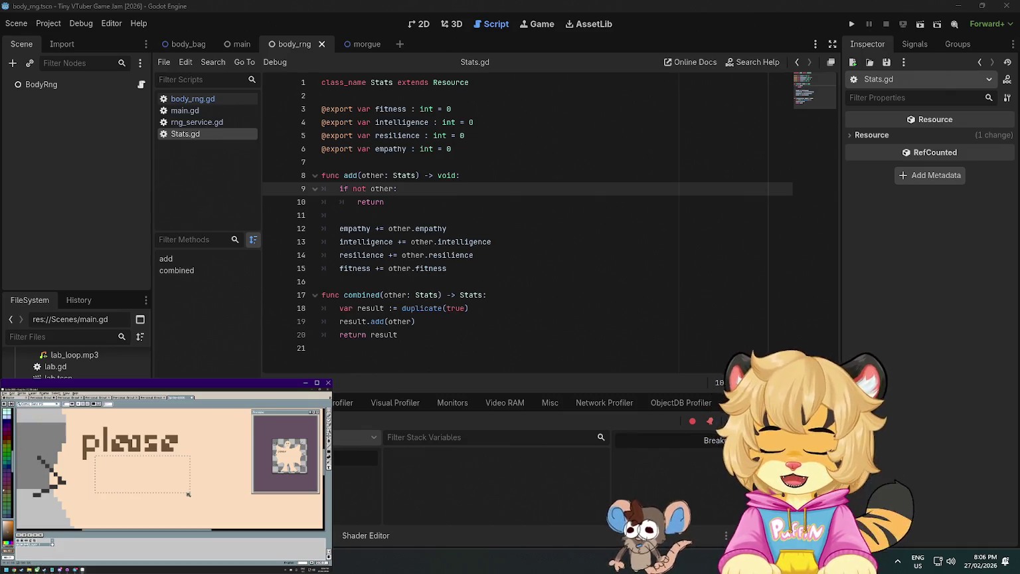
text(help)
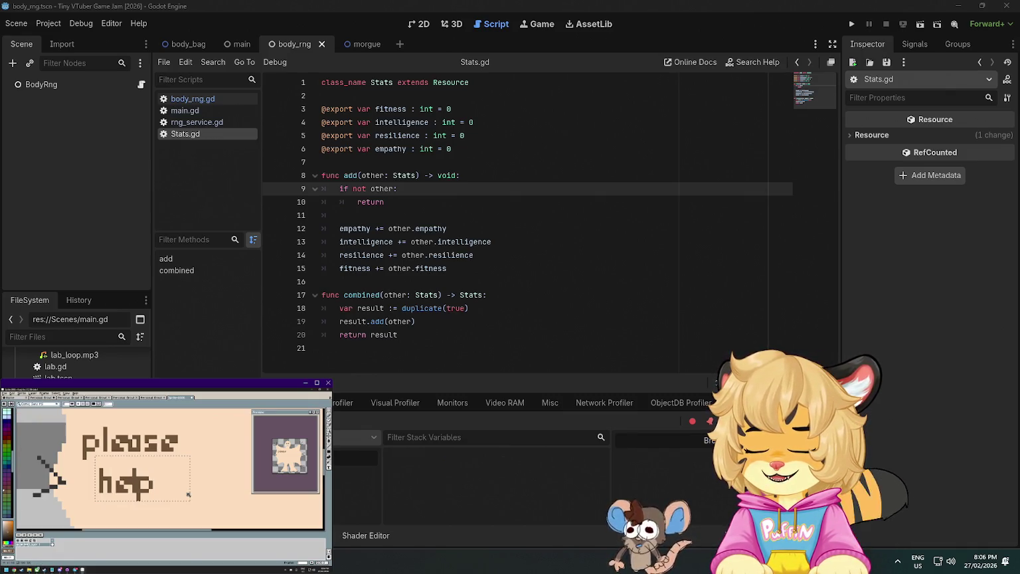
key(Left)
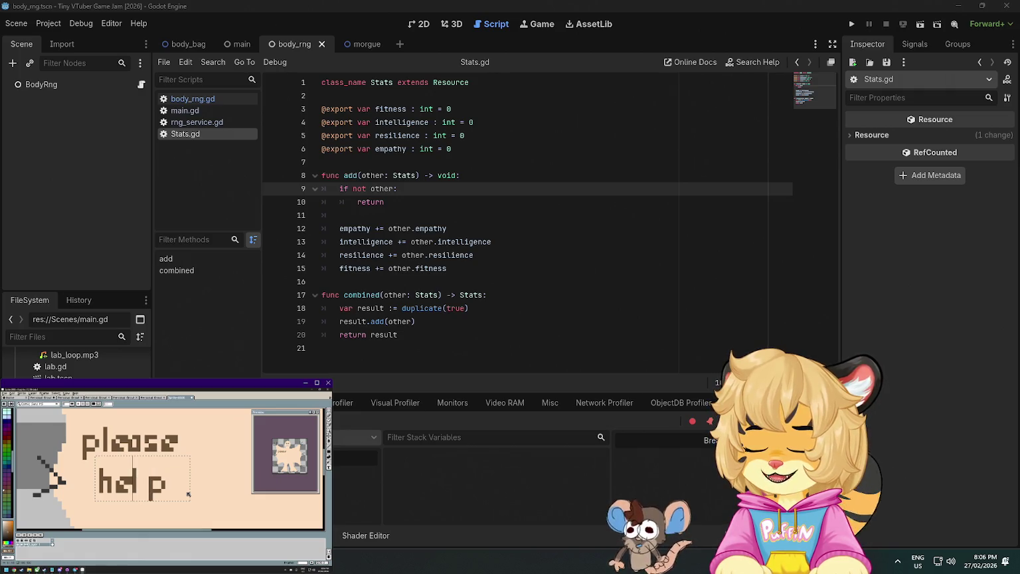
scroll(187, 493, down, 3)
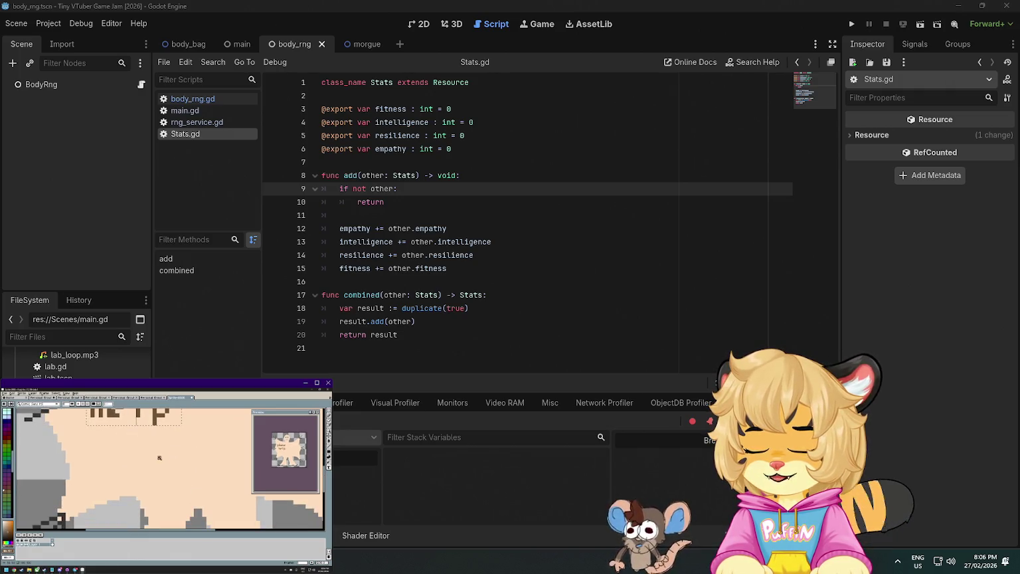
drag(150, 472, 165, 475)
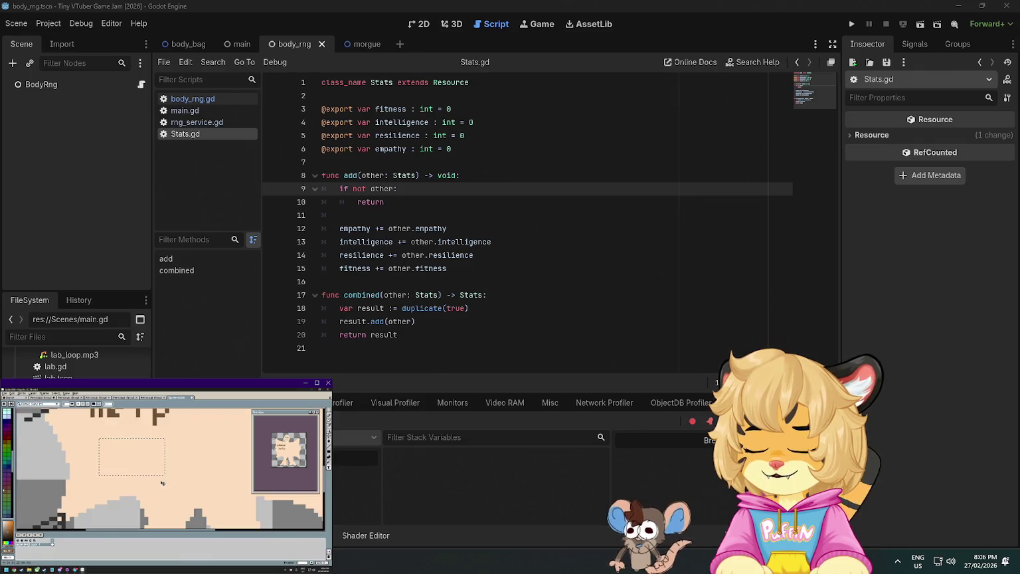
text(me)
scroll(175, 478, down, 2)
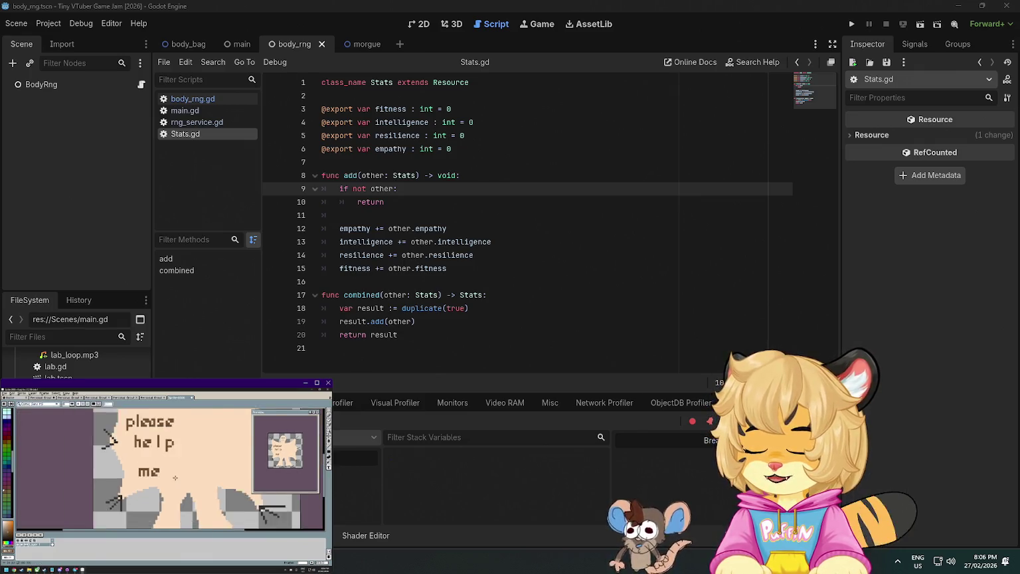
scroll(175, 478, down, 2)
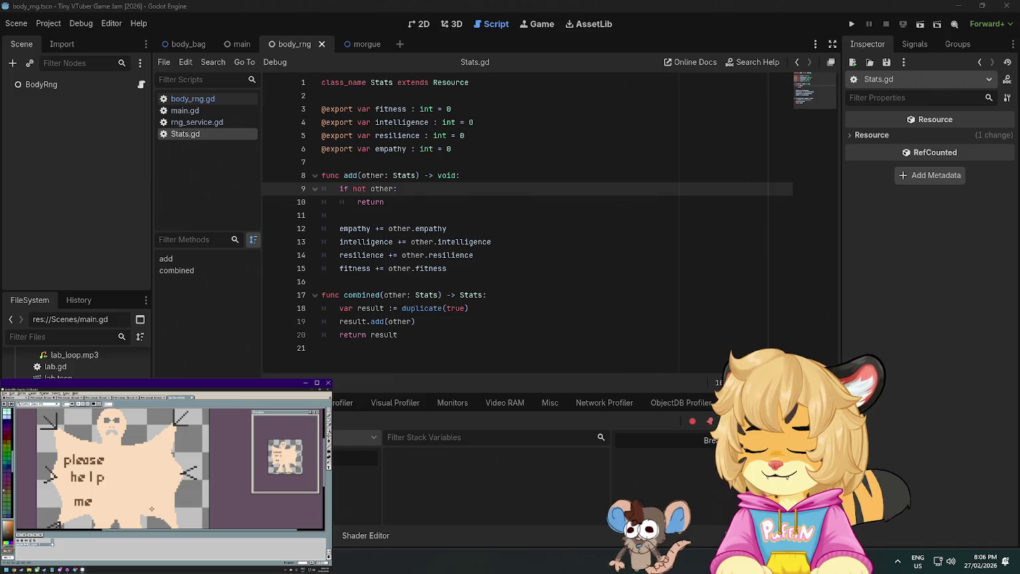
drag(143, 488, 142, 484)
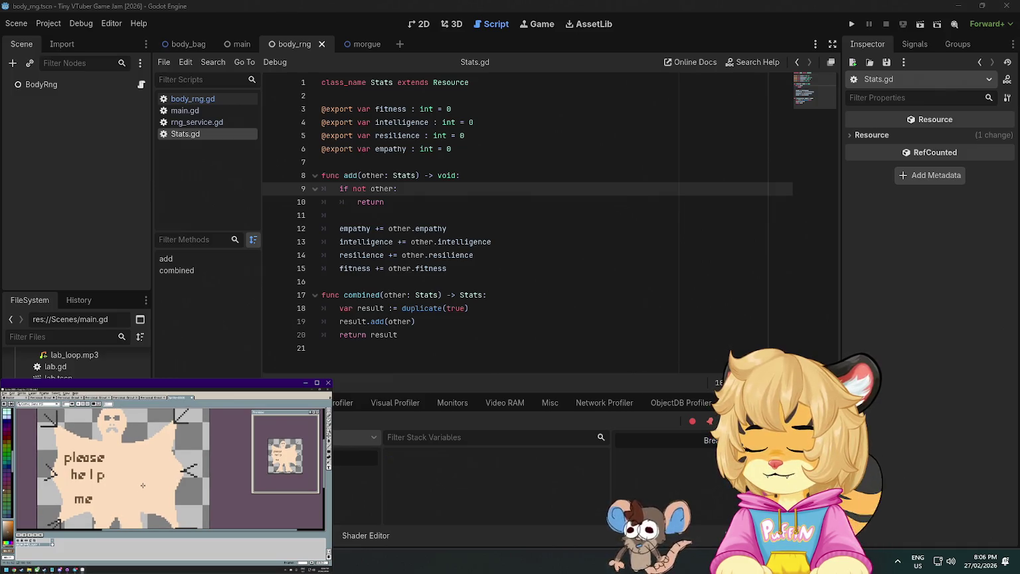
scroll(142, 485, down, 1)
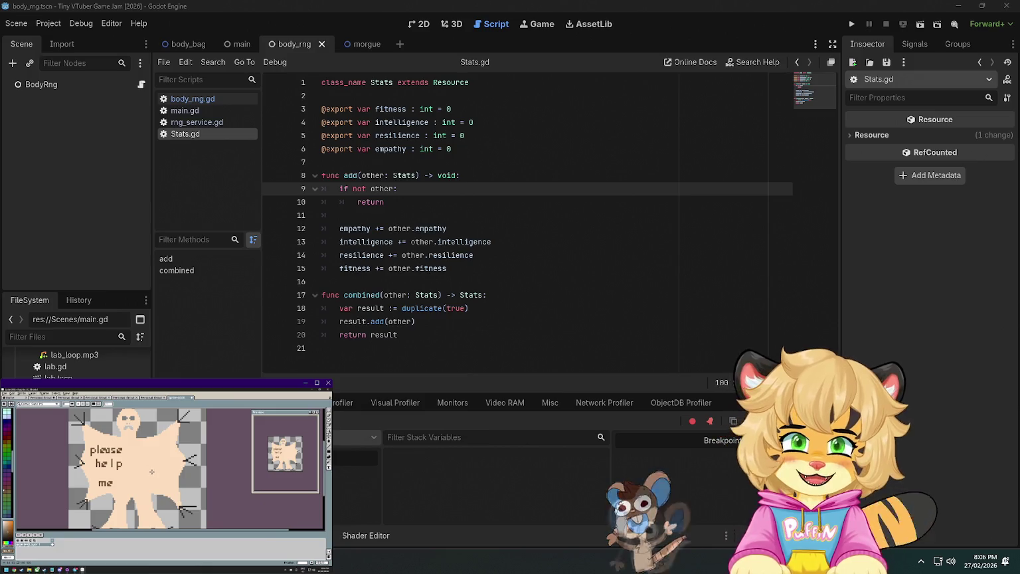
click(418, 201)
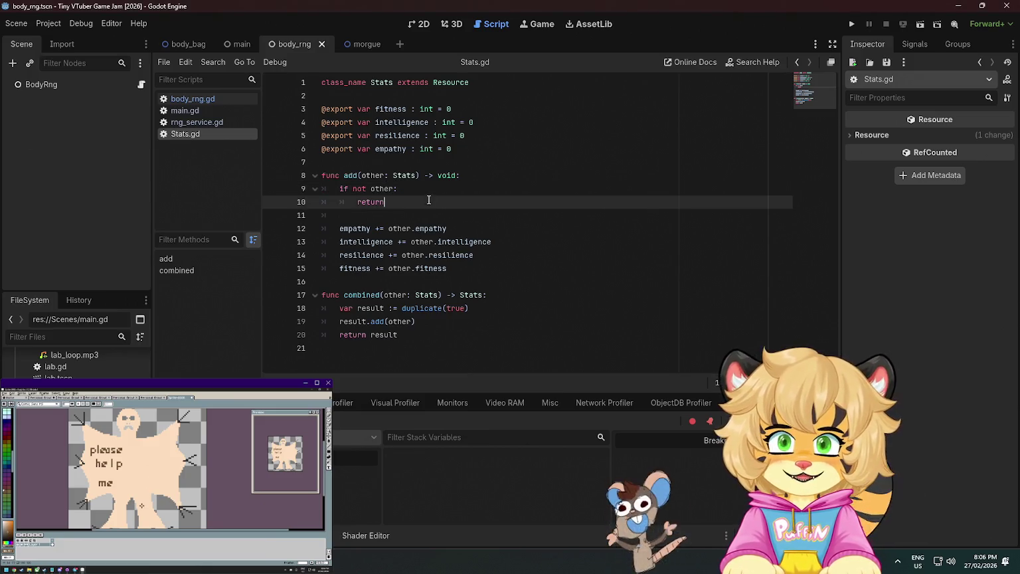
Open body_rng.gd from the script list and scroll to its top
click(234, 44)
click(292, 44)
click(214, 108)
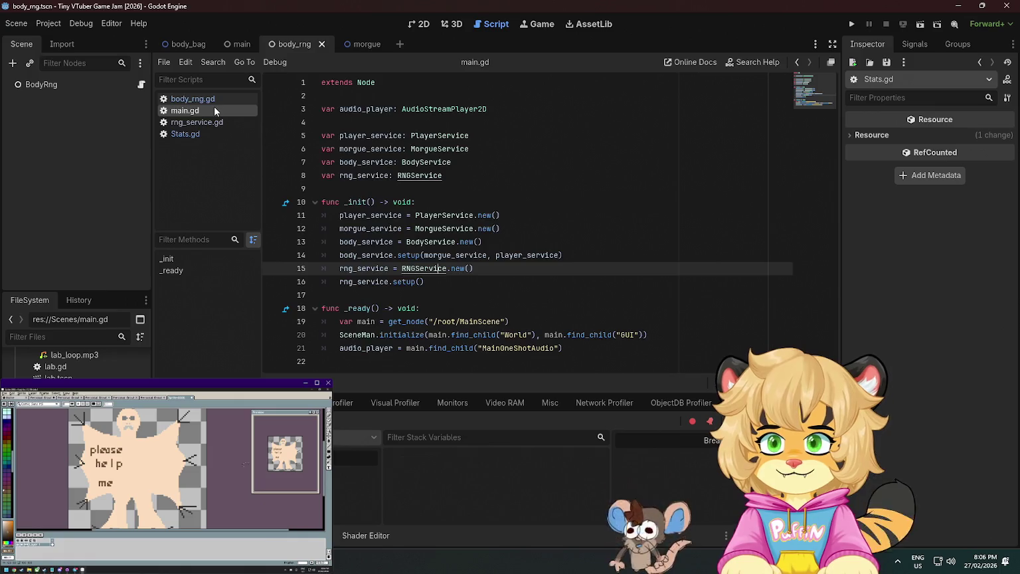
click(196, 98)
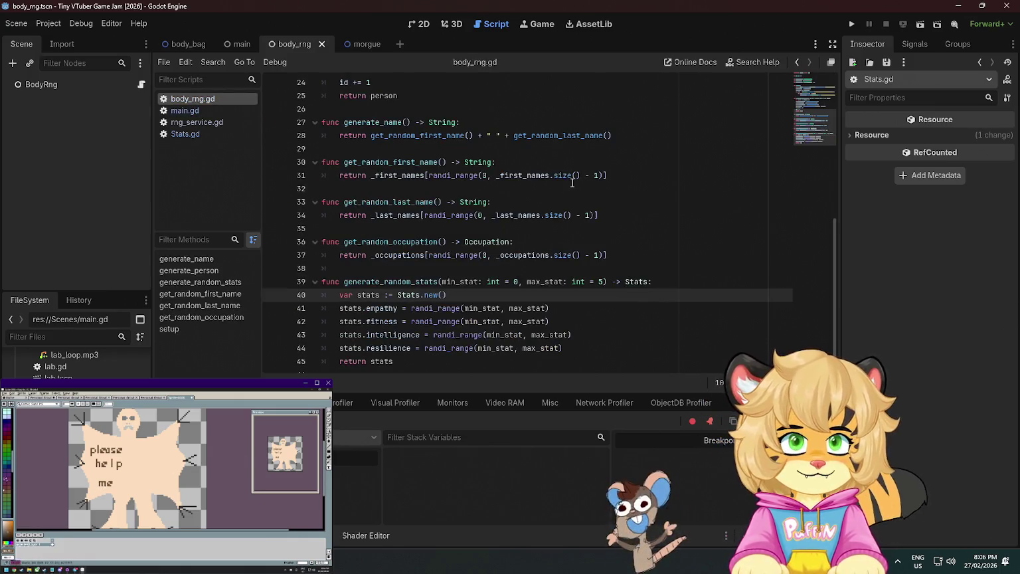
scroll(565, 191, up, 6)
scroll(572, 183, up, 2)
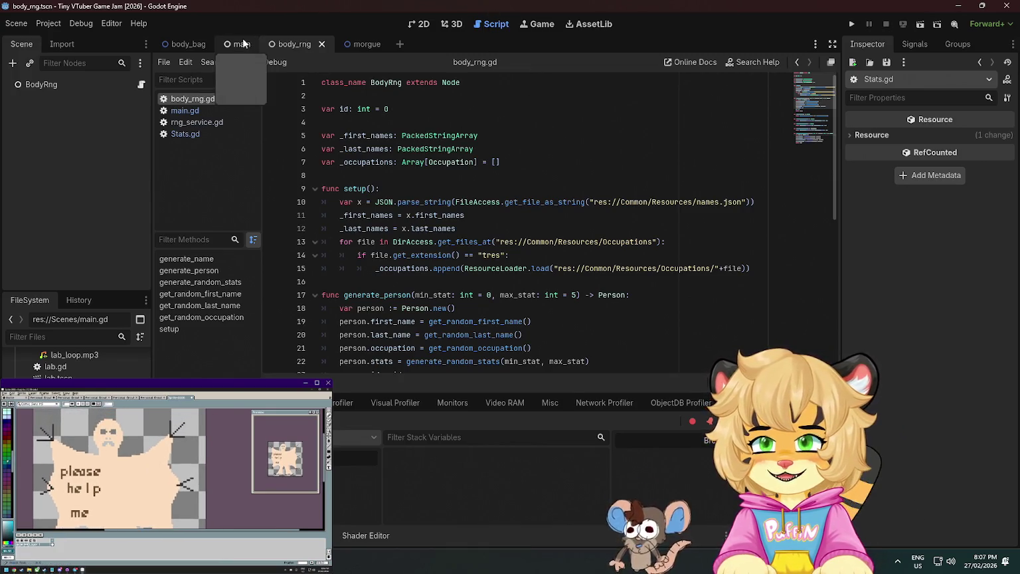
Insert '# TODO: Inject a custom random seed generator' on line 5 and save
click(363, 121)
key(Return)
key(Return)
key(Up)
text(#)
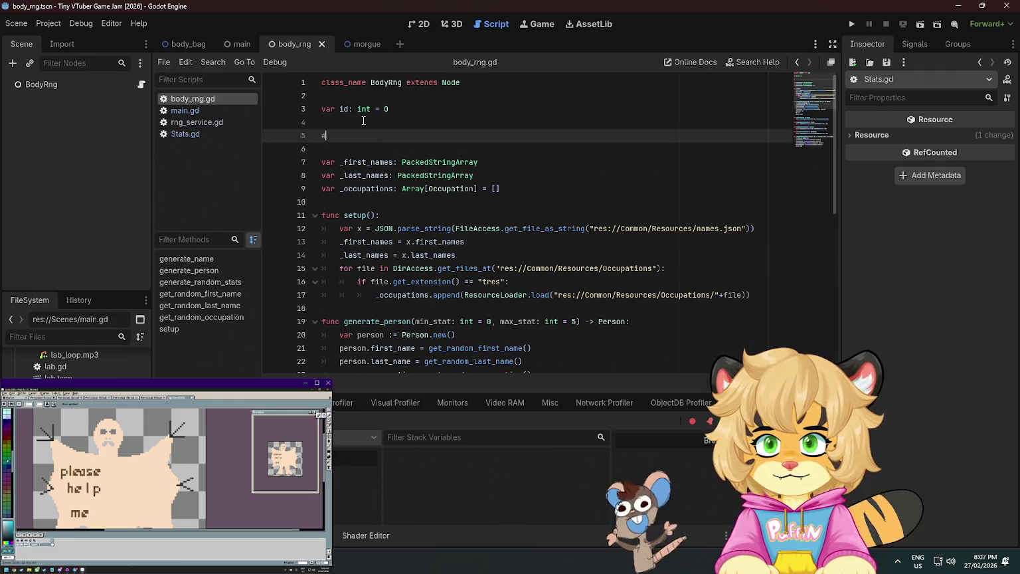
text( TODO:L)
text( Inject a r)
text(ng)
key(BackSpace)
key(BackSpace)
key(BackSpace)
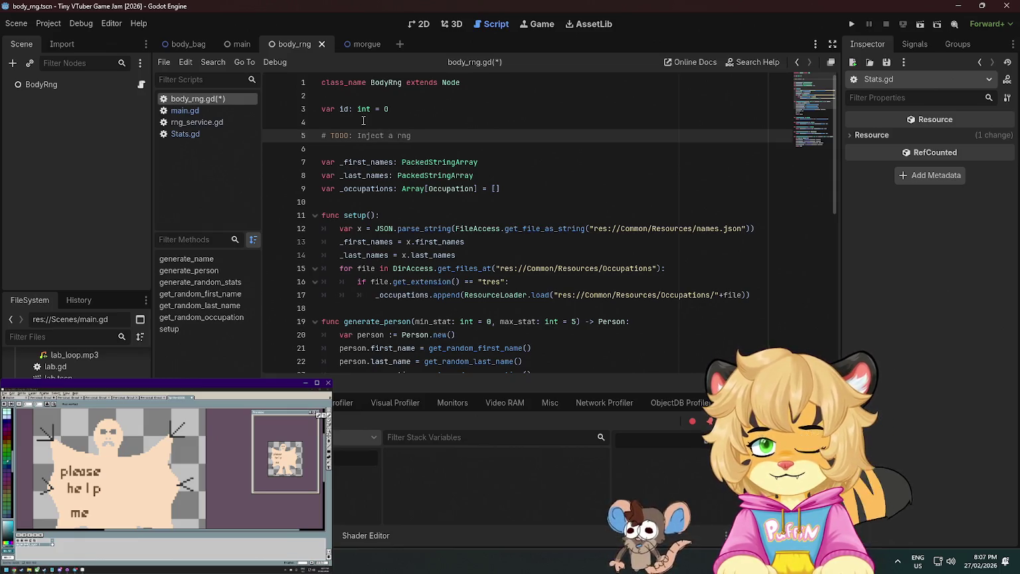
text(custom rando)
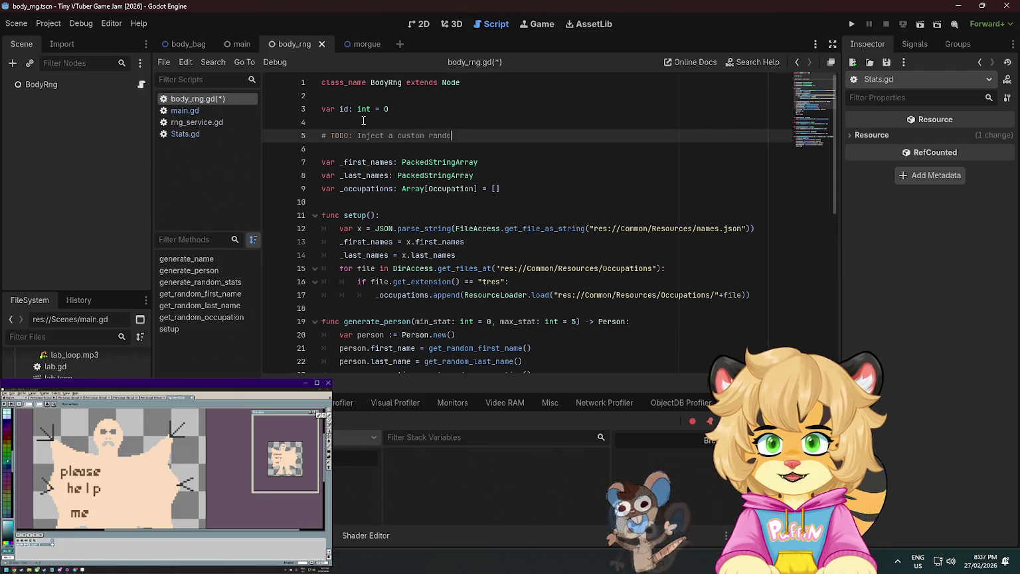
text(m seed generator)
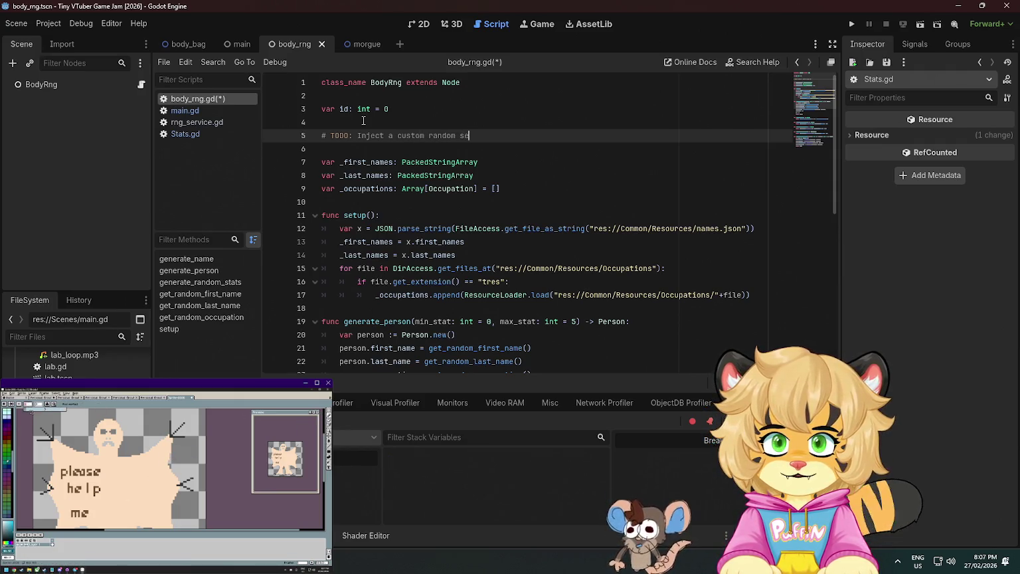
key(ctrl+s)
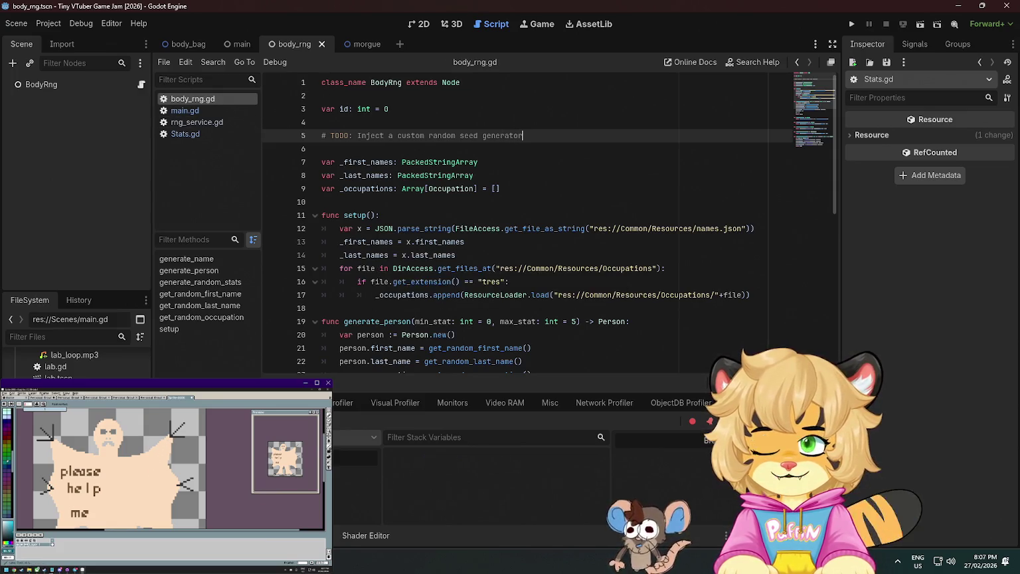
key(alt+Tab)
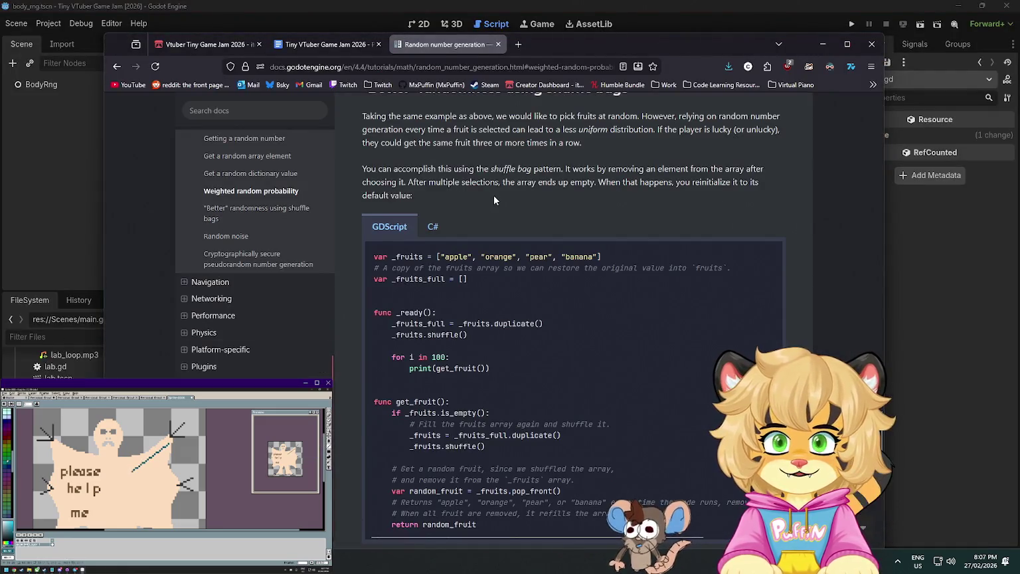
Read the docs' seed() and RandomNumberGenerator examples, then return to body_rng.gd in Godot
scroll(492, 199, up, 4)
scroll(460, 245, down, 10)
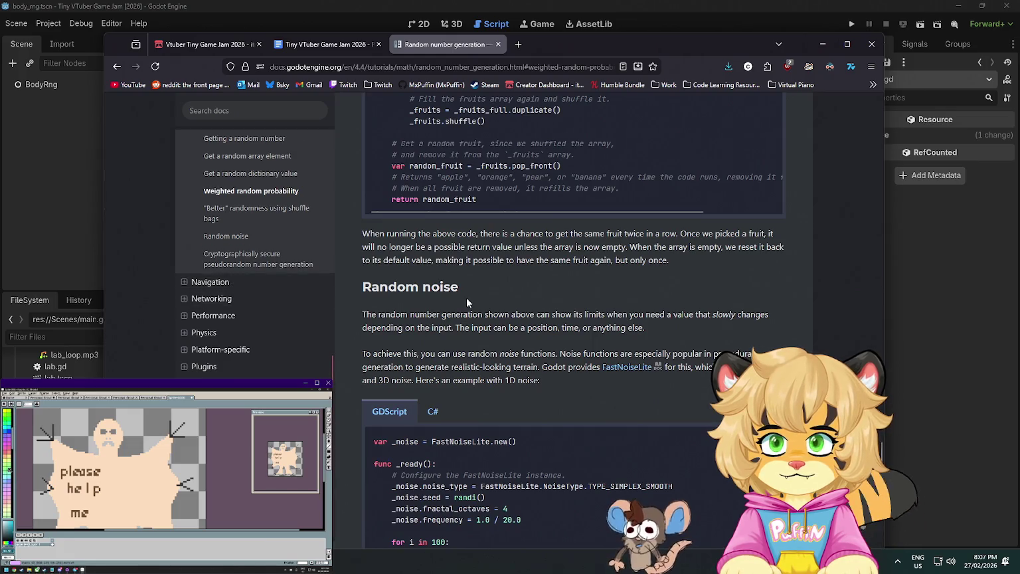
scroll(467, 297, down, 2)
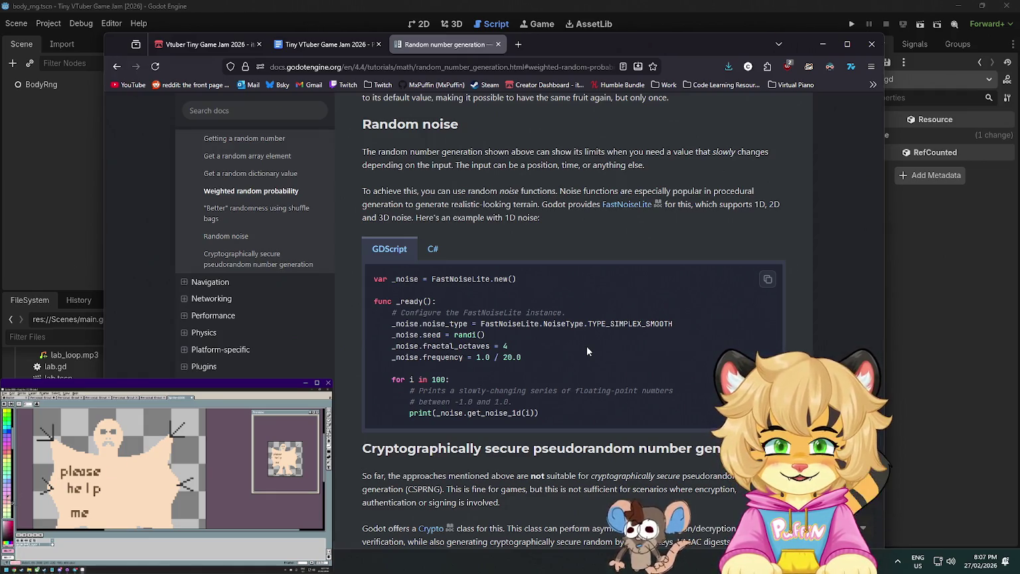
scroll(571, 333, down, 3)
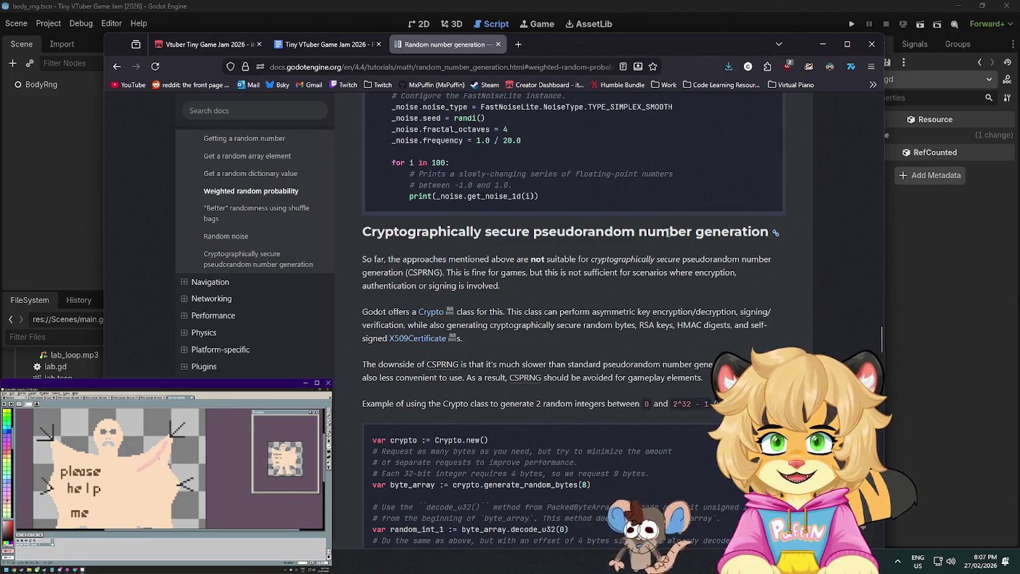
scroll(481, 271, down, 3)
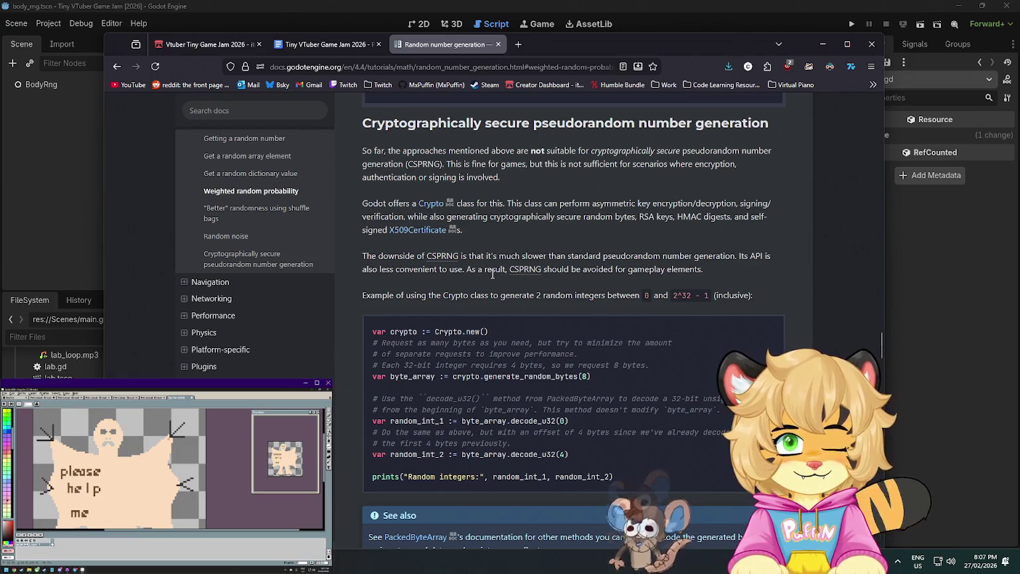
scroll(492, 273, down, 12)
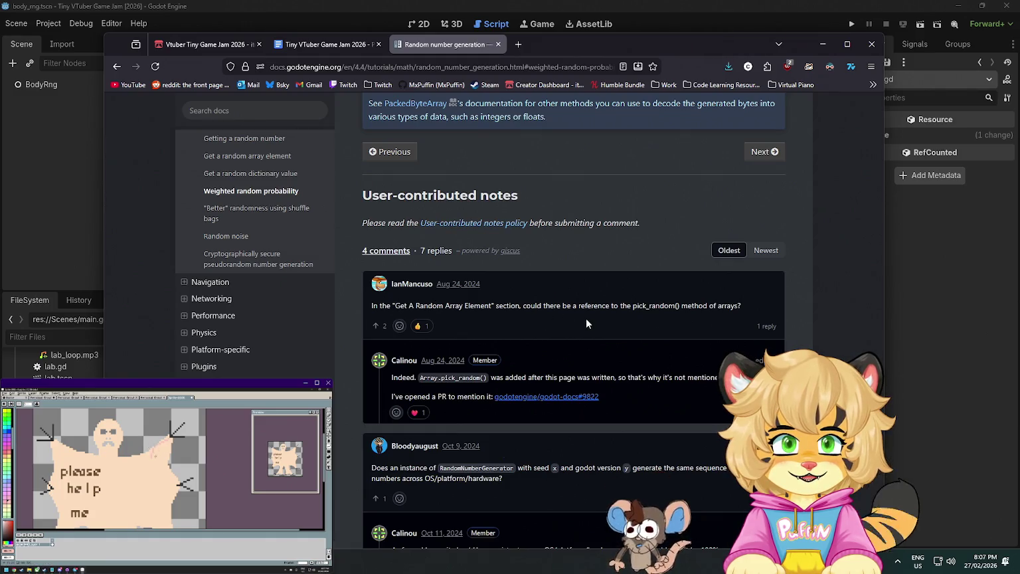
scroll(586, 319, up, 20)
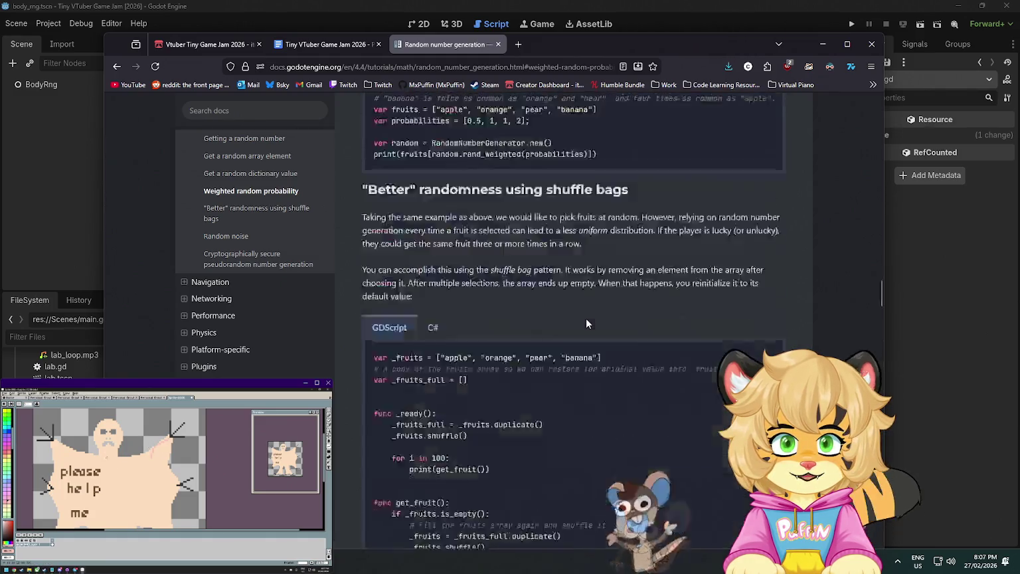
scroll(579, 333, down, 5)
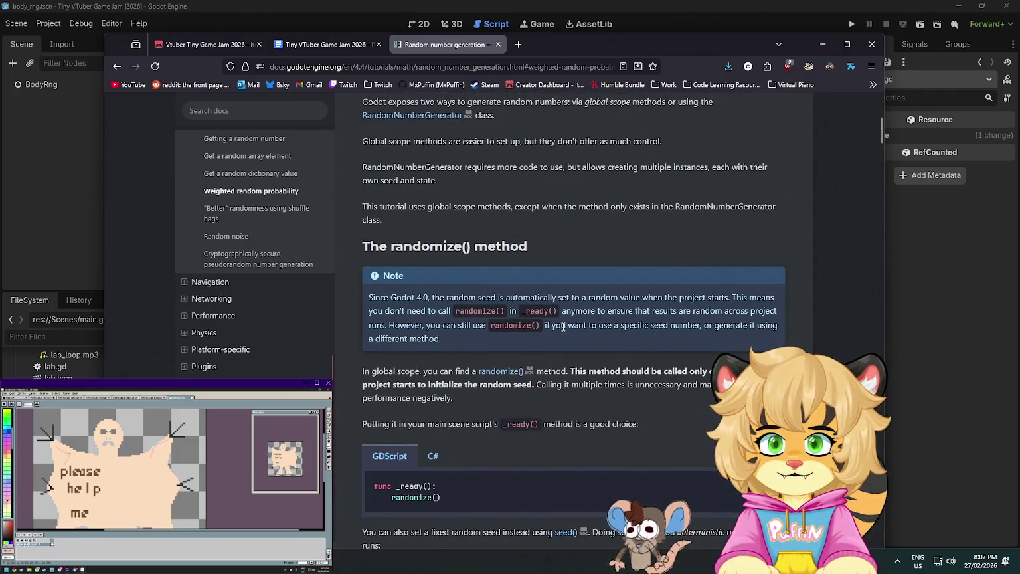
scroll(563, 325, down, 2)
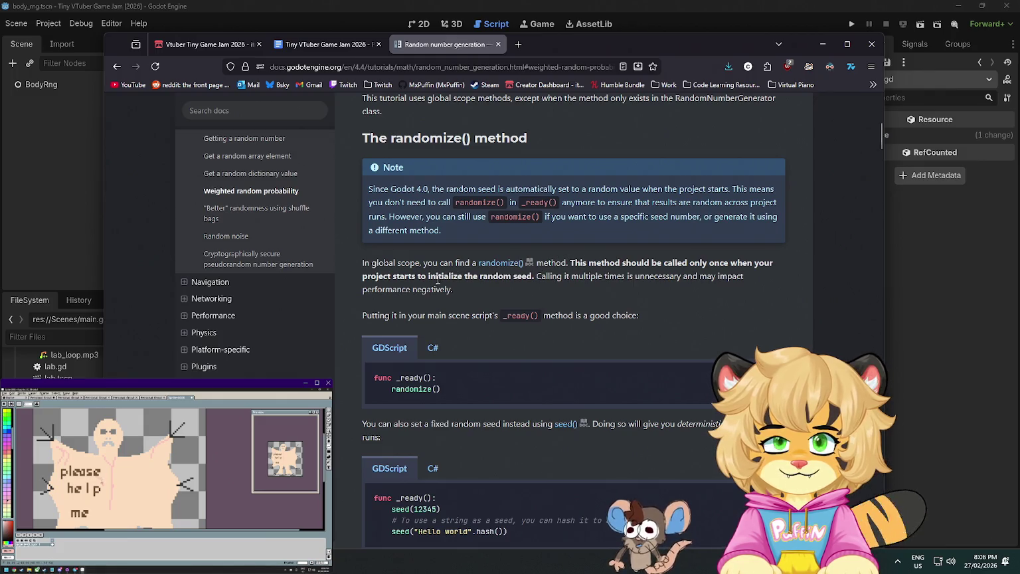
scroll(498, 314, down, 1)
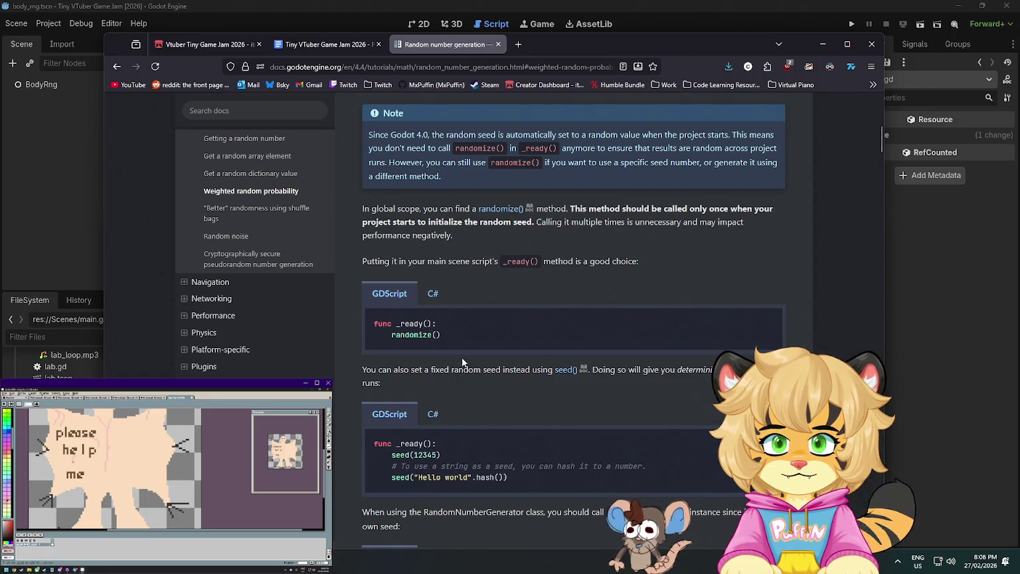
scroll(622, 338, down, 1)
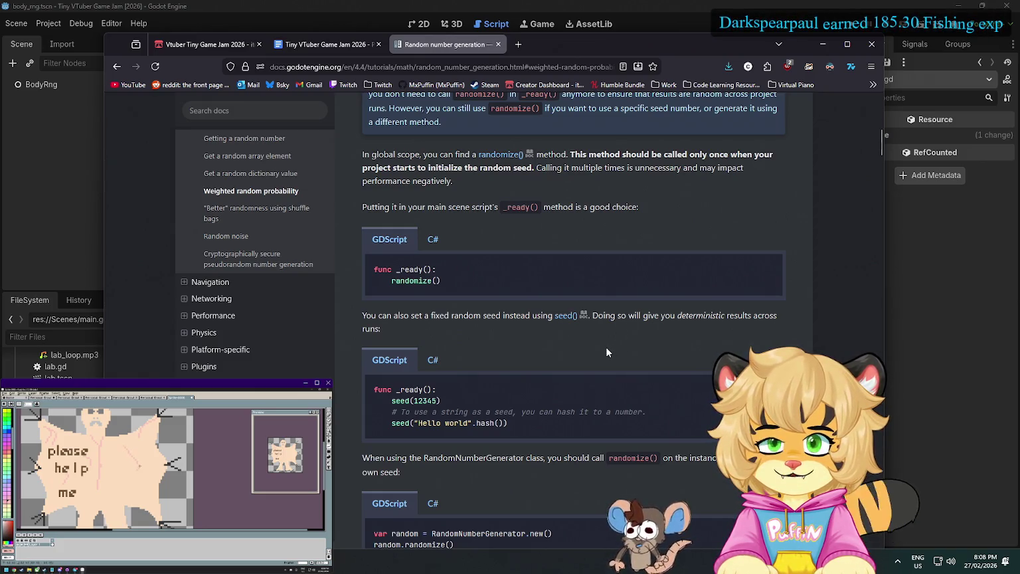
scroll(605, 348, down, 3)
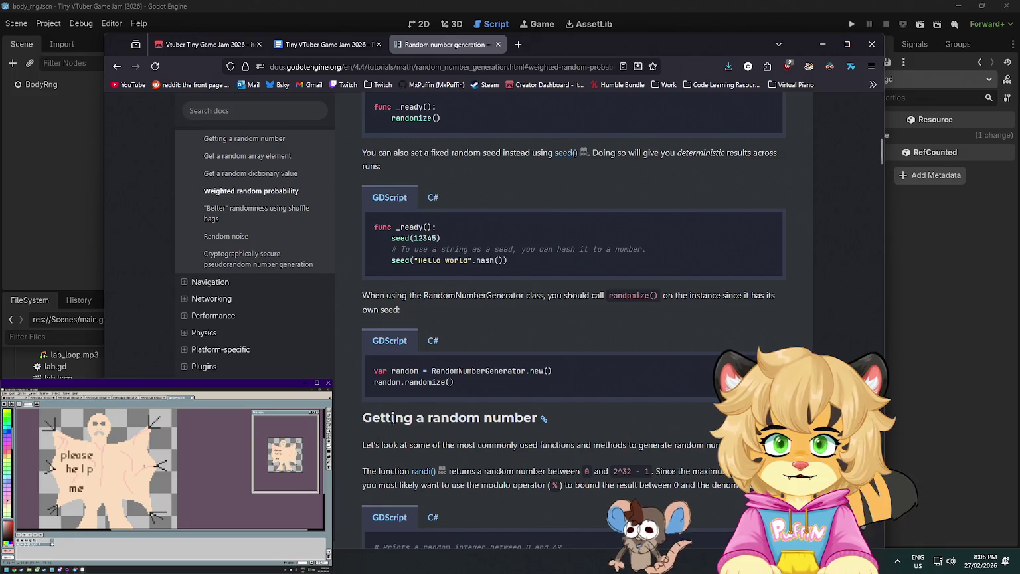
scroll(525, 385, down, 3)
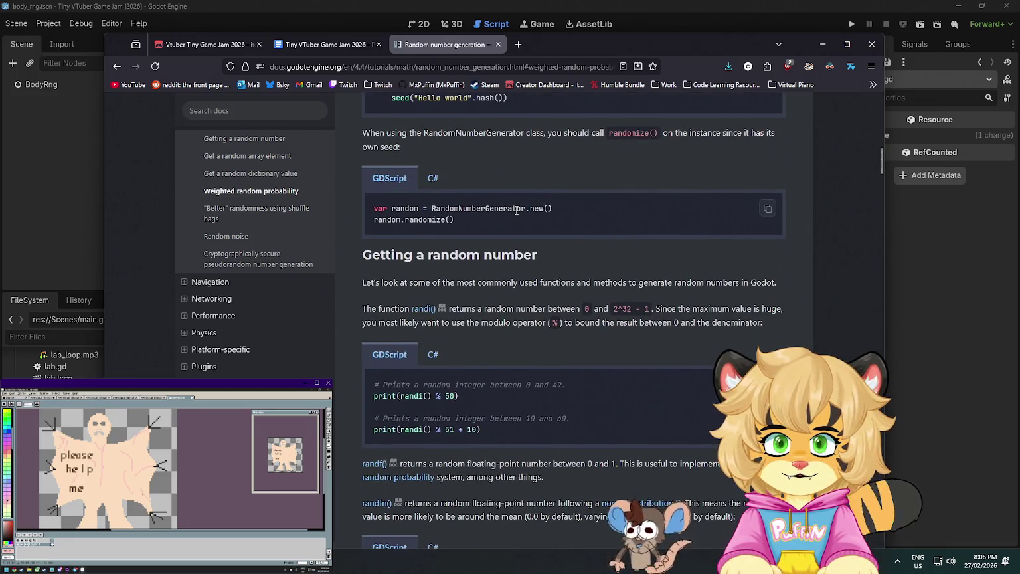
double_click(478, 208)
click(957, 313)
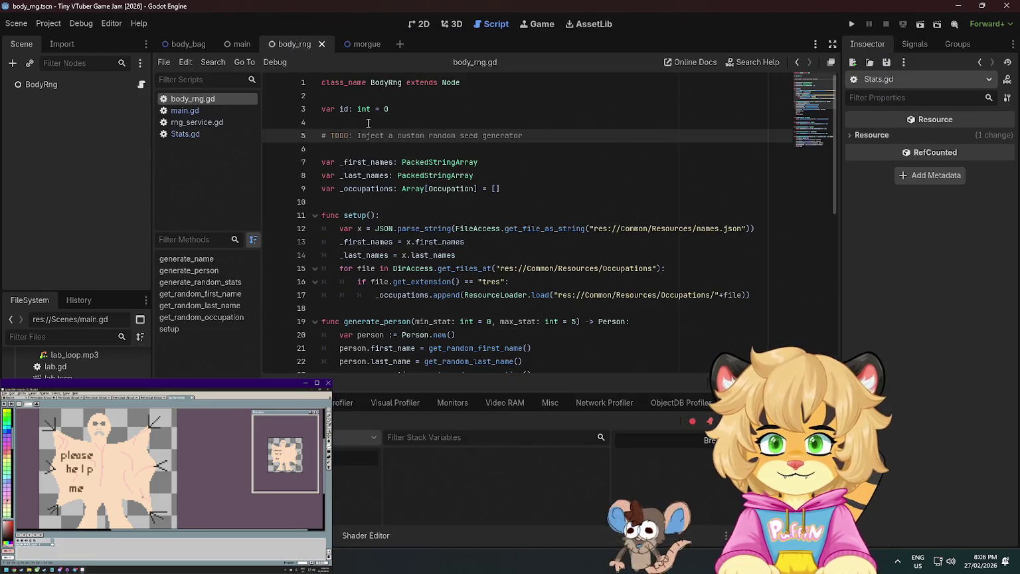
In rng_service.gd, add a RandomNumberGenerator line below the body_rng.setup() call
click(196, 122)
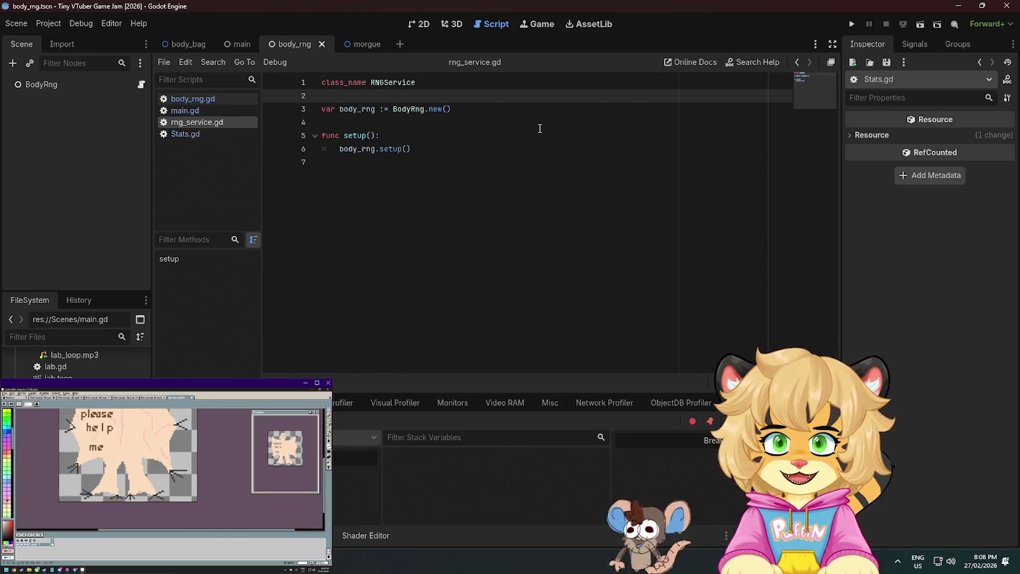
click(439, 149)
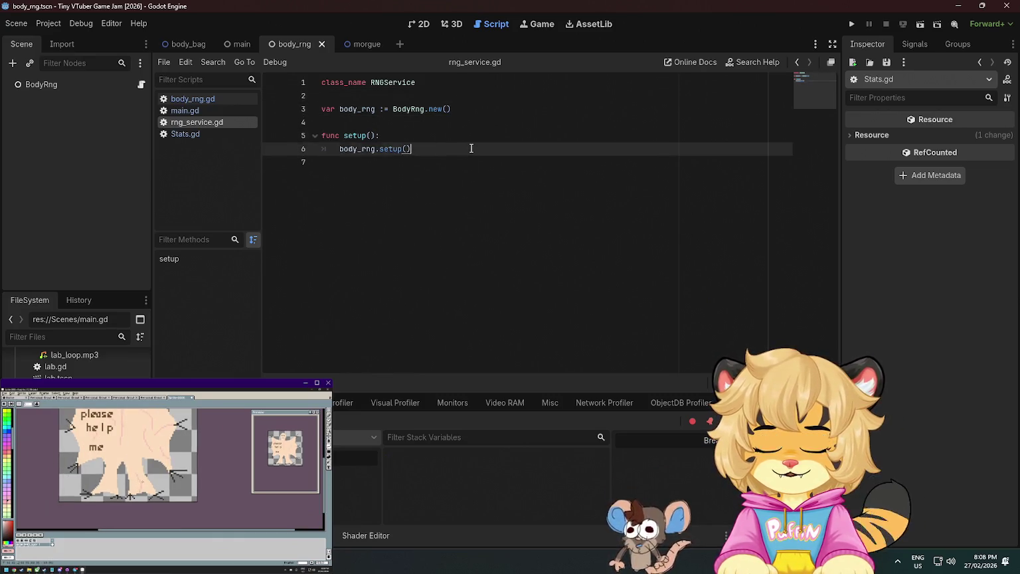
key(Return)
text(random)
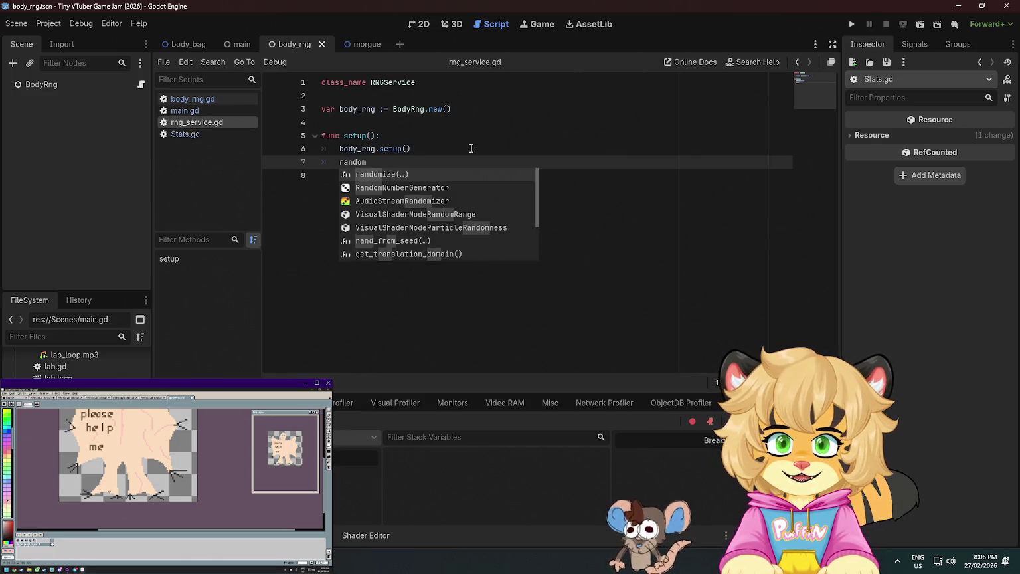
key(Down)
key(Return)
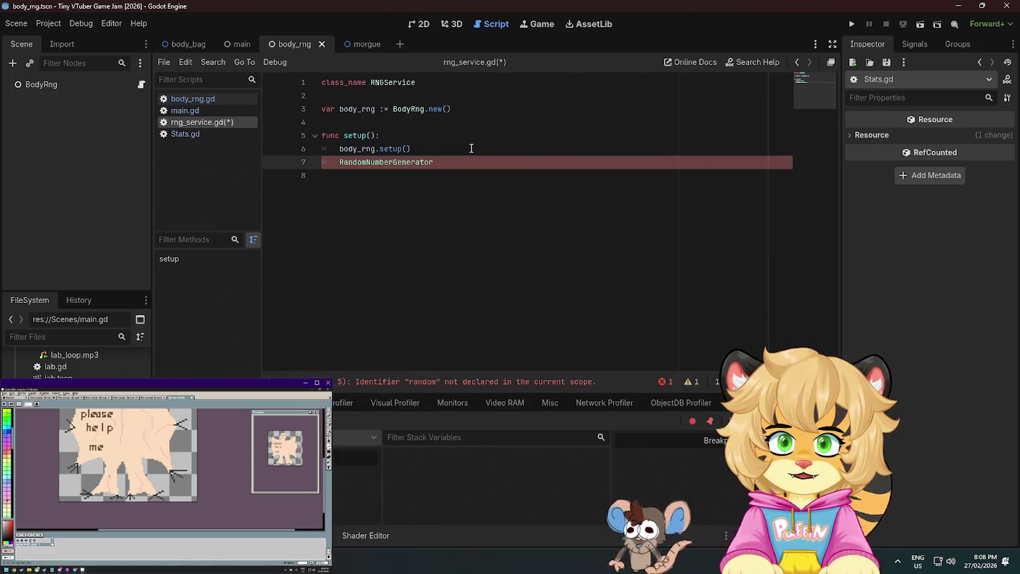
Replace that line with AudioStreamRandomizer and open the AudioStreamRandomizer reference page
key(Home)
key(shift+End)
text(audio)
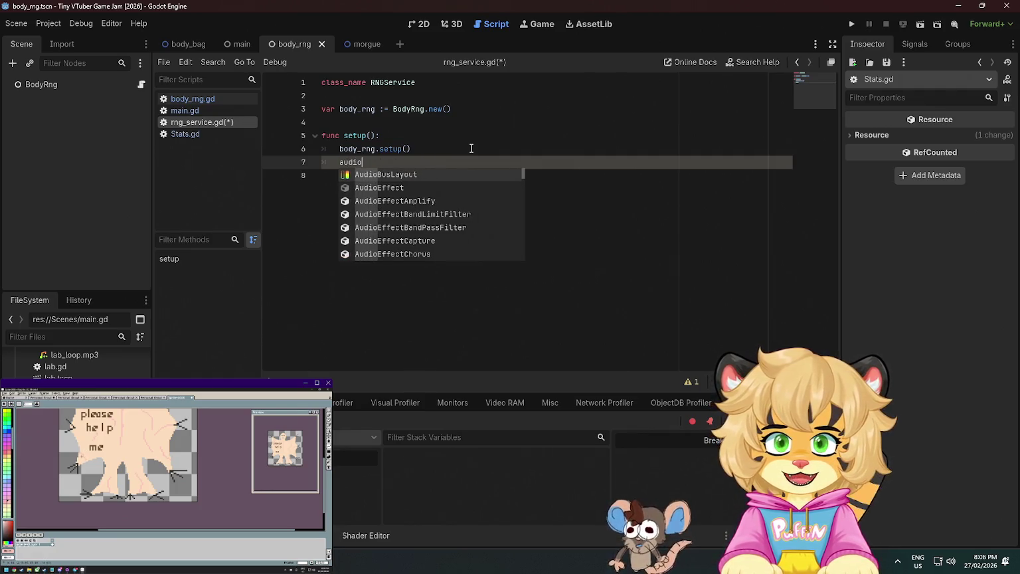
text(stream)
key(Down)
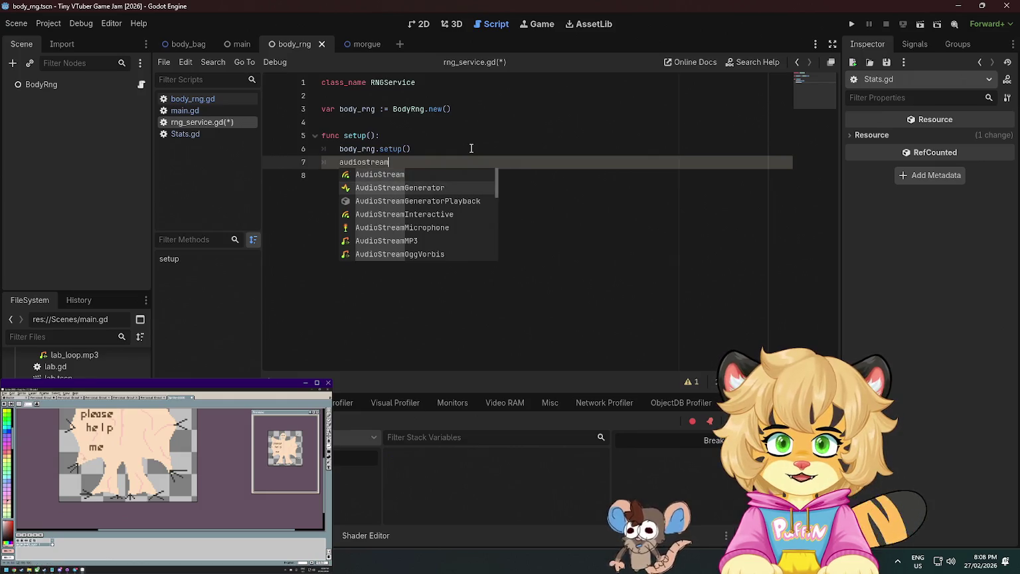
text(ra)
key(Return)
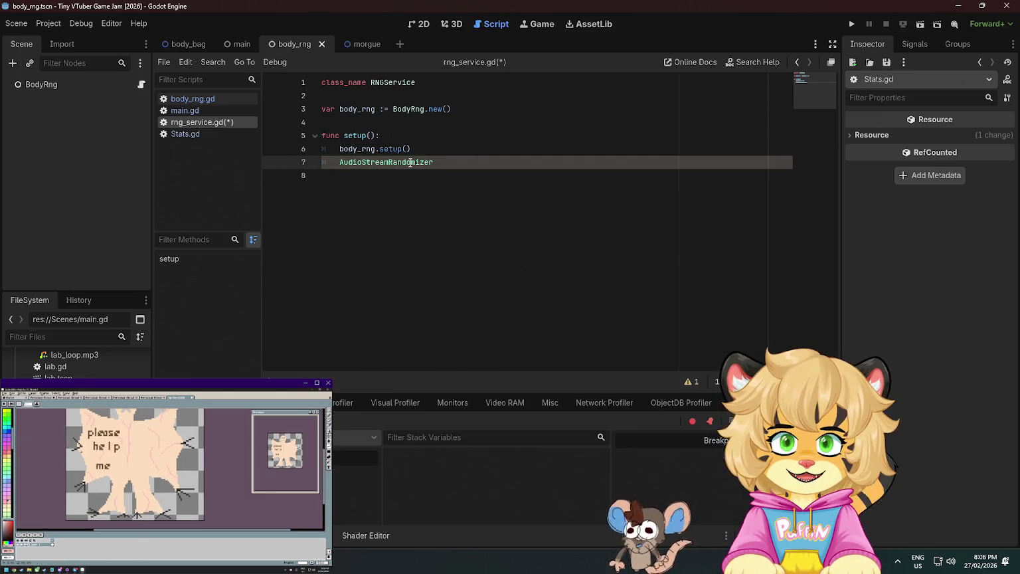
ctrl+click(410, 162)
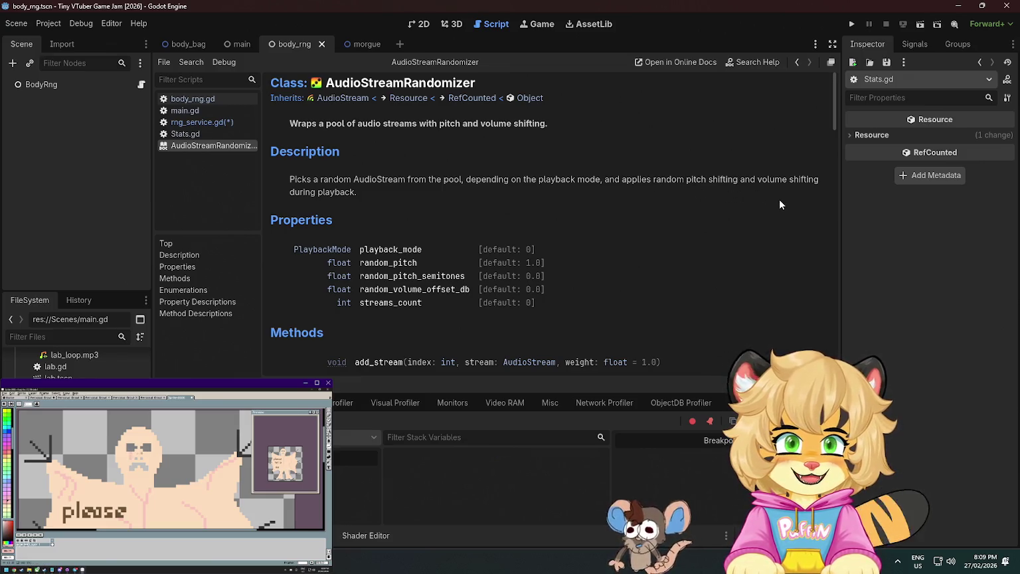
Scroll the AudioStreamRandomizer reference through its Methods and Property Descriptions
scroll(780, 204, down, 3)
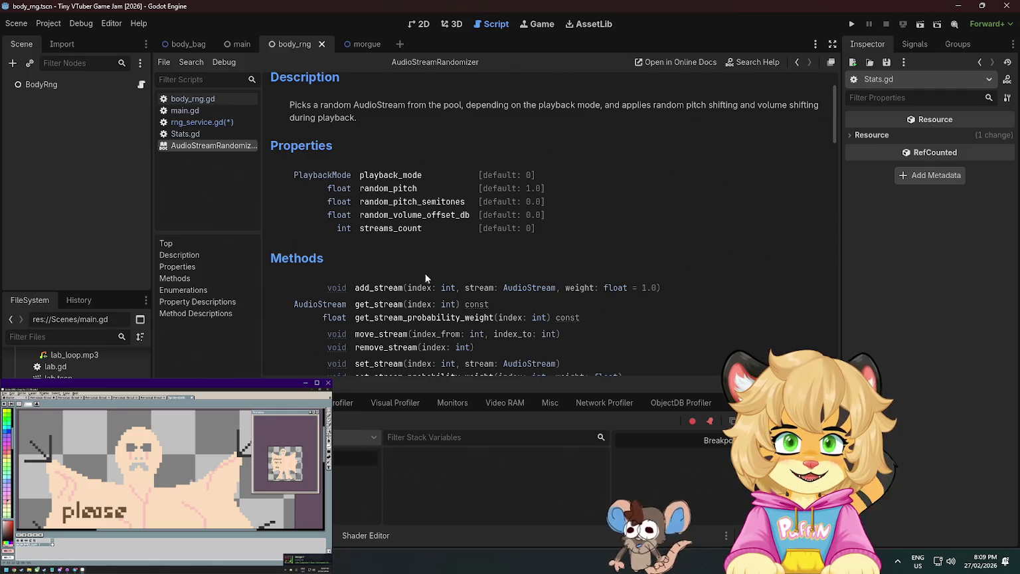
scroll(533, 287, down, 3)
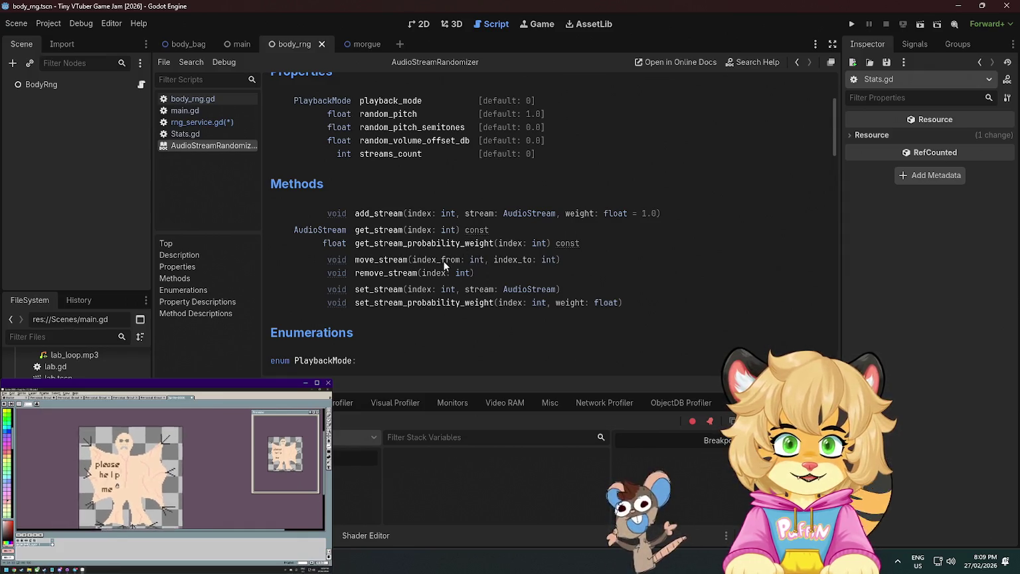
scroll(445, 264, down, 4)
scroll(444, 266, down, 13)
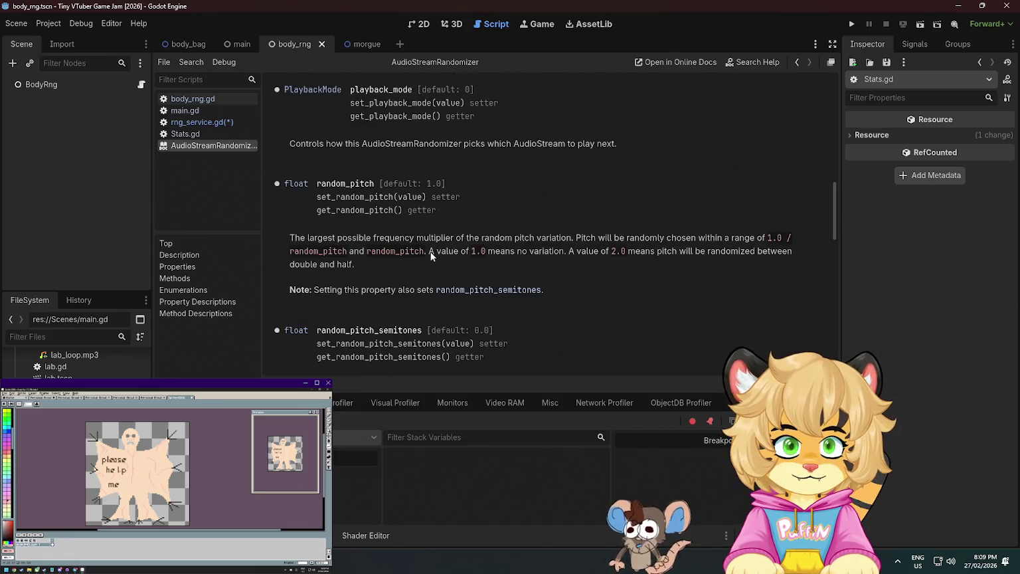
scroll(426, 248, up, 12)
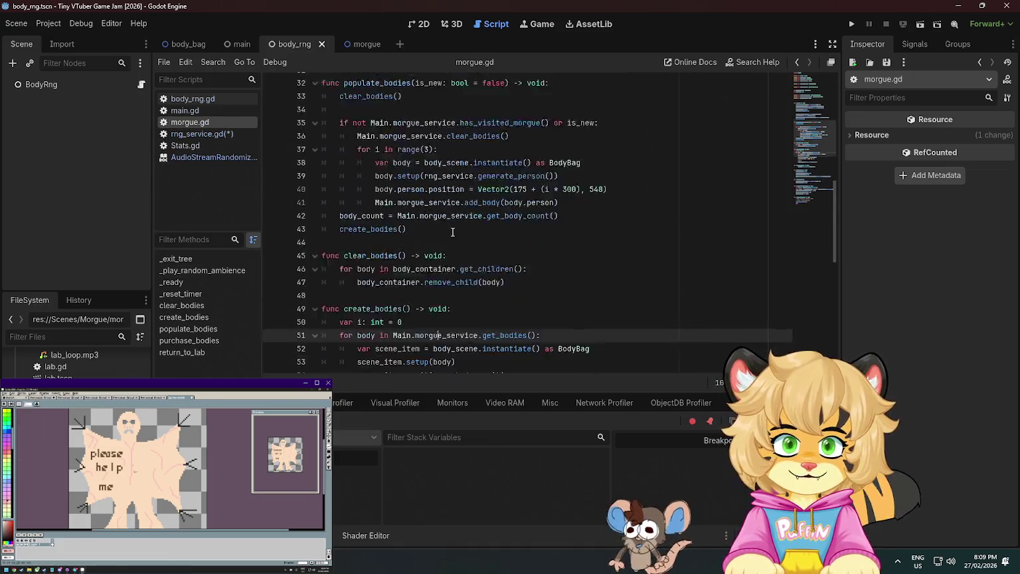
In morgue.gd, write a TODO comment naming AudioStreamRandomizer above _play_random_ambience
scroll(452, 232, down, 4)
scroll(498, 299, down, 4)
scroll(498, 300, down, 2)
click(458, 233)
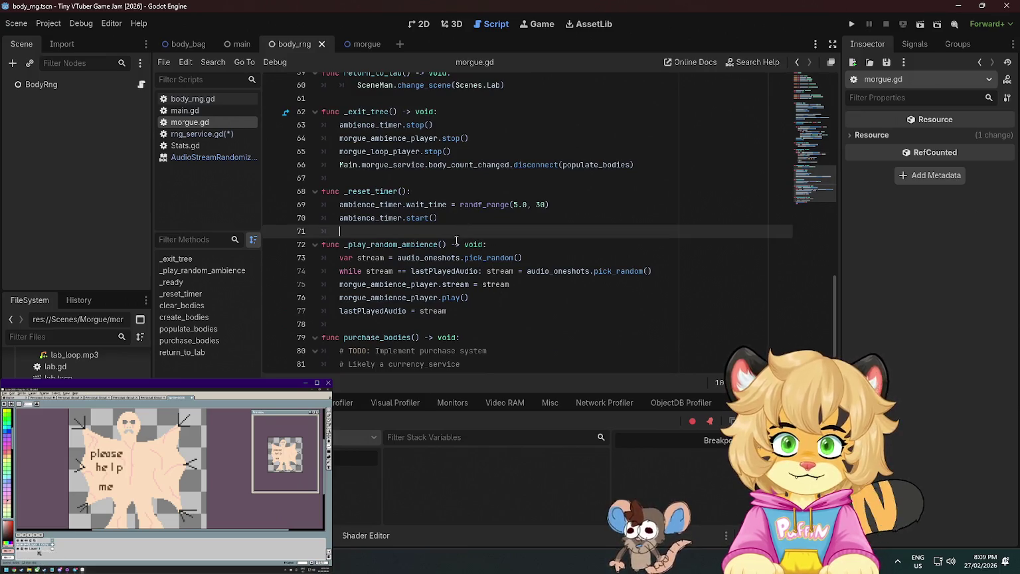
key(Return)
text(# TODO: Use)
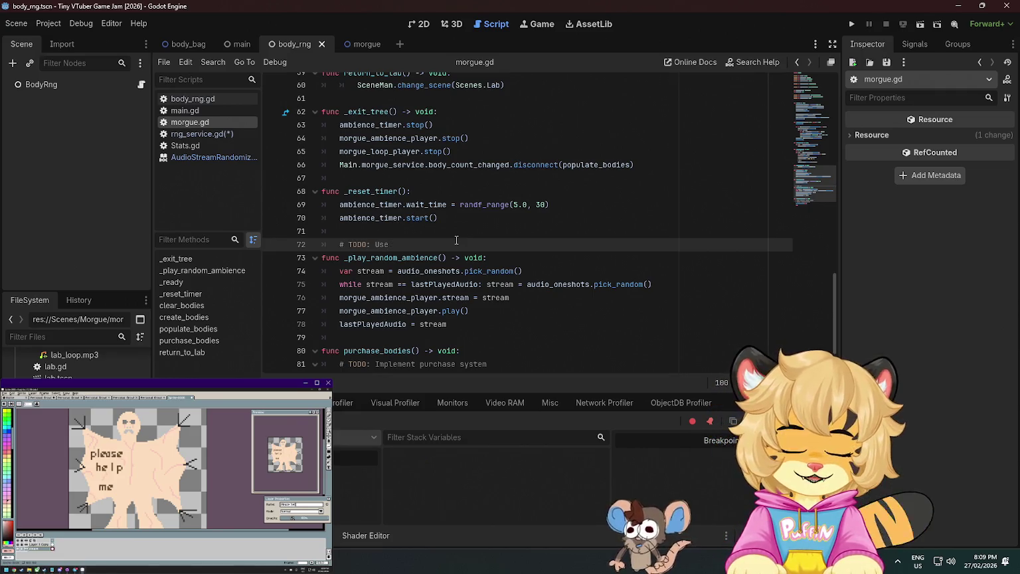
text(Audio)
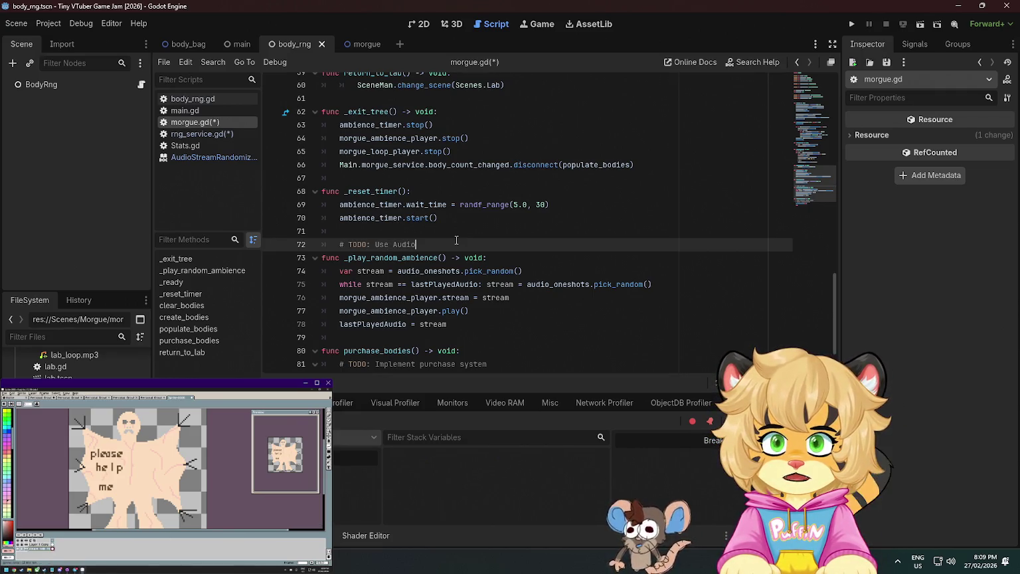
key(Up)
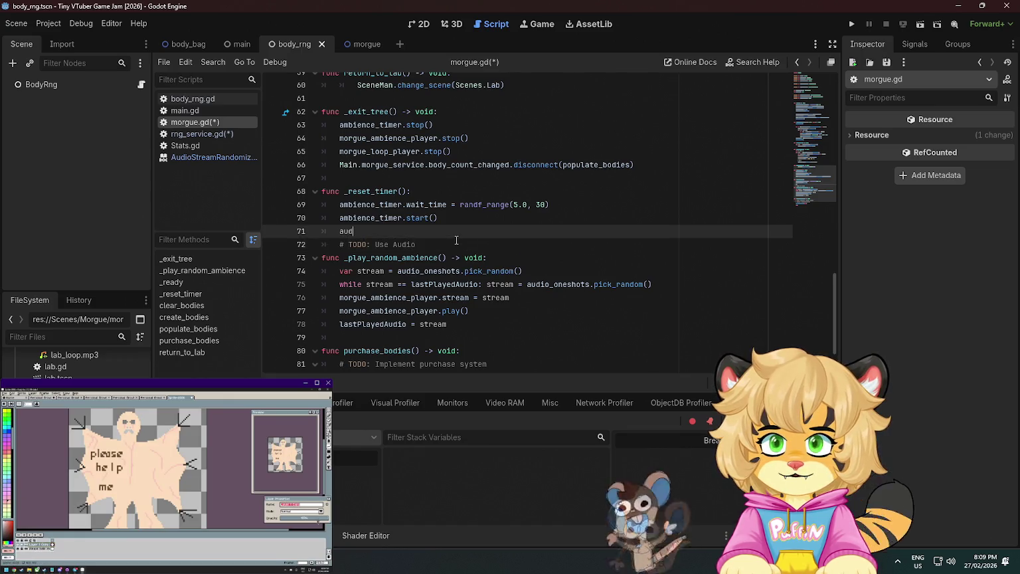
text(iorand)
key(Return)
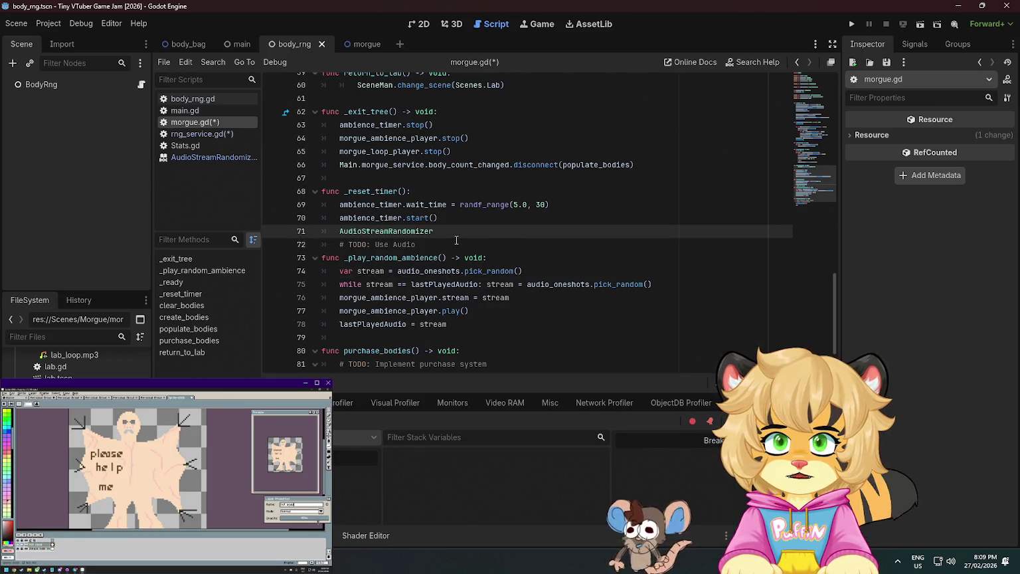
key(shift+Home)
key(ctrl+x)
key(Down)
key(End)
key(BackSpace)
key(BackSpace)
key(BackSpace)
key(ctrl+v)
Unindent the TODO comment, clear stray indents on nearby blank lines, and save morgue.gd
key(ctrl+s)
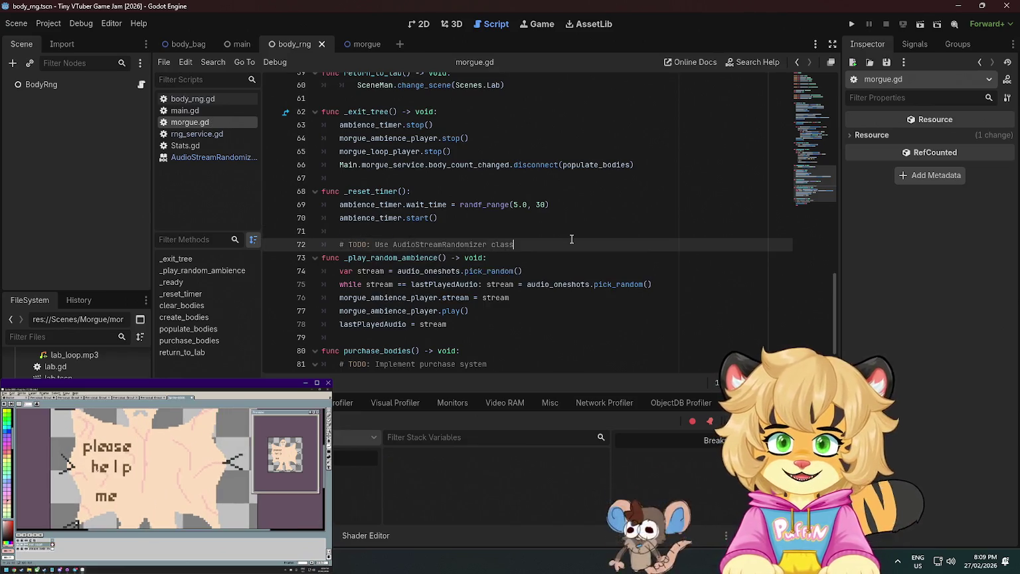
key(Home)
key(BackSpace)
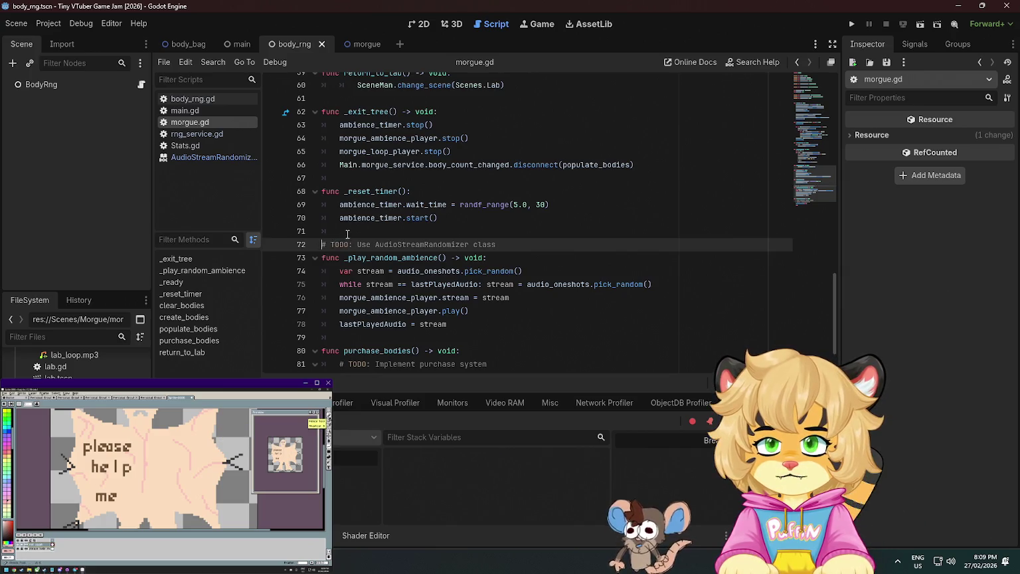
key(Up)
key(Up)
key(Up)
key(Up)
key(End)
key(BackSpace)
scroll(350, 191, up, 3)
click(348, 182)
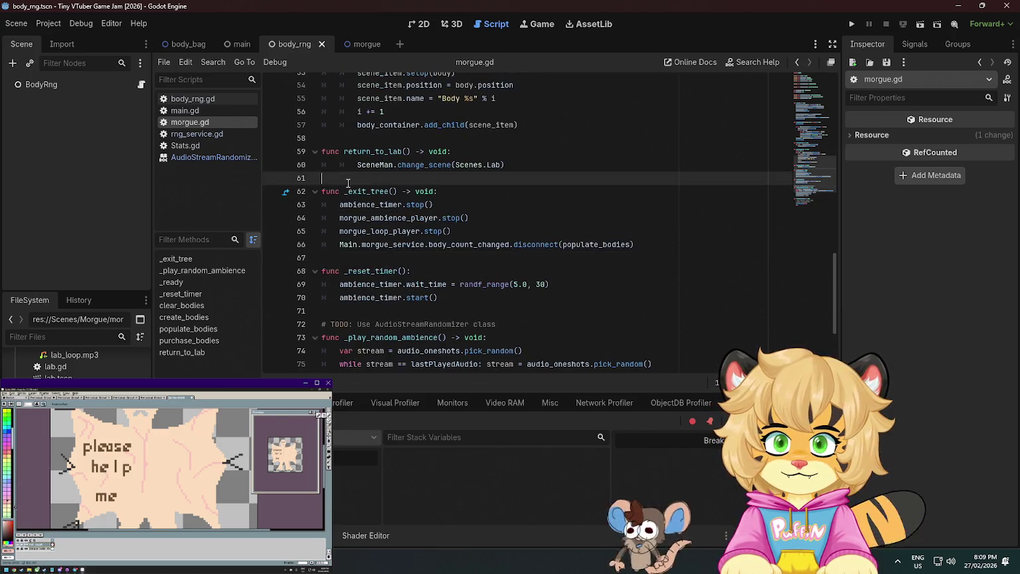
key(Down)
key(Down)
key(Down)
scroll(347, 186, up, 3)
scroll(348, 189, up, 2)
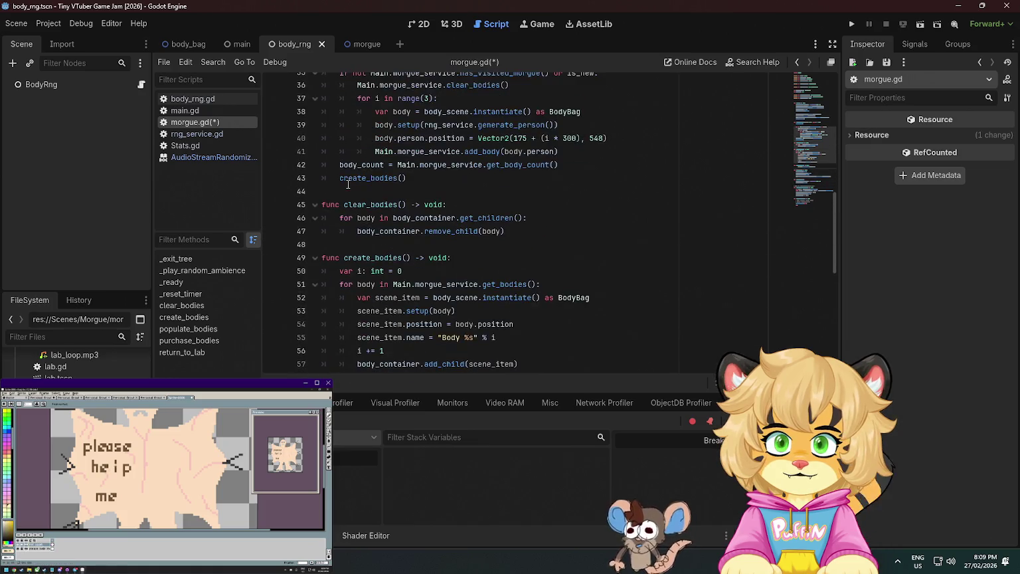
key(ctrl+s)
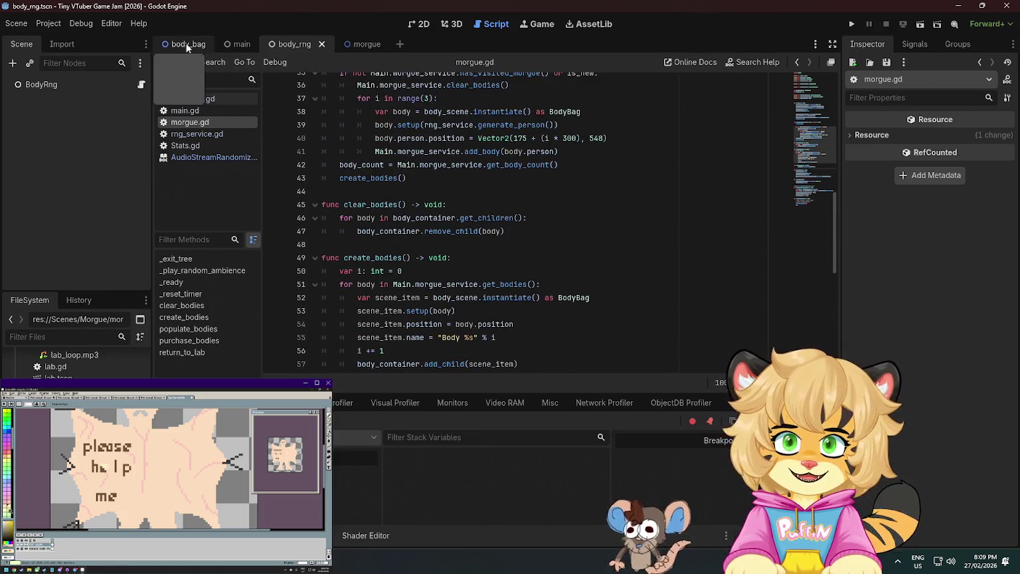
Return to the body_rng scene and bring up rng_service.gd
click(234, 45)
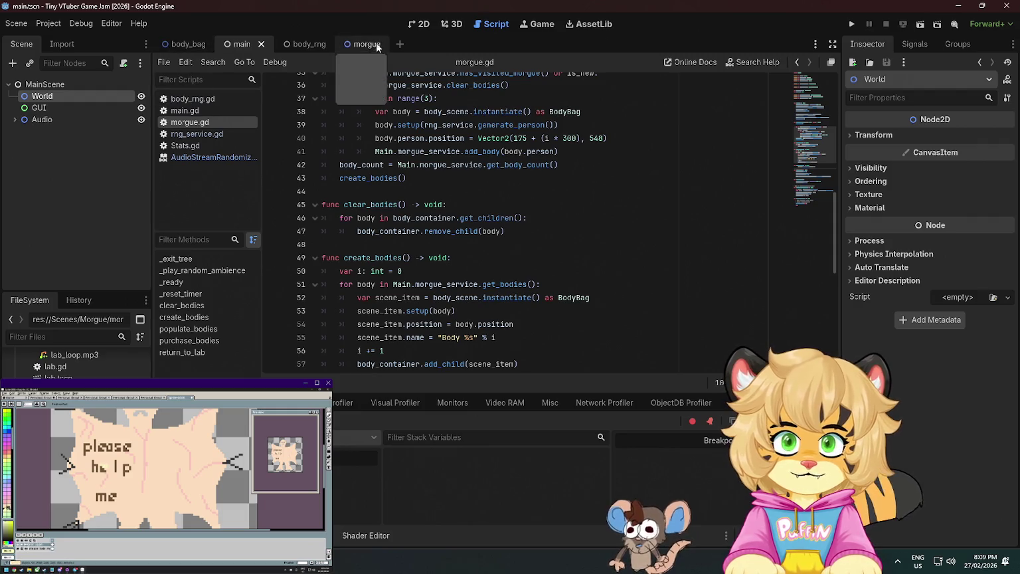
click(294, 44)
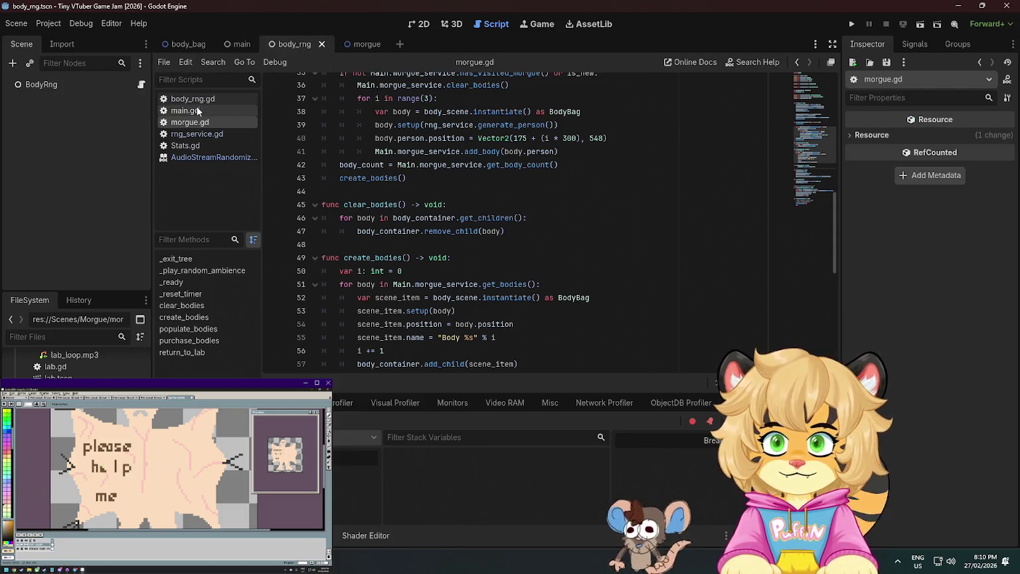
click(199, 135)
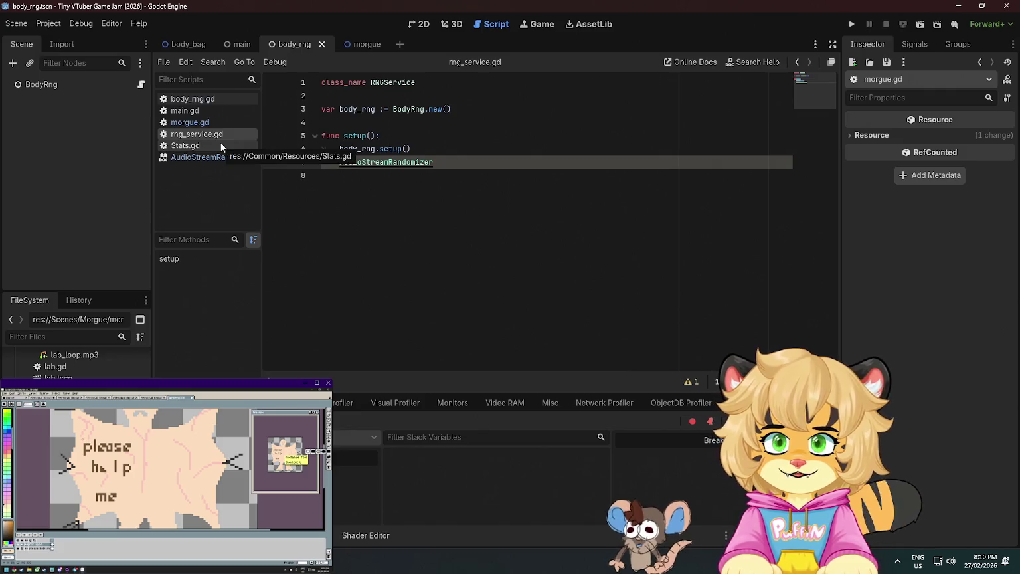
Replace AudioStreamRandomizer on line 7 with 'var rand = RandomNumberGenerator.new()'
double_click(396, 162)
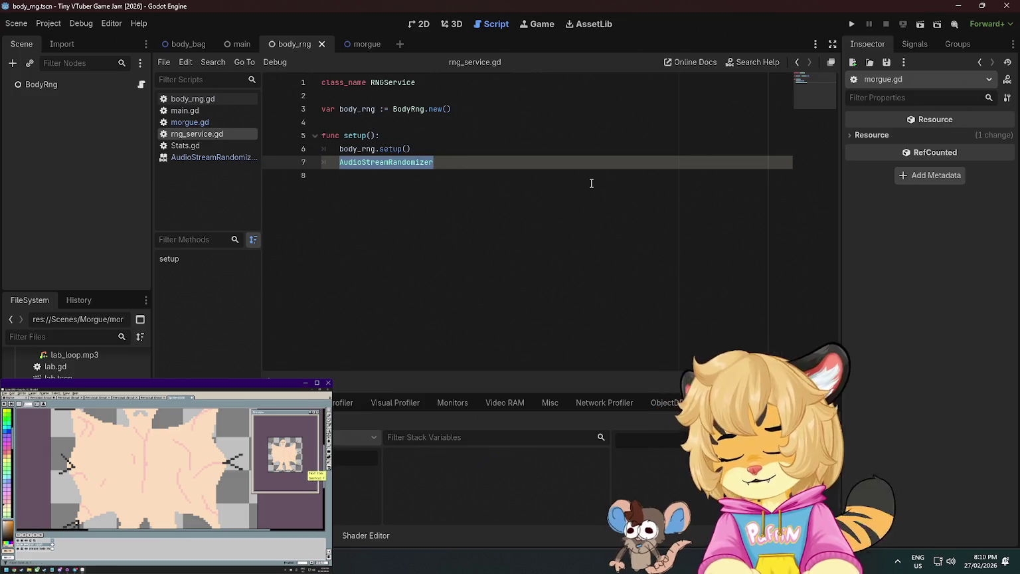
text(random)
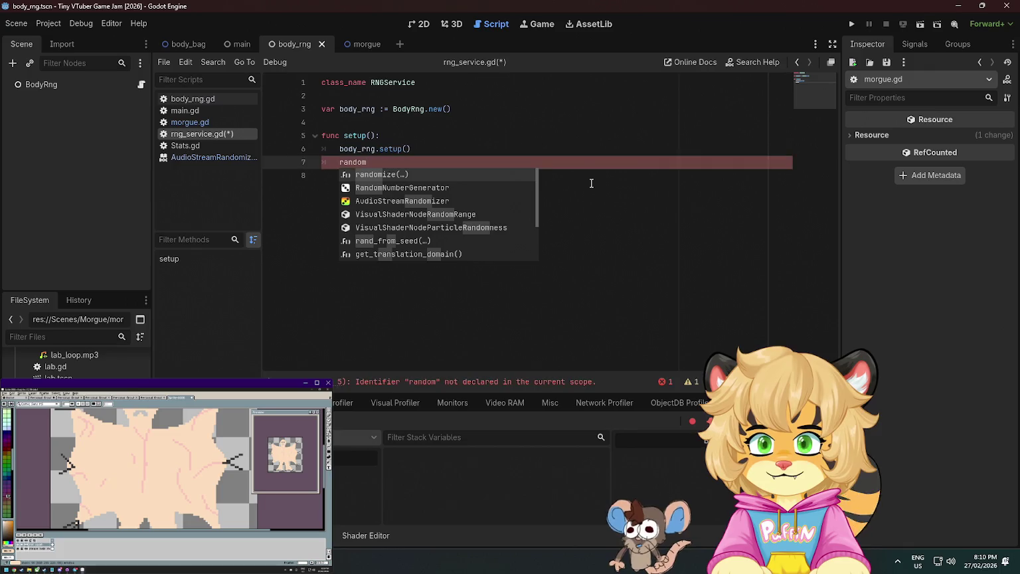
key(Down)
key(Return)
key(Home)
text(var rand =)
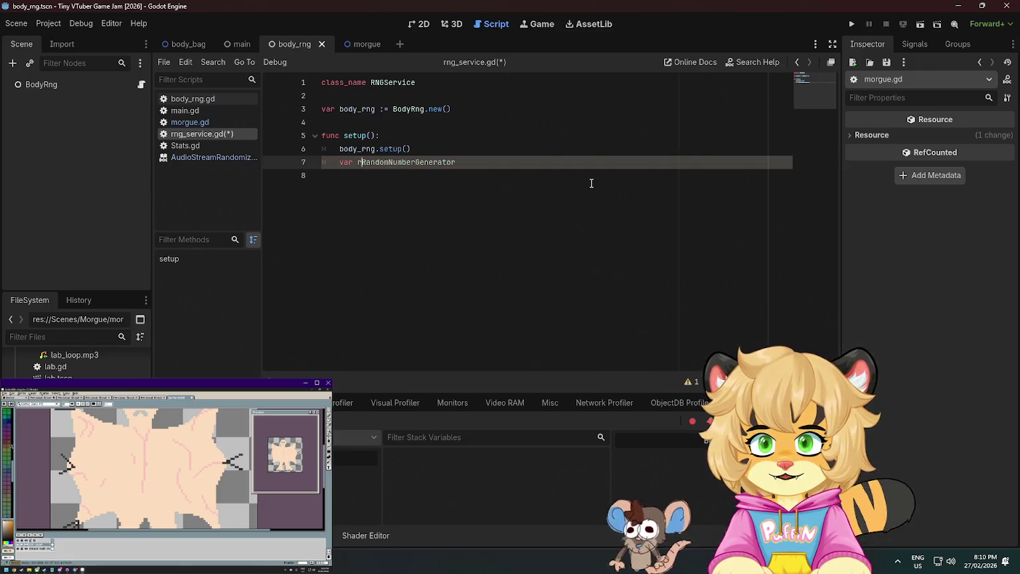
key(End)
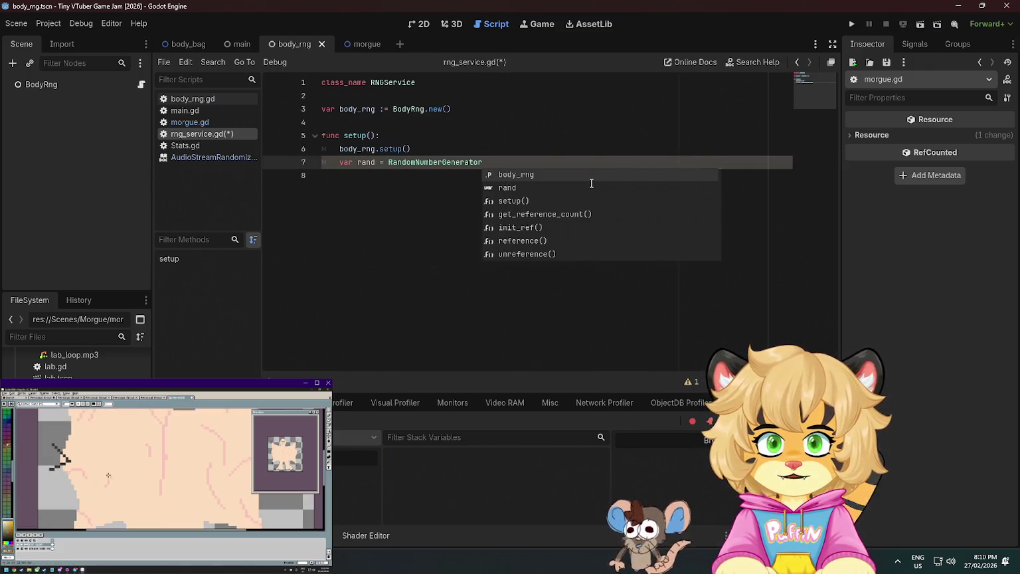
text(.n)
key(Return)
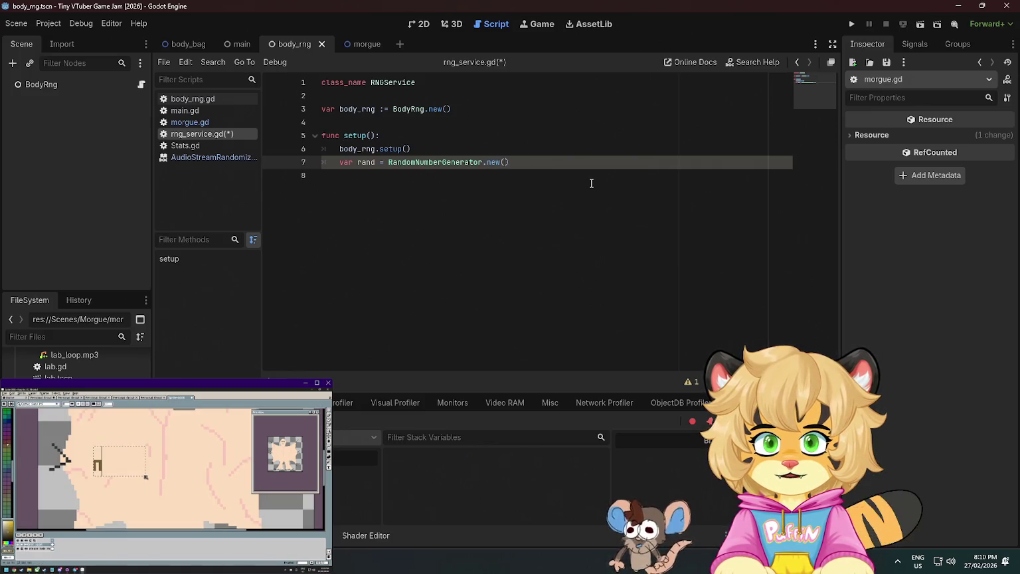
key(End)
Begin a new 'ra' line in setup() and open the RandomNumberGenerator documentation
key(Return)
text(ra)
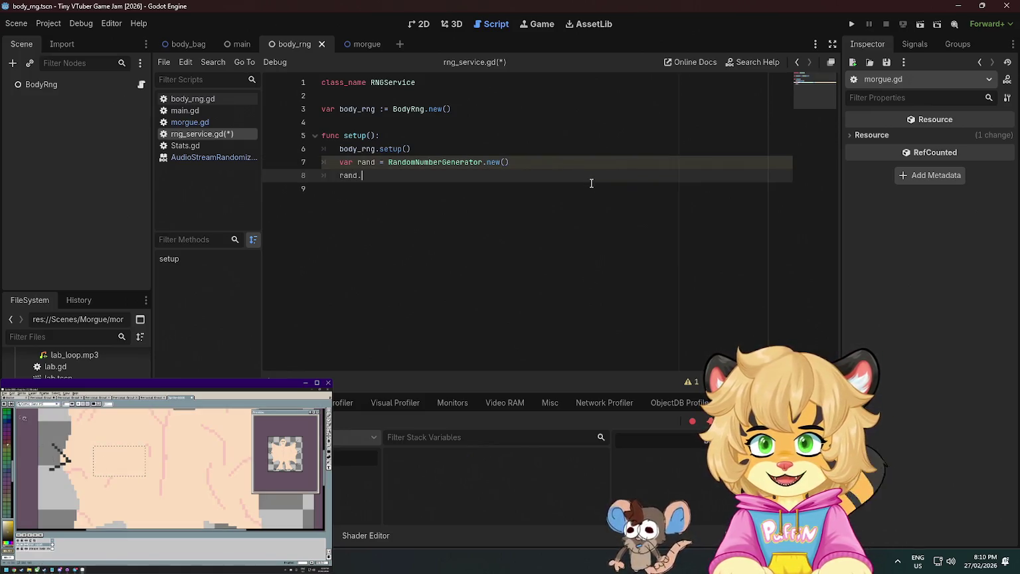
ctrl+click(432, 161)
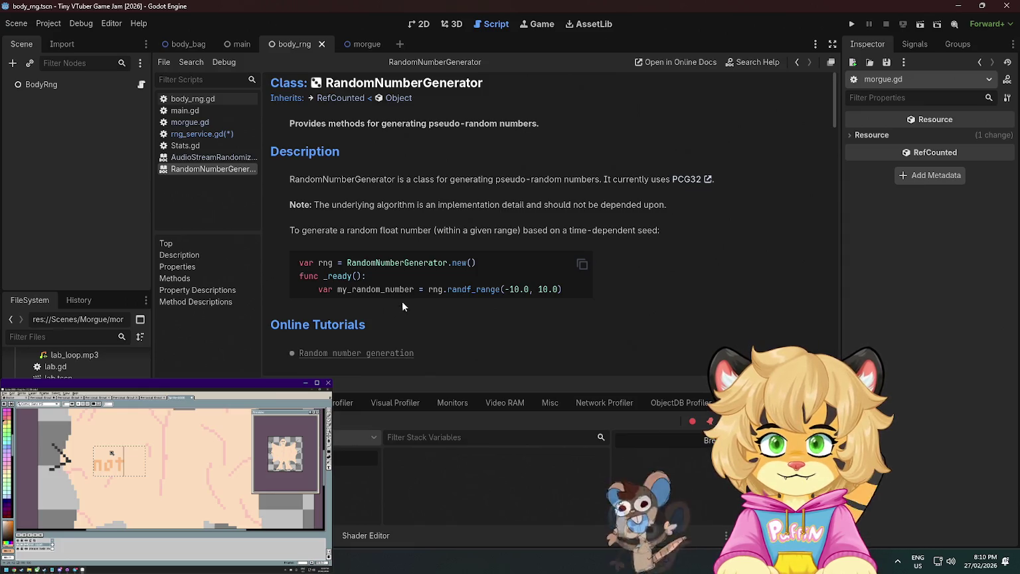
Read the RandomNumberGenerator reference through Properties and Methods down to the seed property
drag(335, 290, 437, 287)
click(440, 288)
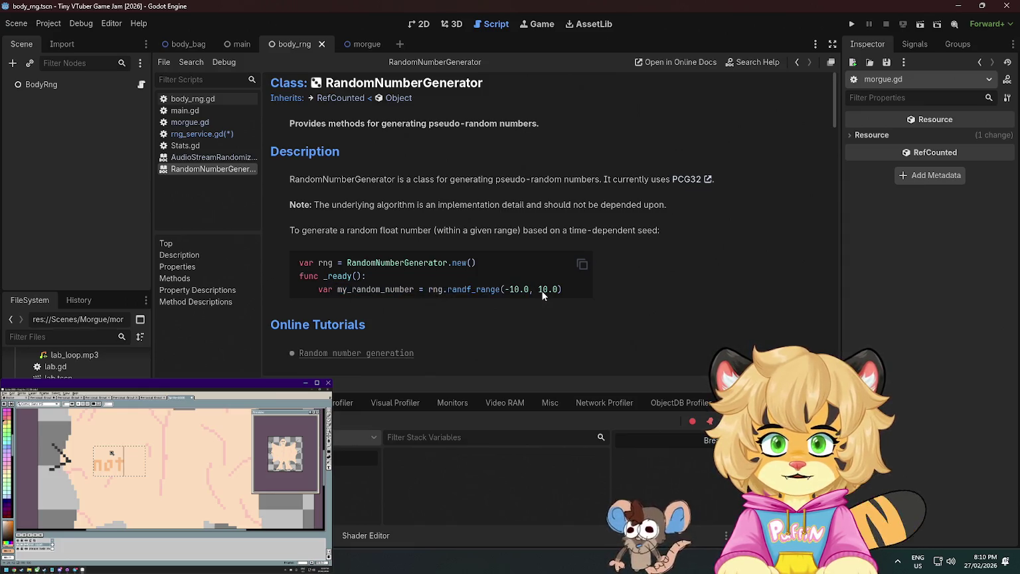
scroll(490, 307, down, 1)
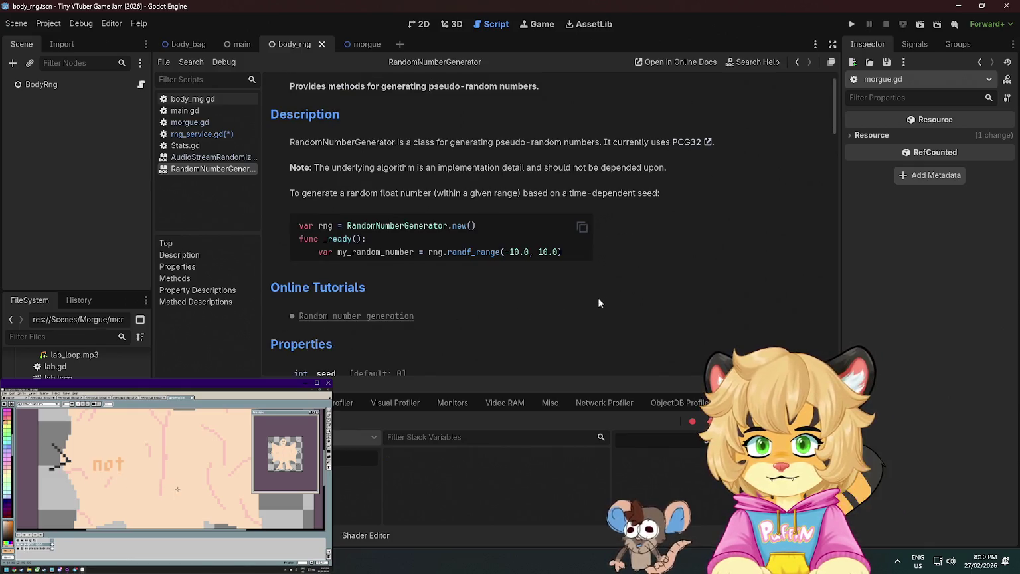
scroll(589, 266, down, 1)
click(549, 214)
scroll(341, 254, down, 3)
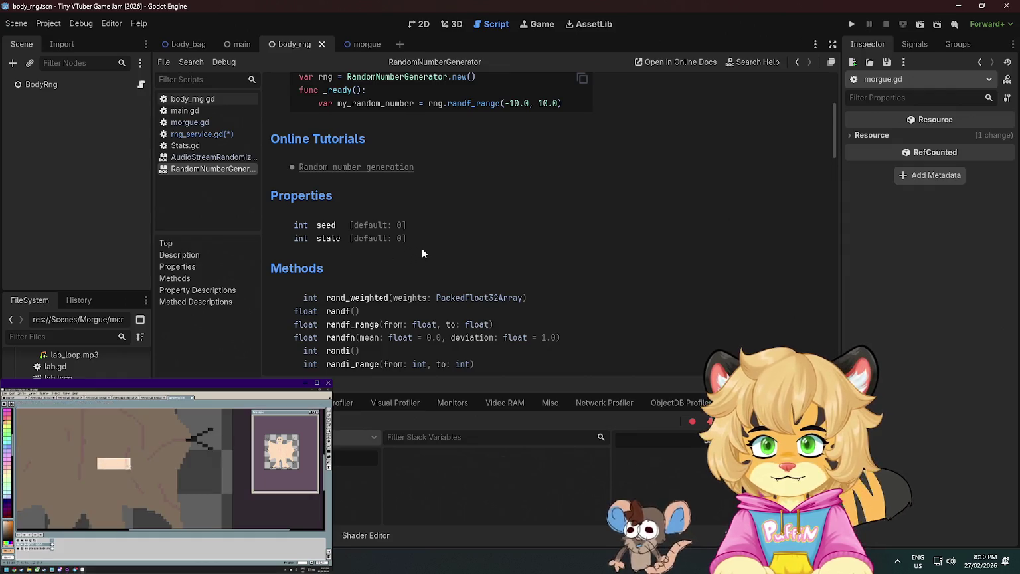
scroll(479, 246, down, 10)
scroll(479, 247, up, 4)
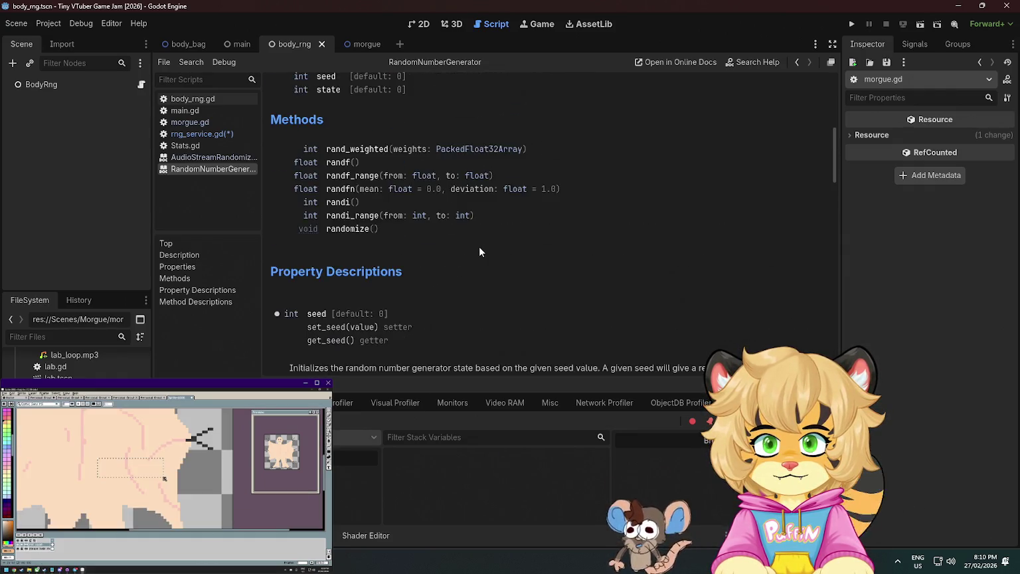
scroll(479, 246, down, 3)
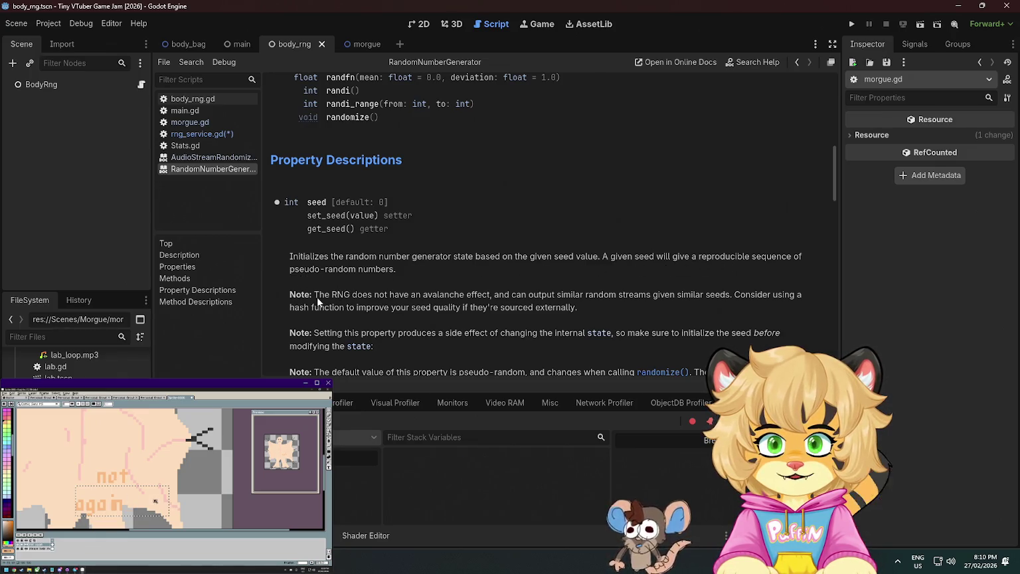
scroll(462, 291, down, 3)
click(190, 44)
Add an rng member declaration typed RandomNumberGenerator next to body_rng in rng_service.gd
click(206, 134)
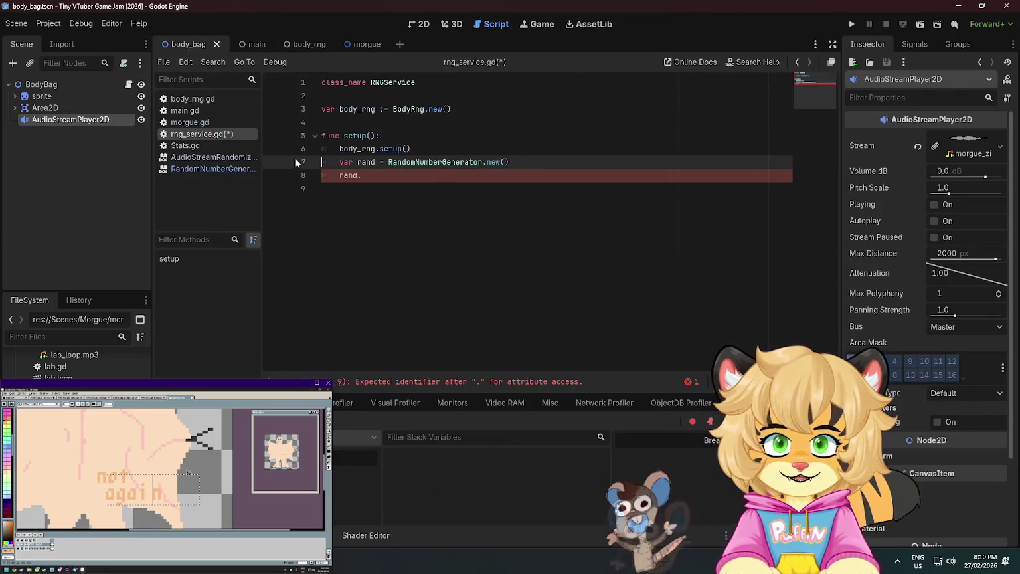
click(481, 108)
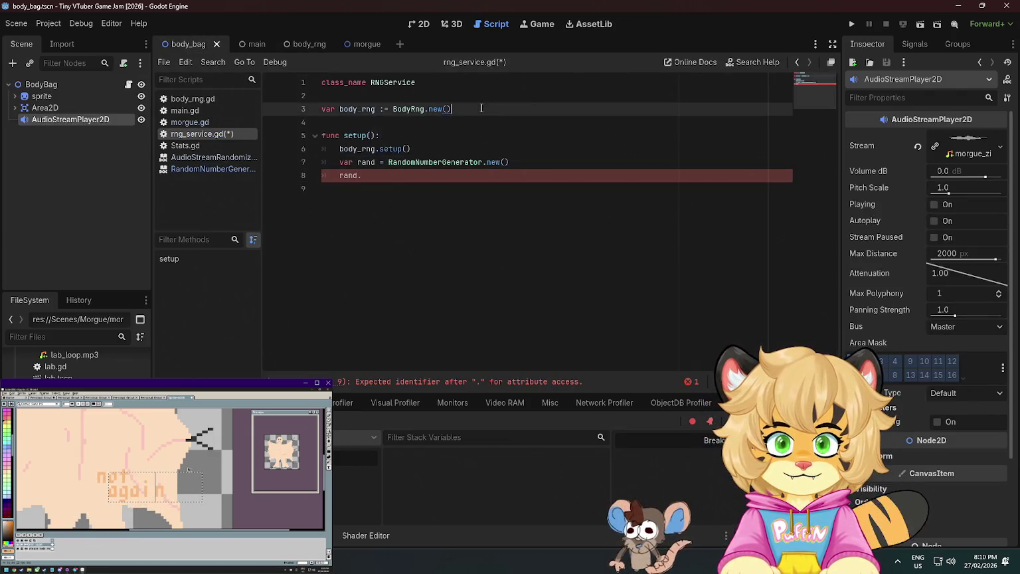
double_click(450, 164)
key(Right)
key(Return)
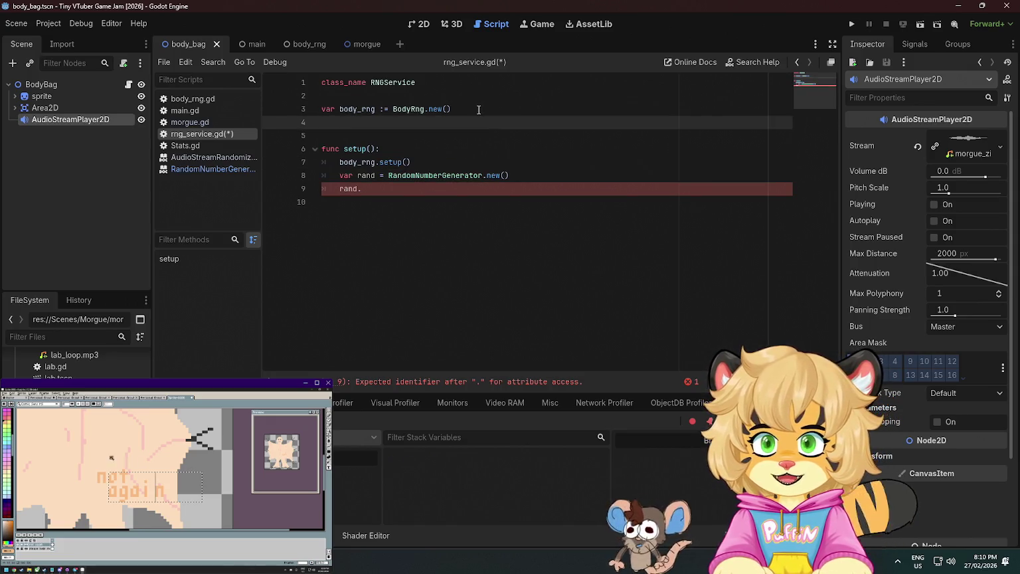
key(Up)
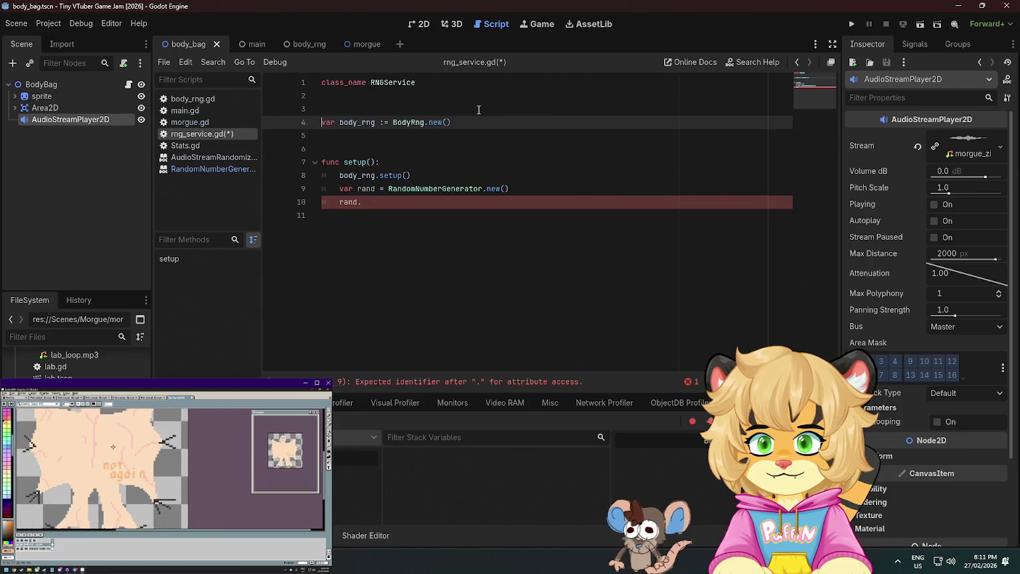
key(ctrl+shift+Return)
text(var RandomNumberGenerator)
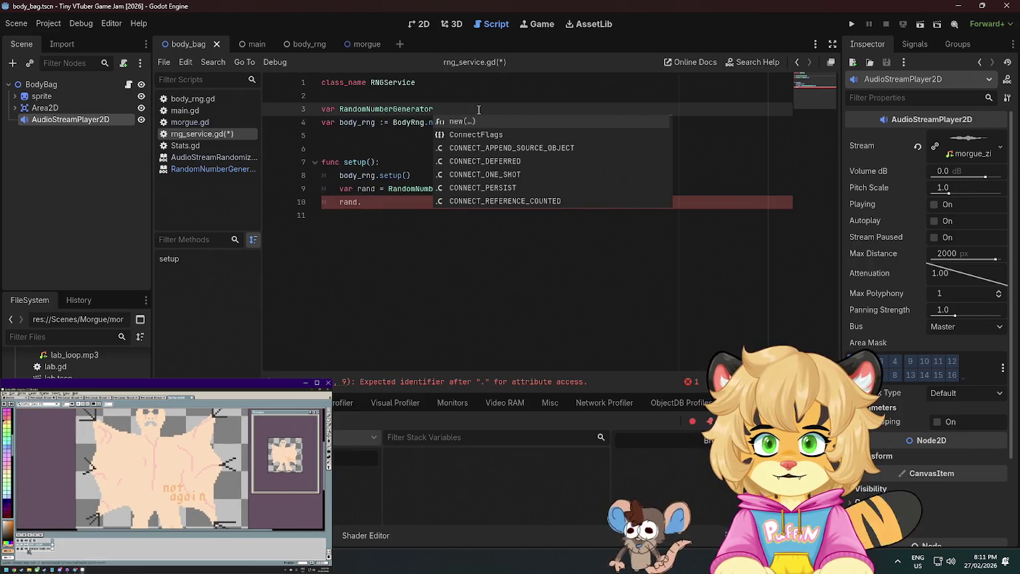
key(ctrl+Left)
text(rng)
key(Left)
text(:)
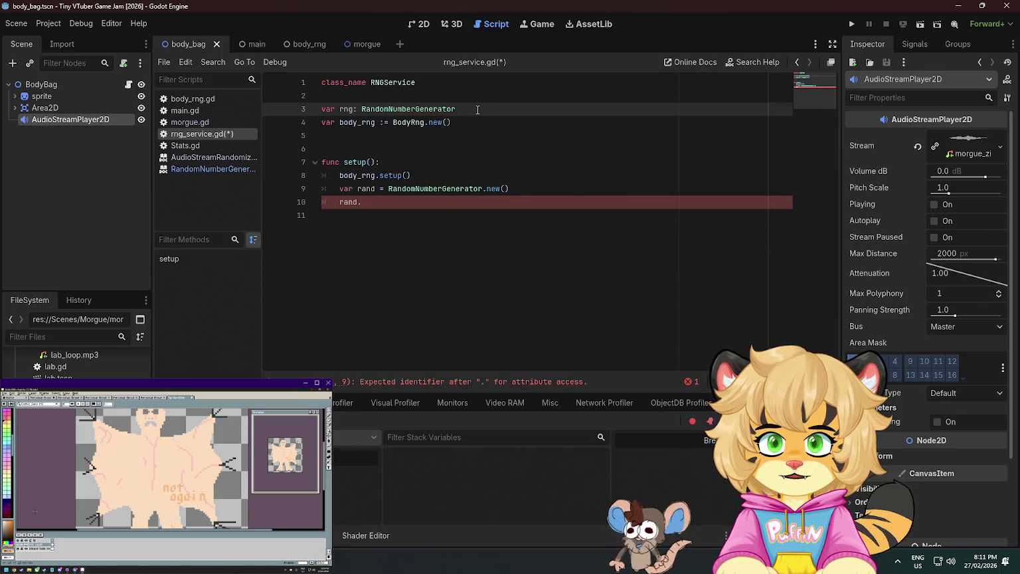
text(.new())
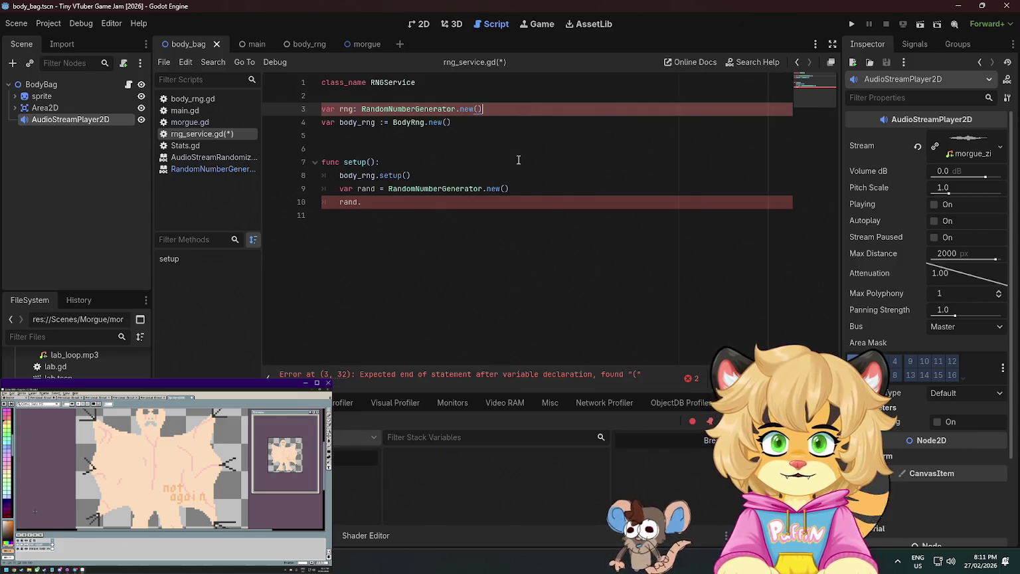
Fix the rng initialiser and open an empty line at the start of setup()
click(356, 111)
text(=)
key(BackSpace)
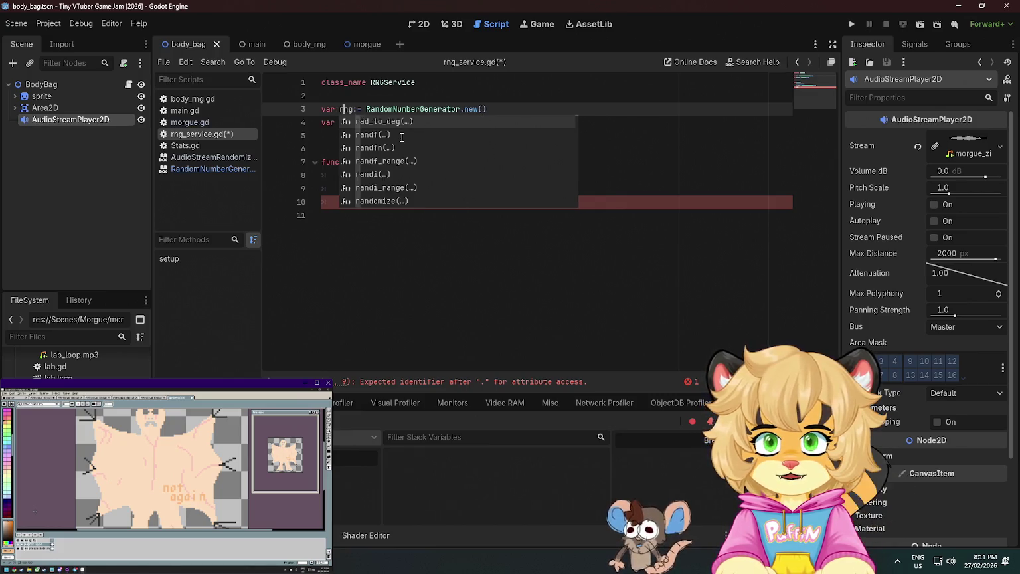
click(465, 109)
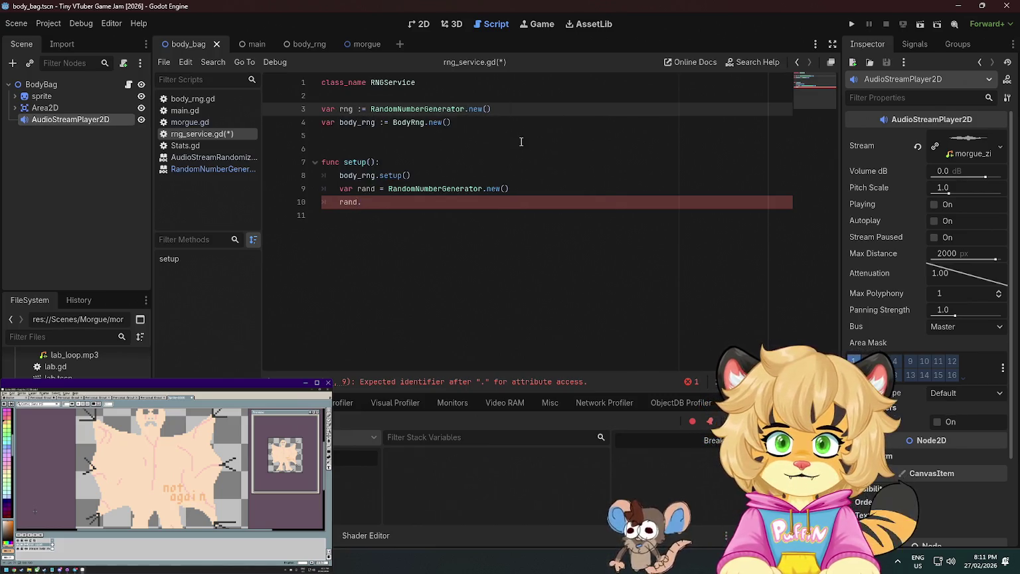
click(496, 122)
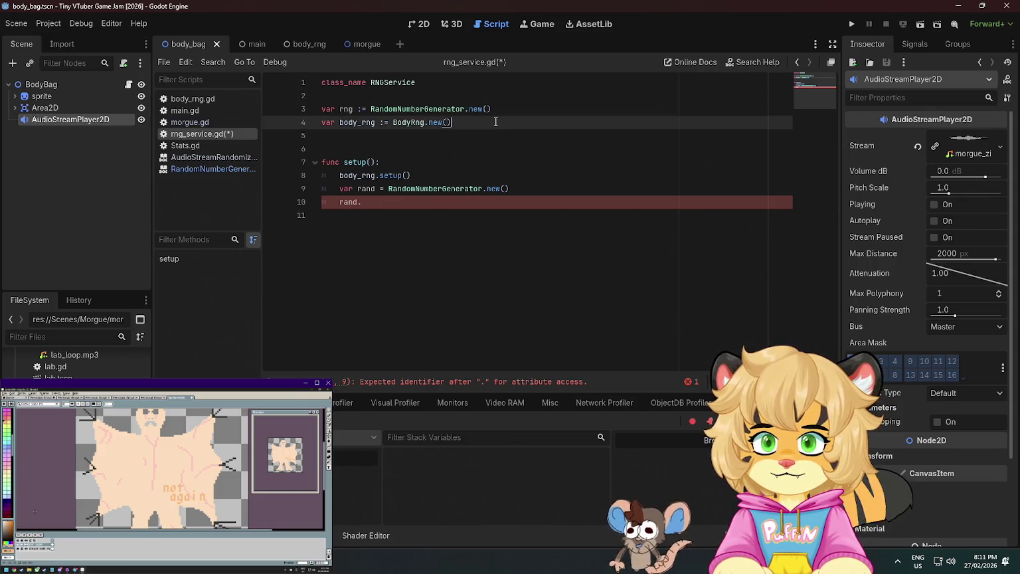
click(406, 162)
key(Return)
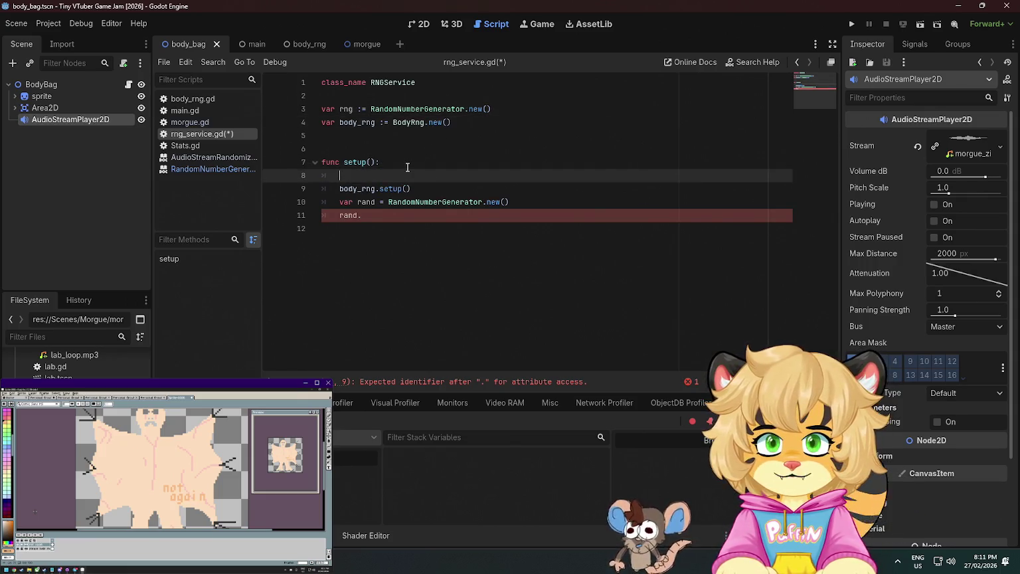
Trim the members to 'var rng: RandomNumberGenerator' and 'var body_rng: BodyRng' without constructors
drag(451, 122, 426, 122)
key(BackSpace)
drag(491, 109, 472, 109)
key(BackSpace)
key(BackSpace)
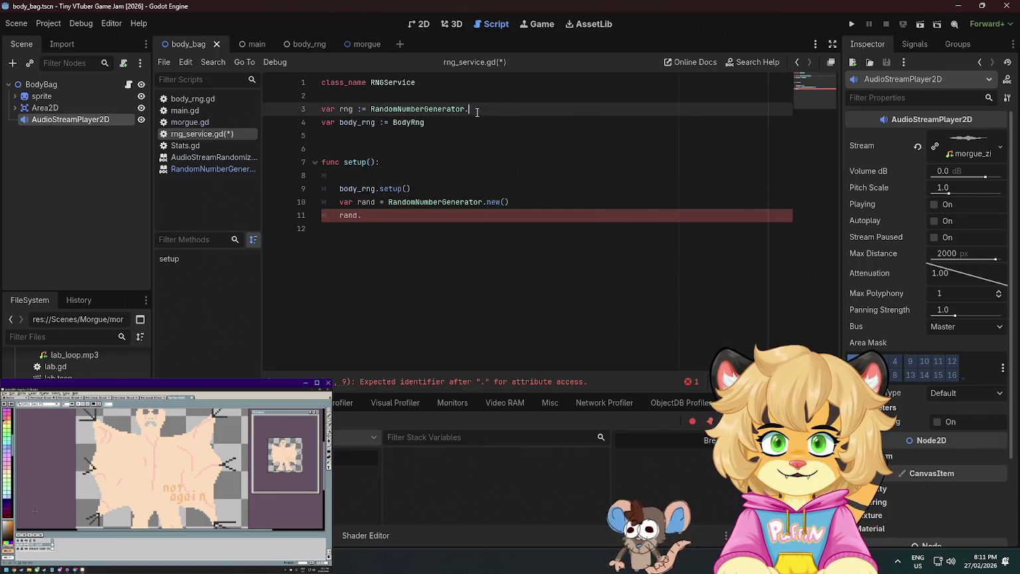
click(367, 109)
key(BackSpace)
click(389, 123)
key(BackSpace)
click(379, 122)
key(BackSpace)
click(365, 109)
key(BackSpace)
In setup(), assign rng = RandomNumberGenerator.new()
click(428, 176)
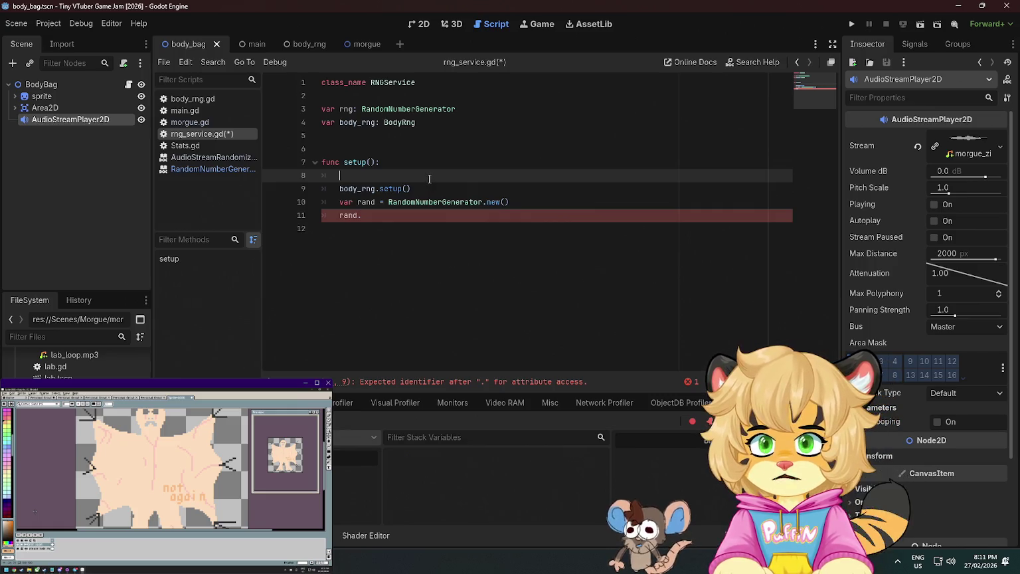
text(rng= Ra)
key(Return)
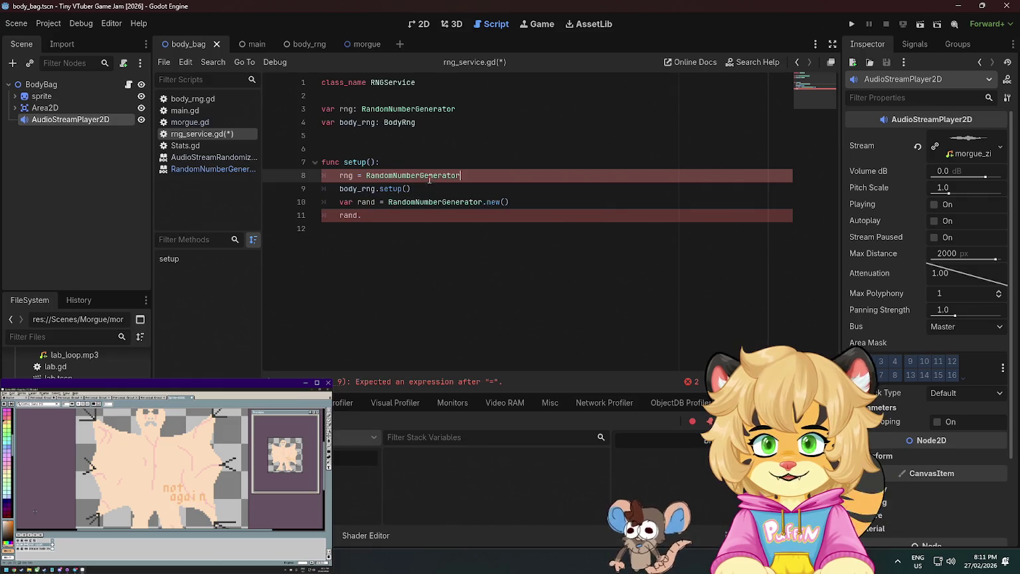
text(.new())
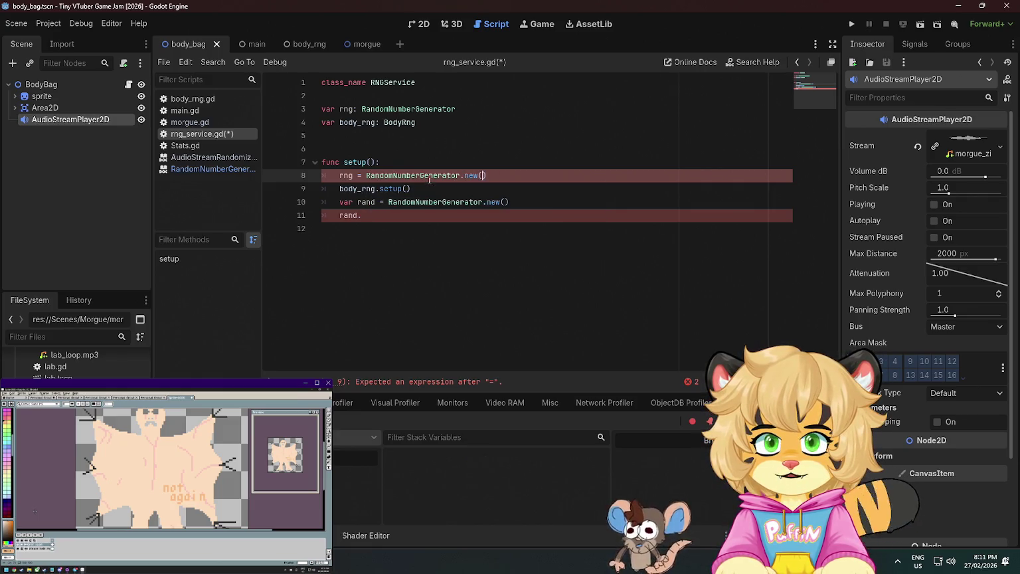
key(Return)
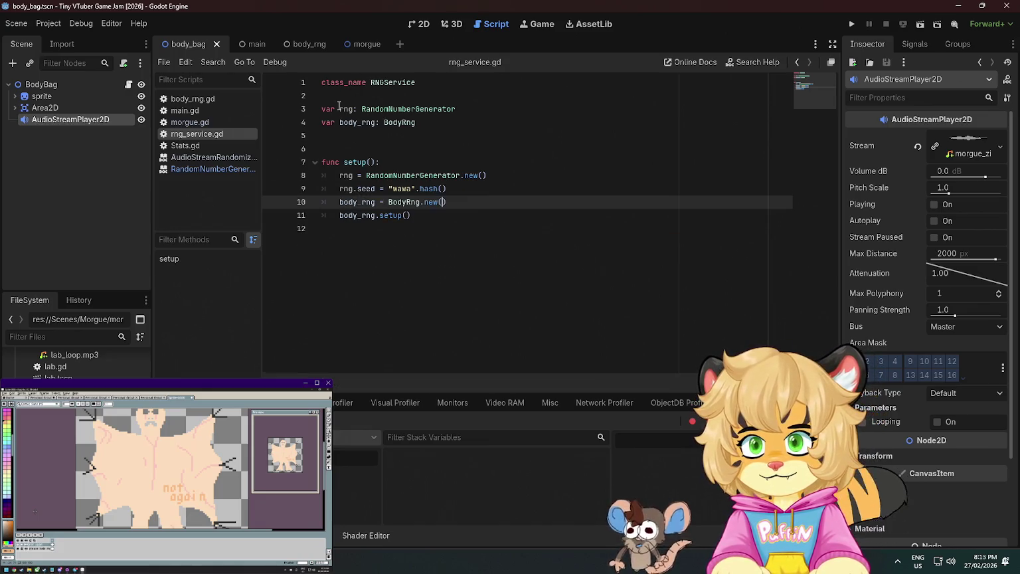
Add 'var seed: int = "wawa".hash()' to setup() and save rng_service.gd
text(var )
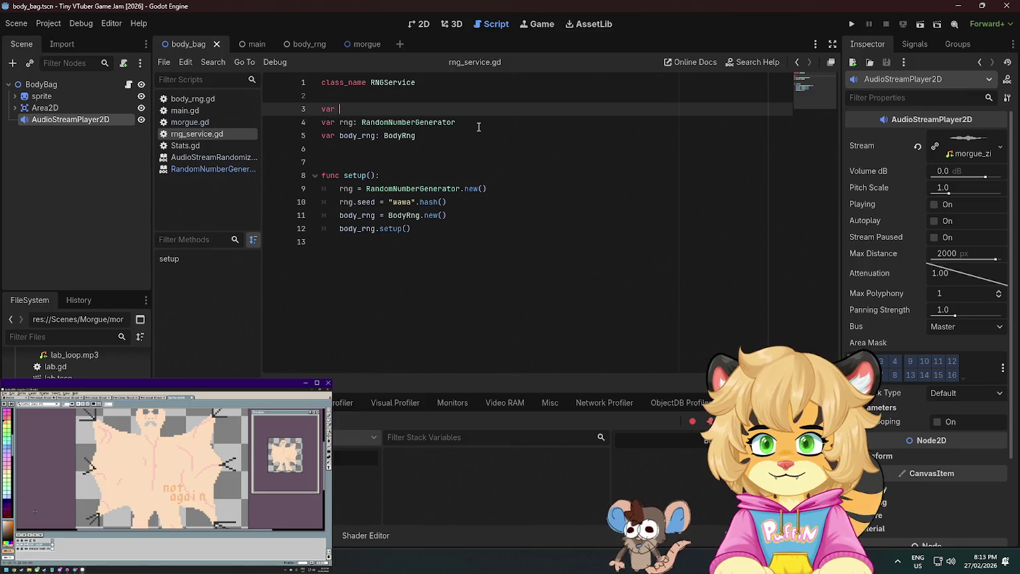
text(seed = "wawa".)
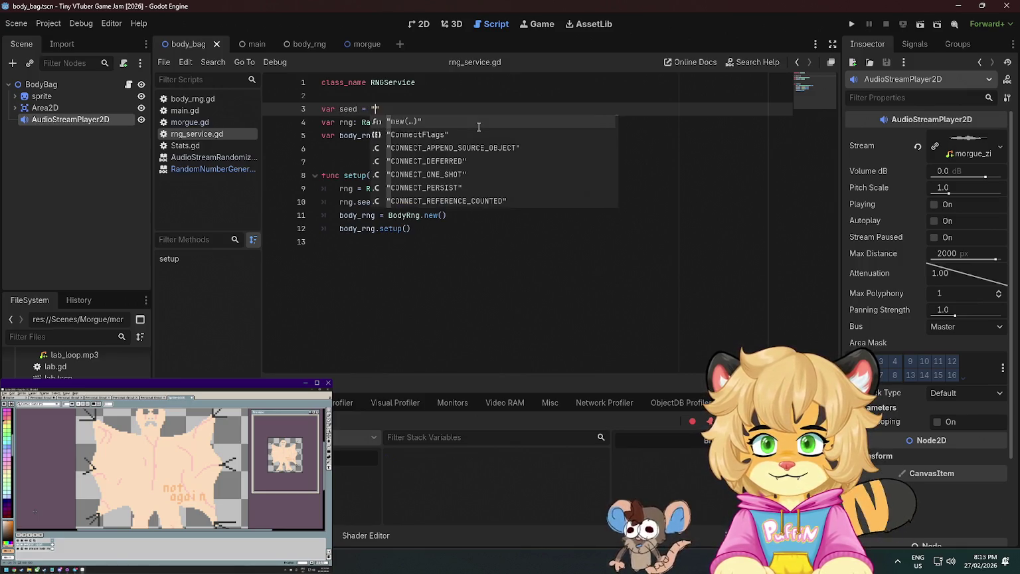
text(has)
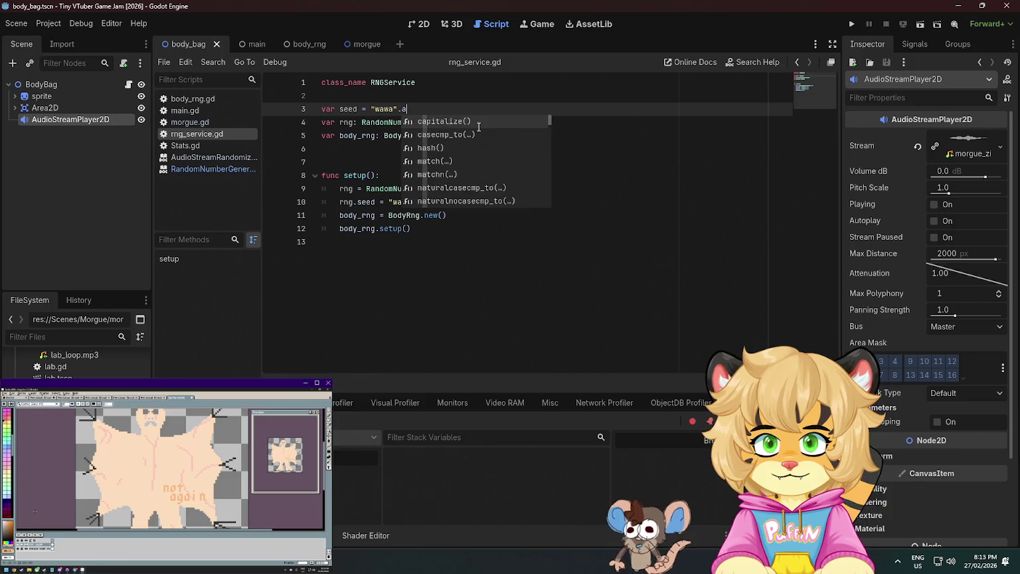
key(Return)
key(ctrl+Left)
key(ctrl+Left)
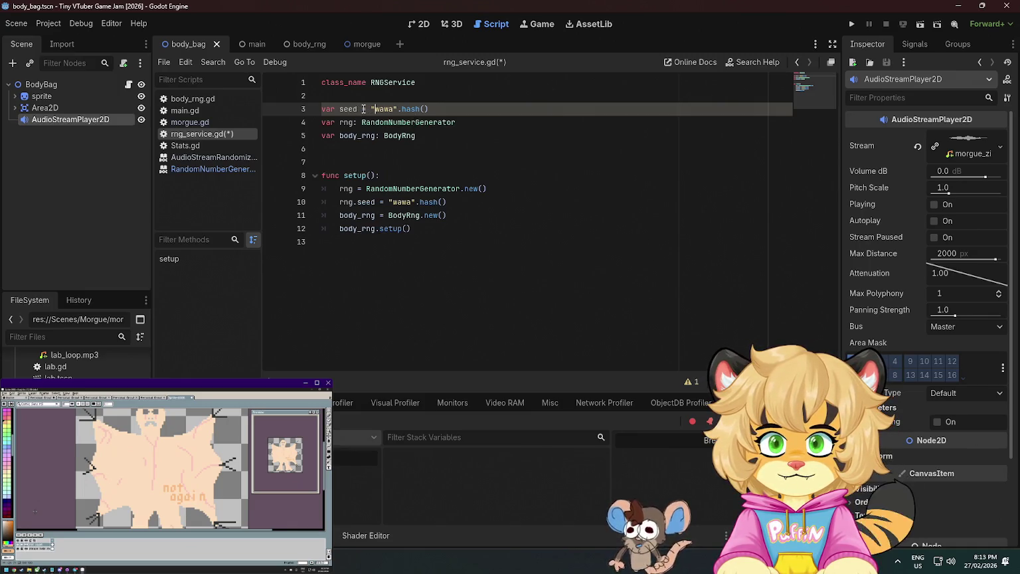
key(Left)
key(Left)
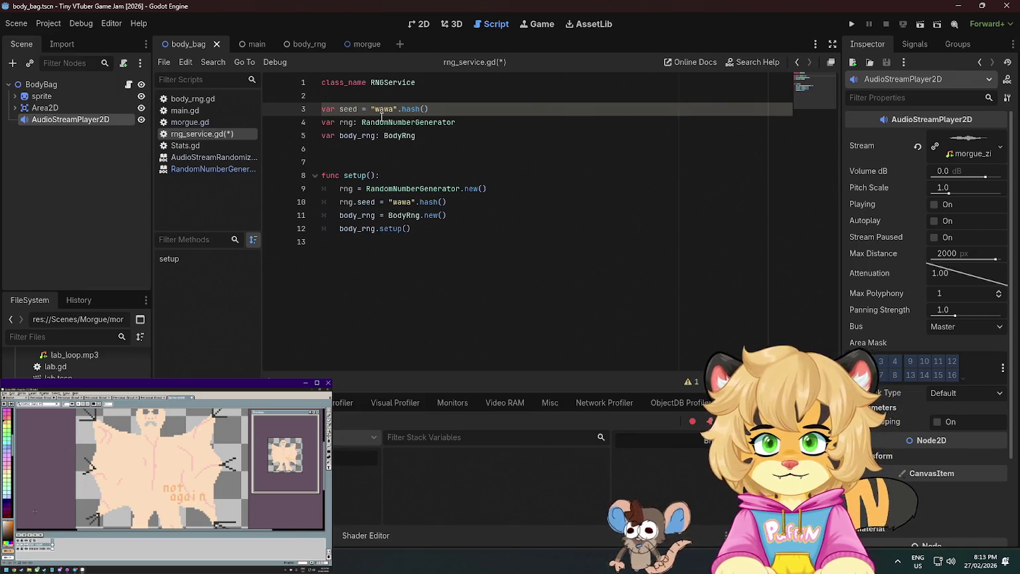
key(BackSpace)
text(: int =)
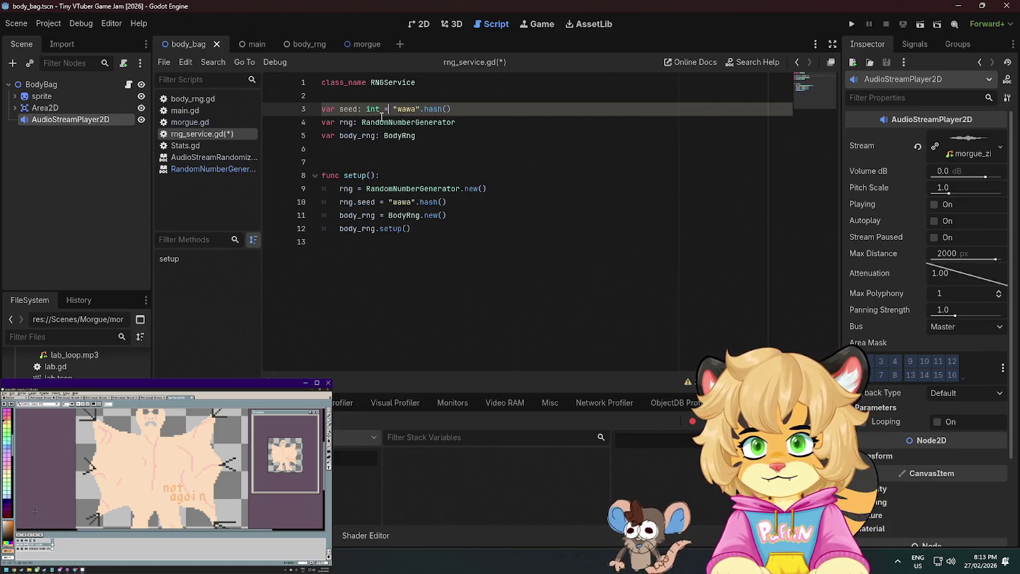
key(Escape)
click(476, 154)
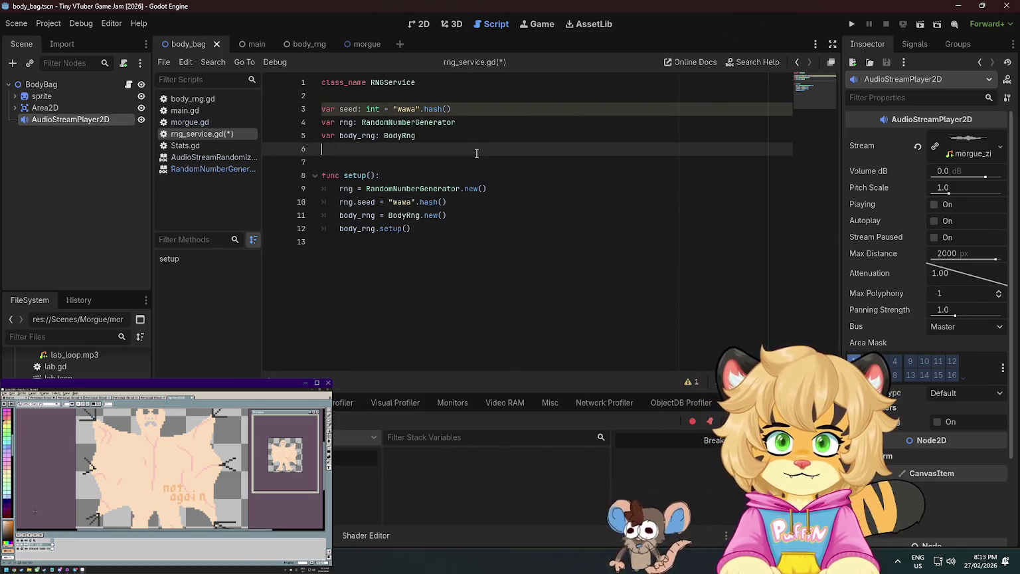
key(ctrl+s)
Set rng.seed = seed, pass seed into BodyRng.new(seed), then open the BodyRng script
drag(447, 202, 386, 201)
key(BackSpace)
text(seed)
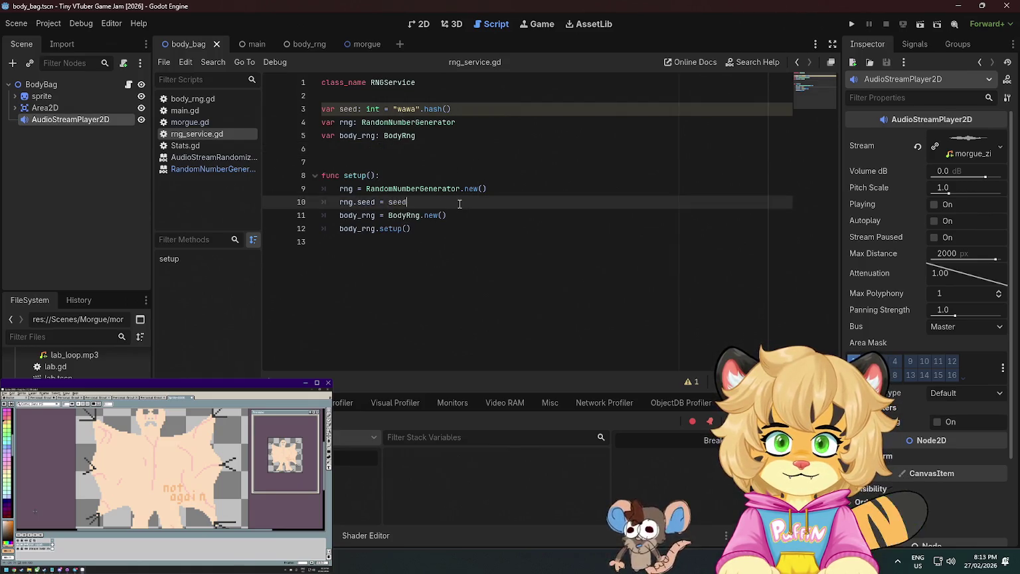
key(Escape)
click(443, 215)
text(se)
key(Return)
click(484, 203)
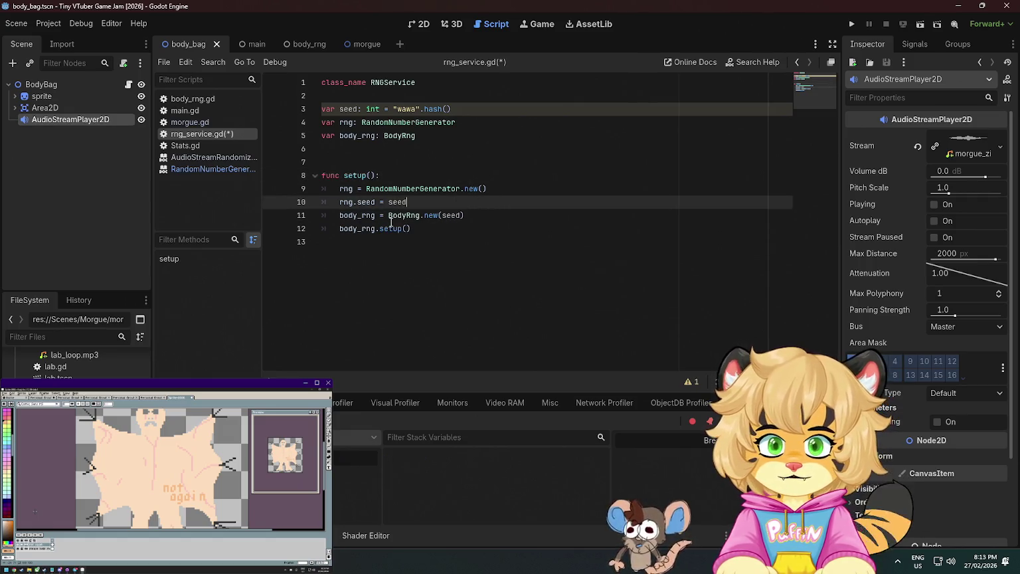
mouse_move(407, 215)
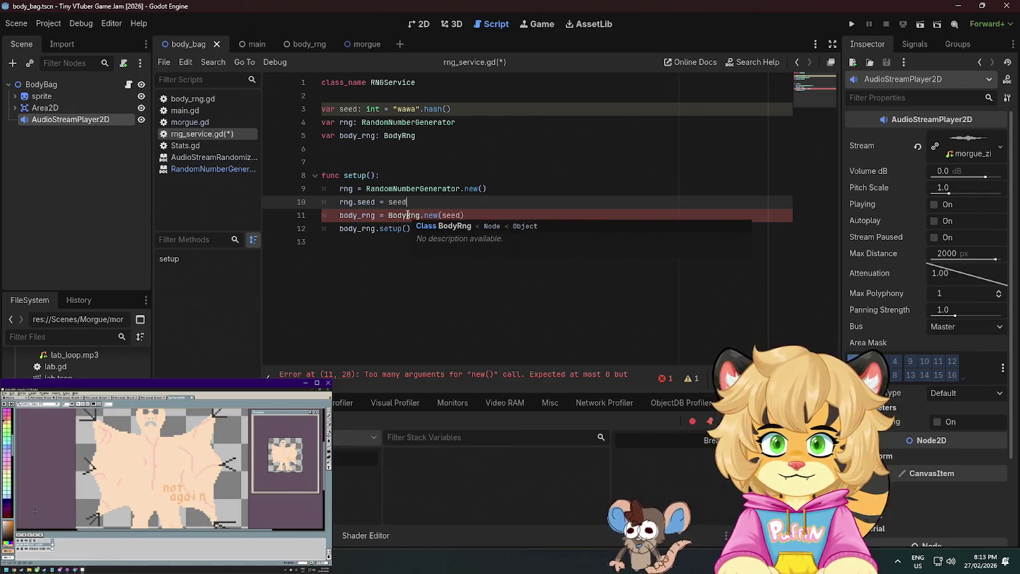
ctrl+click(407, 215)
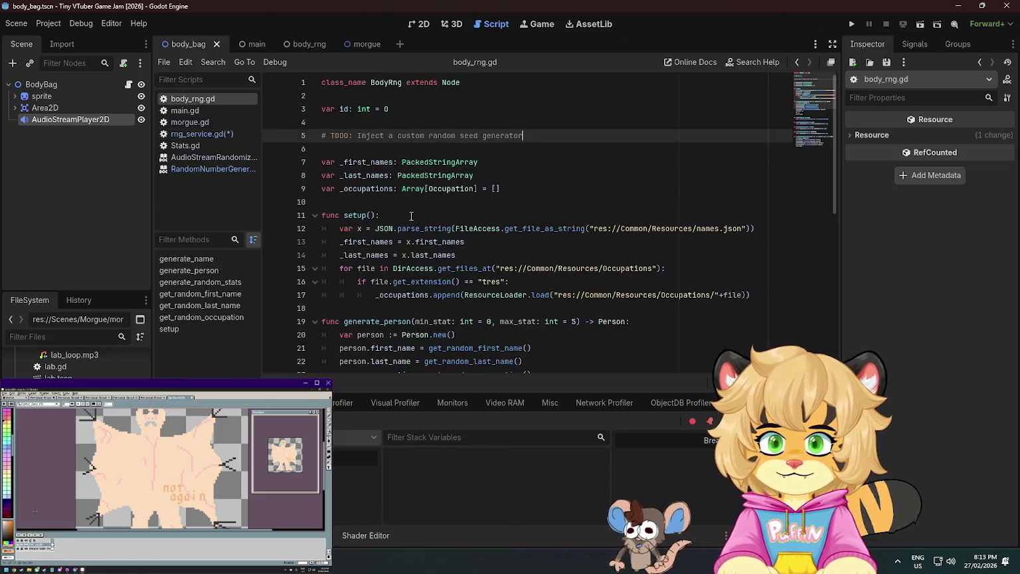
Declare 'var rng: RandomNumberGenerator' below the _occupations line in body_rng.gd
click(410, 217)
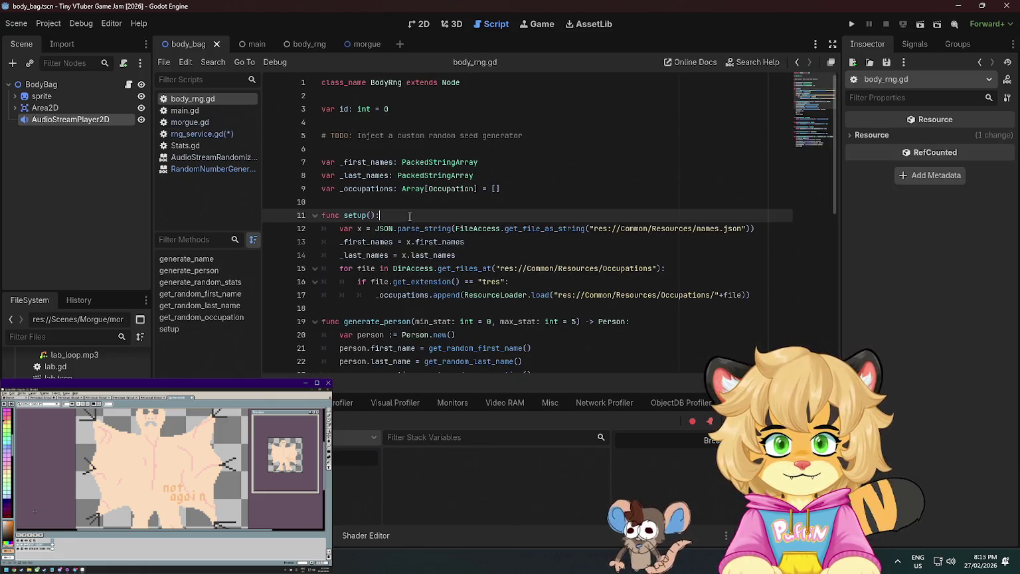
click(520, 190)
key(Return)
text(ar rng)
key(BackSpace)
text(: )
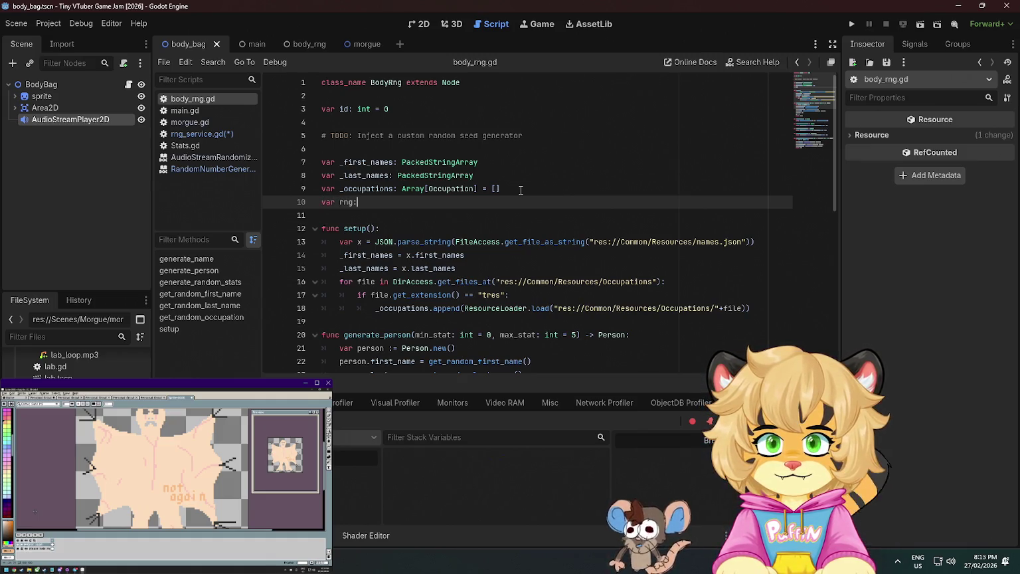
text(Rand)
key(Return)
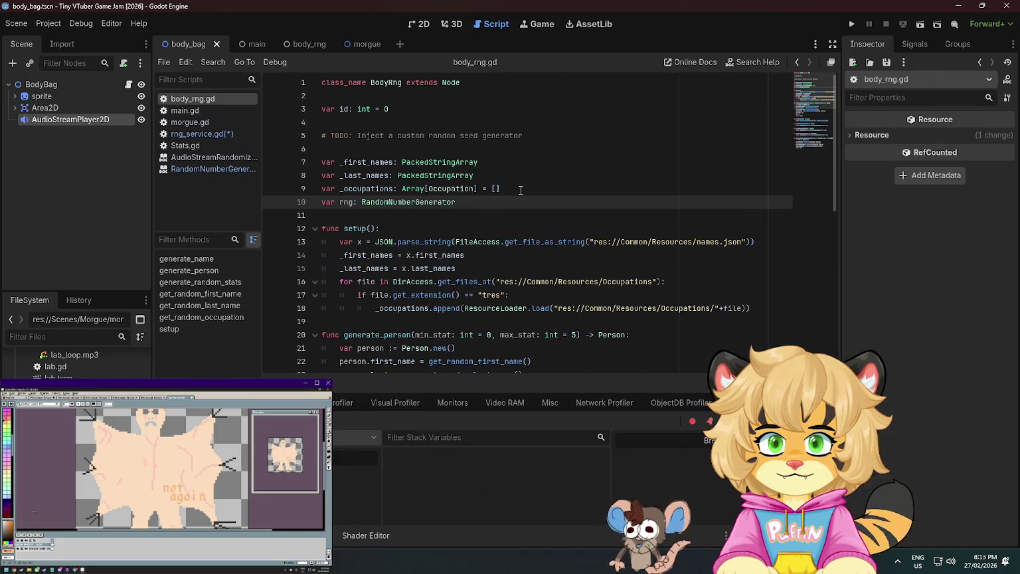
Inside setup(), add 'rng = RandomNumberGenerator.new()' and 'rng.seed = seed'
click(401, 230)
key(Return)
text(r)
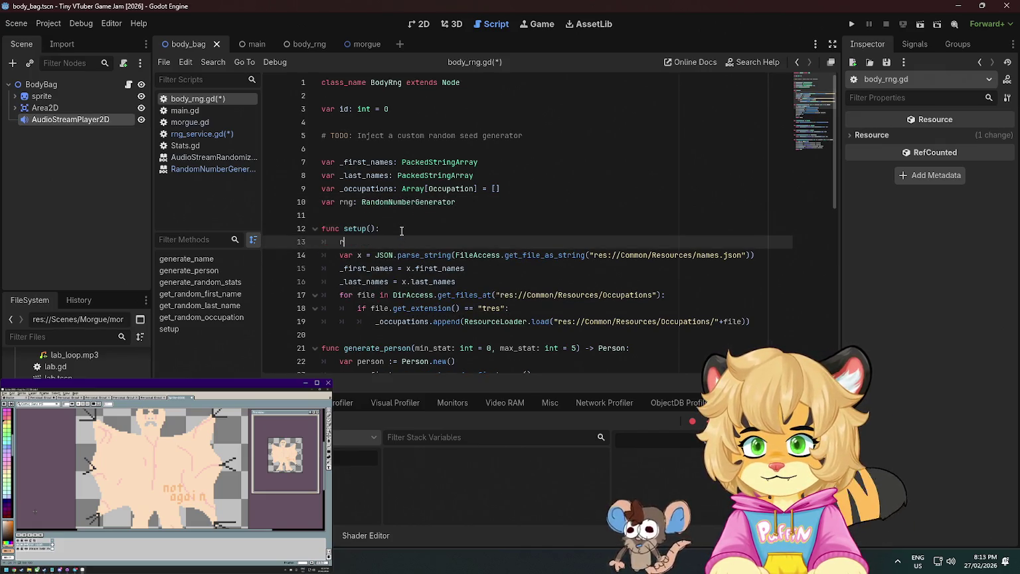
text(ng = )
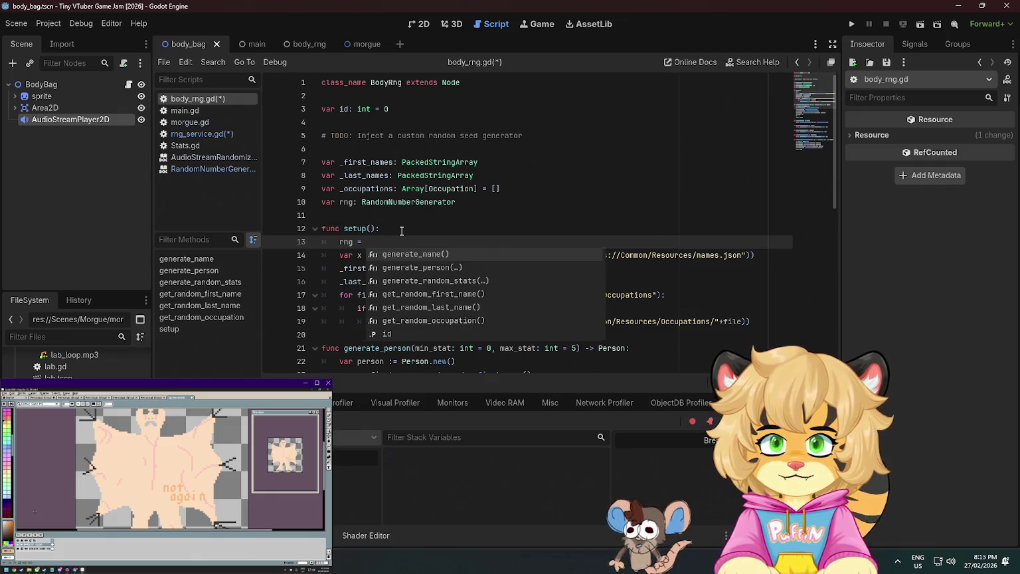
text(rn)
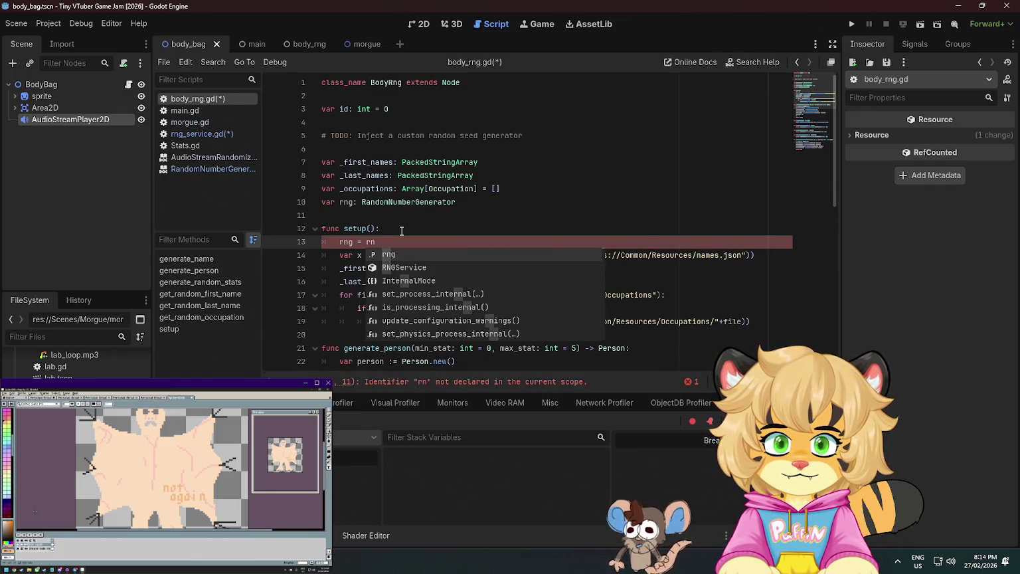
text(g.)
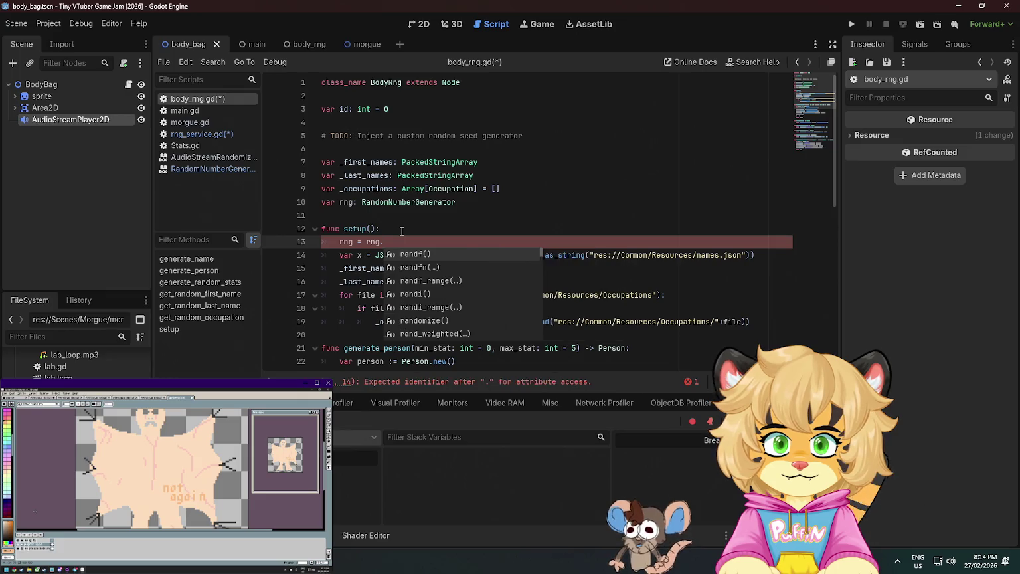
key(BackSpace)
key(BackSpace)
key(BackSpace)
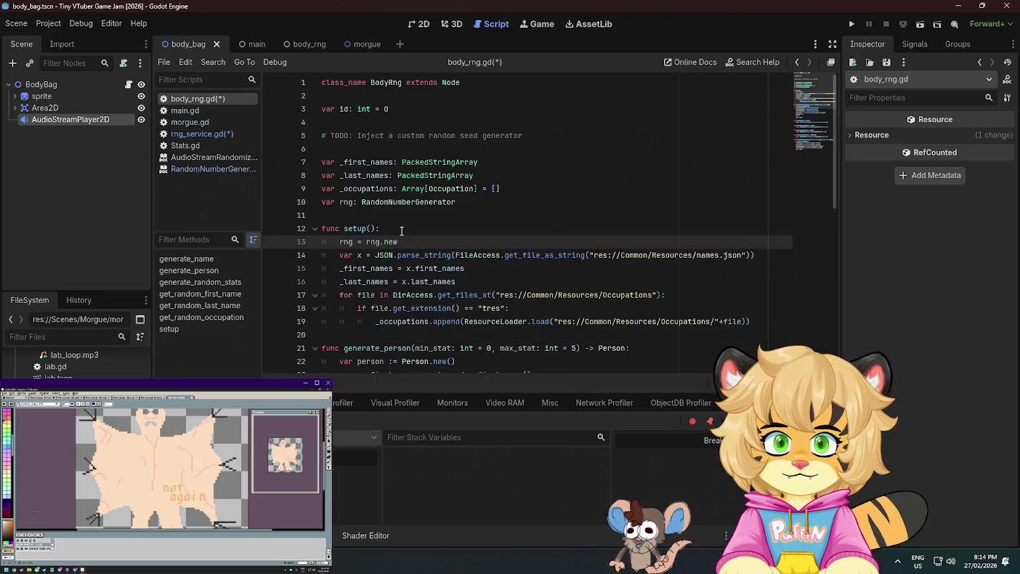
text(Random)
key(Return)
text(.ne)
key(Return)
key(Return)
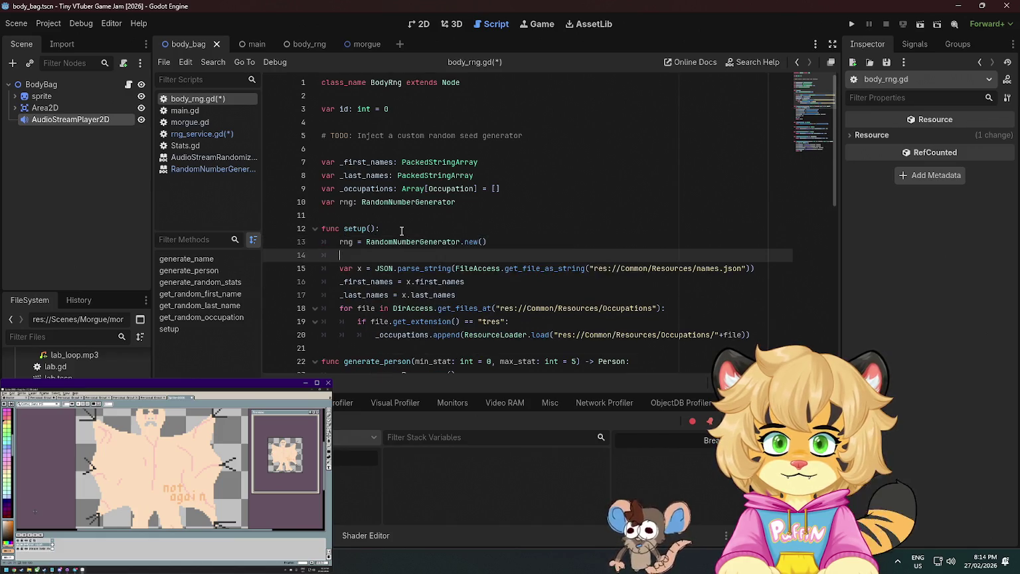
text(se)
key(BackSpace)
text(rng.)
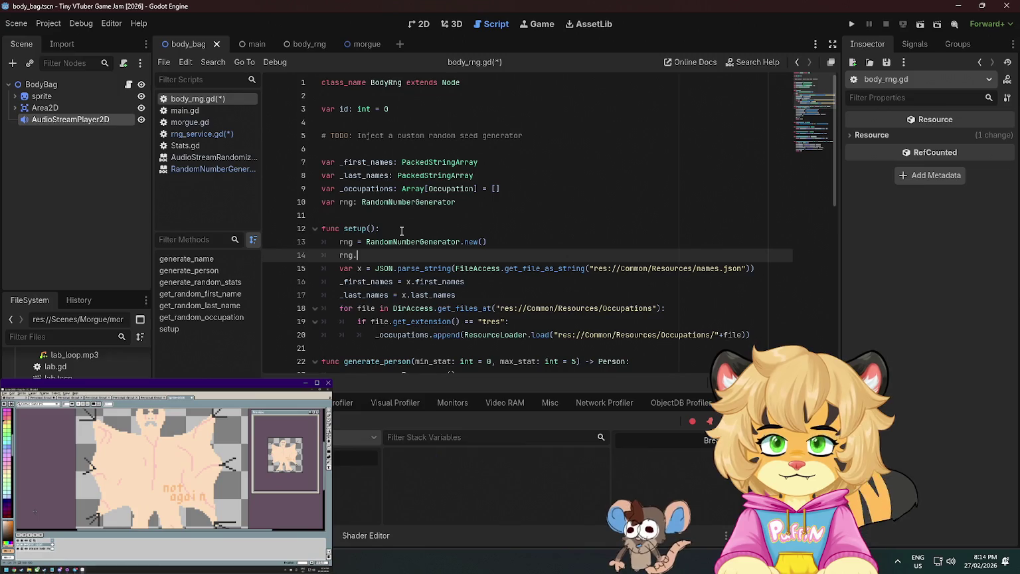
text(seed = )
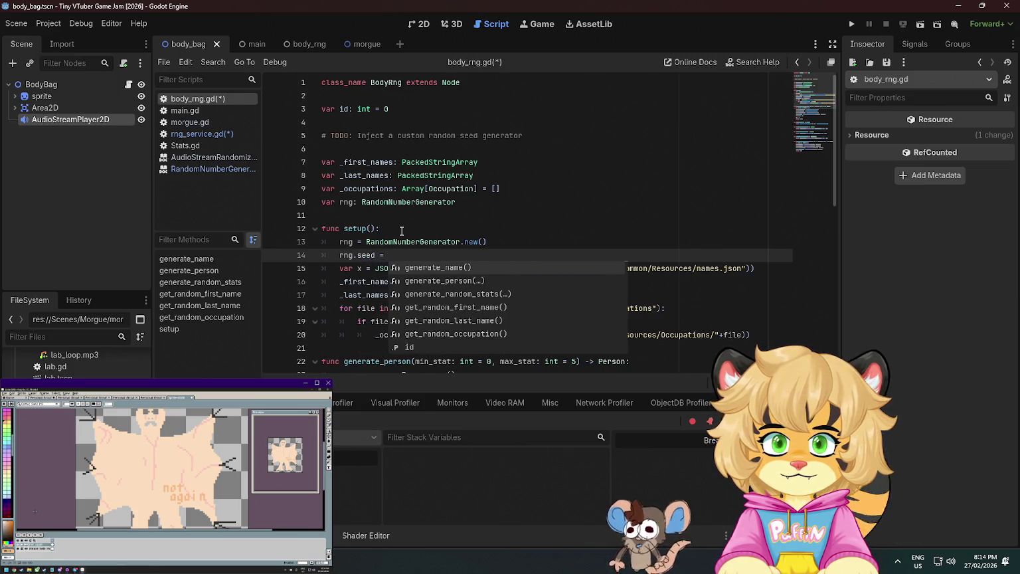
text(seed)
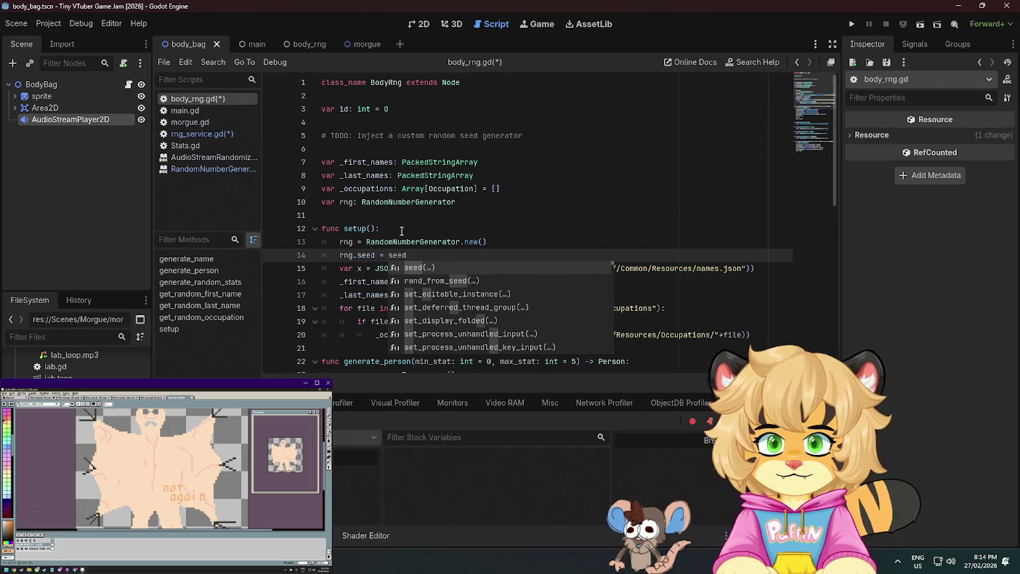
Change the signature to setup(seed: int), save, and return to rng_service.gd
click(376, 228)
text(seed: int)
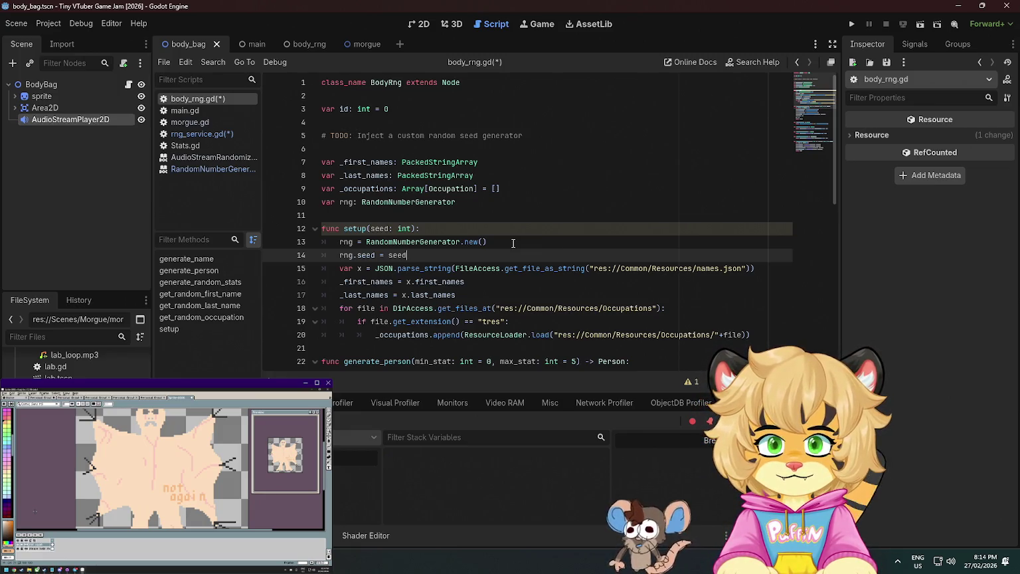
key(F5)
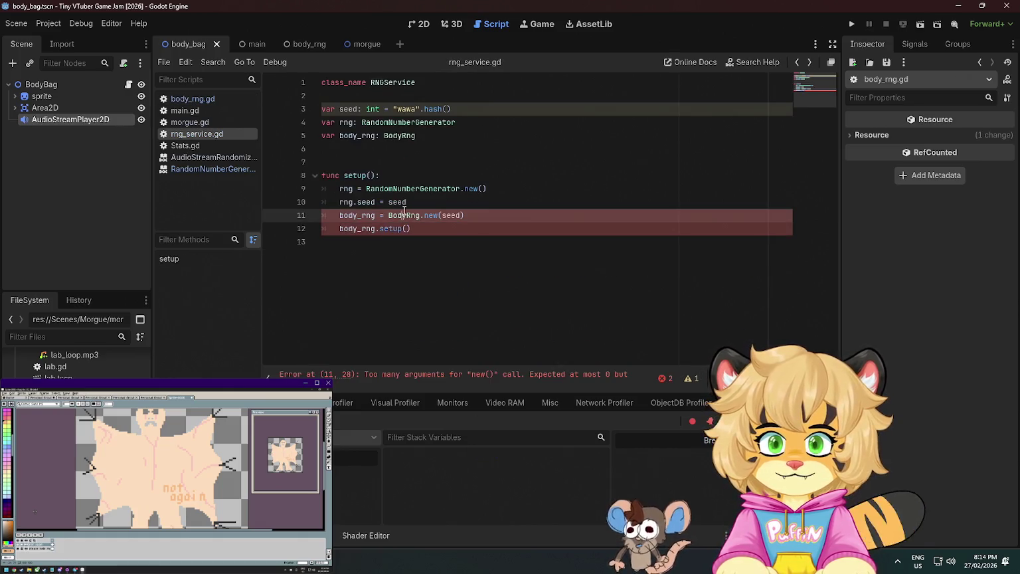
Call BodyRng.new() with no arguments, pass seed to body_rng.setup(seed), and save rng_service.gd
click(465, 176)
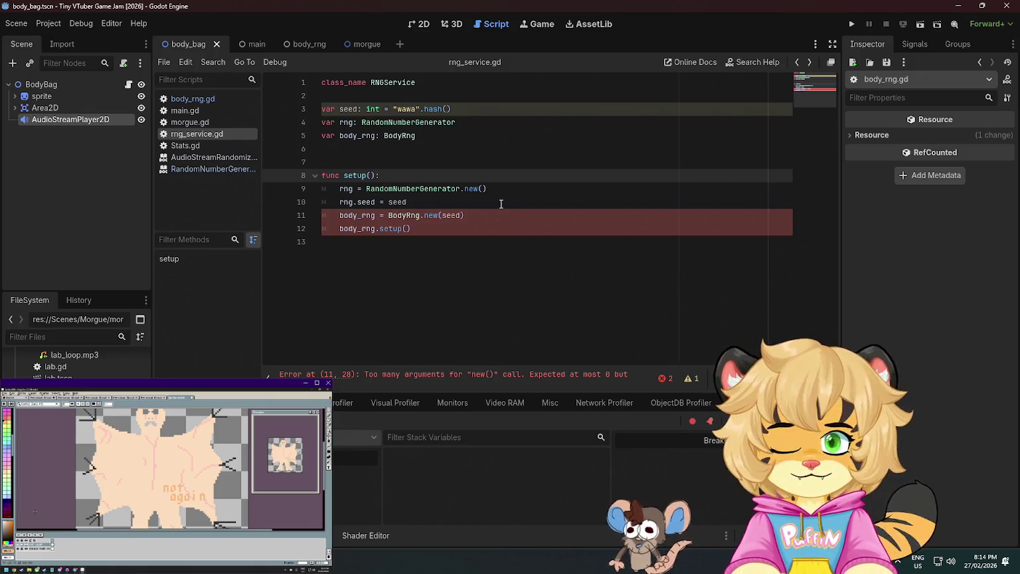
double_click(451, 215)
key(Return)
key(BackSpace)
key(BackSpace)
key(Down)
key(Left)
text(seed)
click(499, 210)
key(ctrl+s)
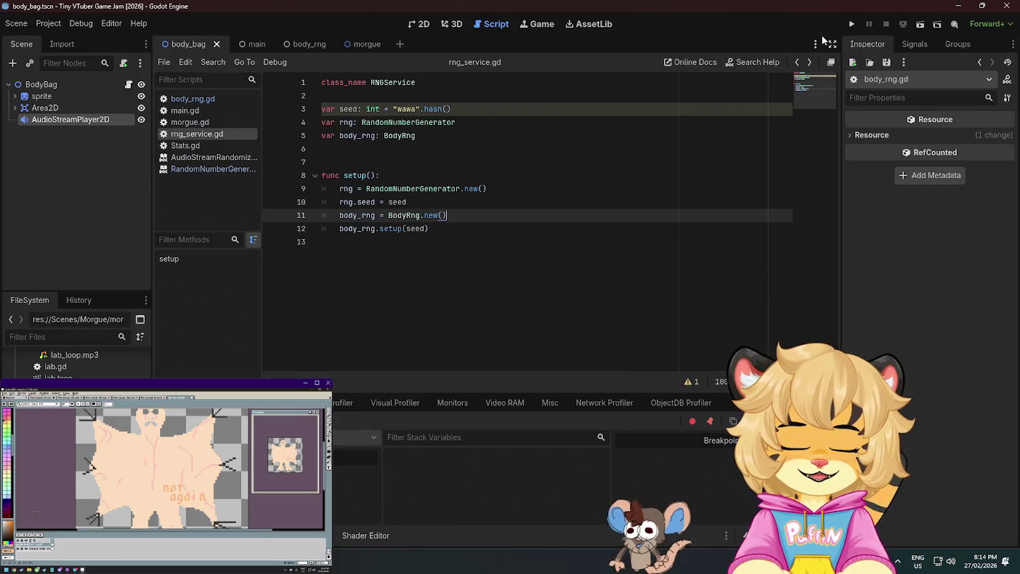
ctrl+click(418, 189)
key(alt+Left)
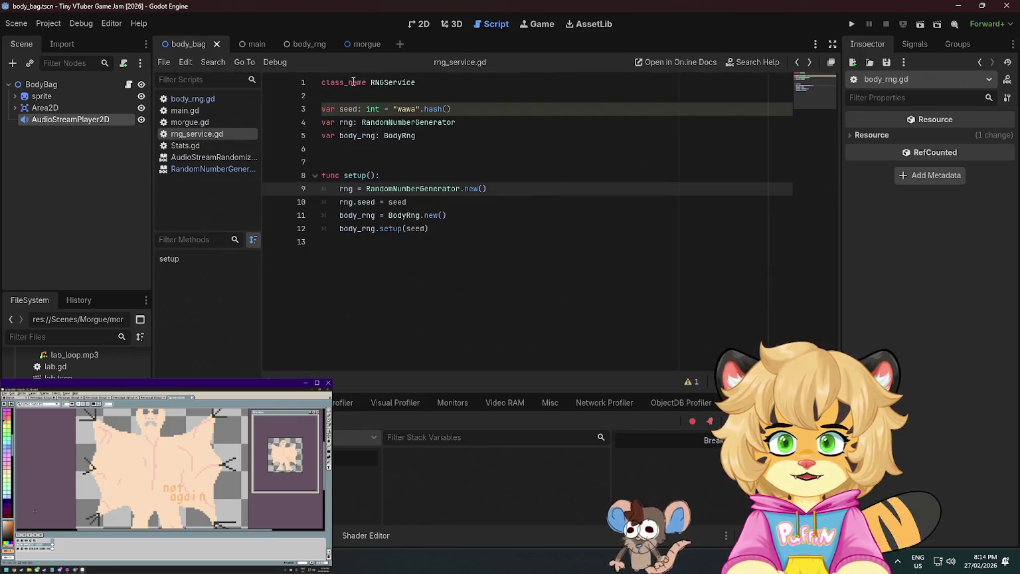